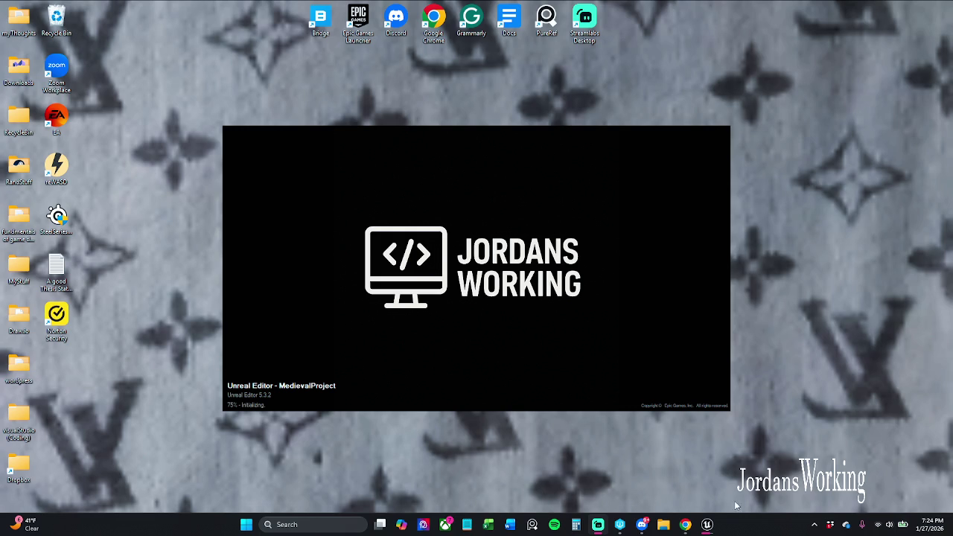
- Reposition the editor window showing AC_Item_Data's BeginPlay Event Graph after MedievalProject loads
mouse_move(801, 455)
left_mouse_down()
mouse_move(718, 413)
mouse_move(453, 168)
mouse_move(189, 103)
mouse_move(165, 79)
left_mouse_up()
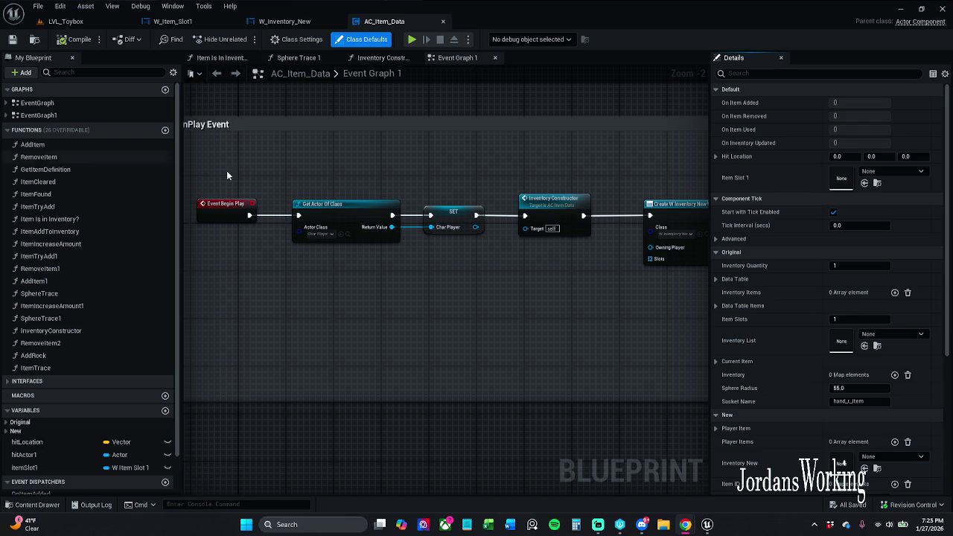
- Dismiss the browser's sign-in prompt and close the Chrome window covering the editor
key("alt+Tab")
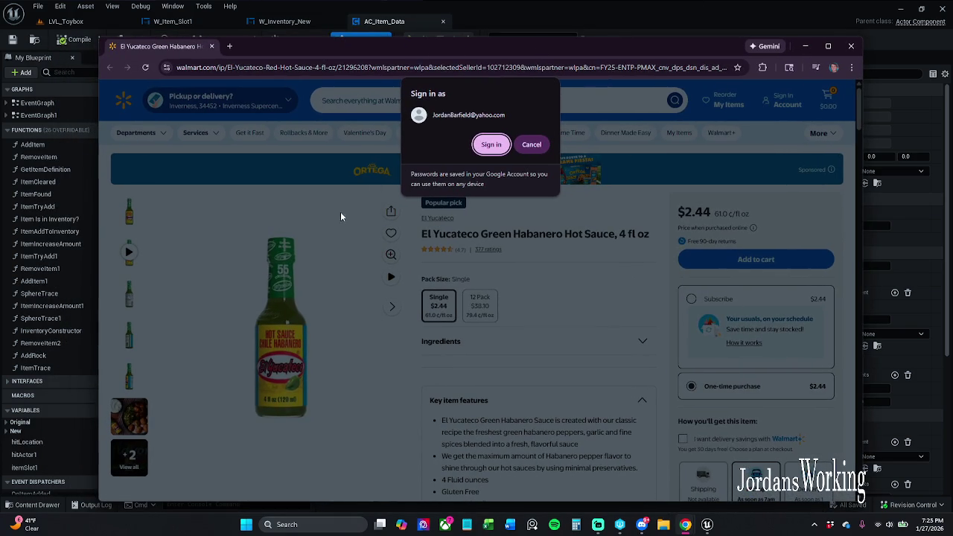
left_click(531, 144)
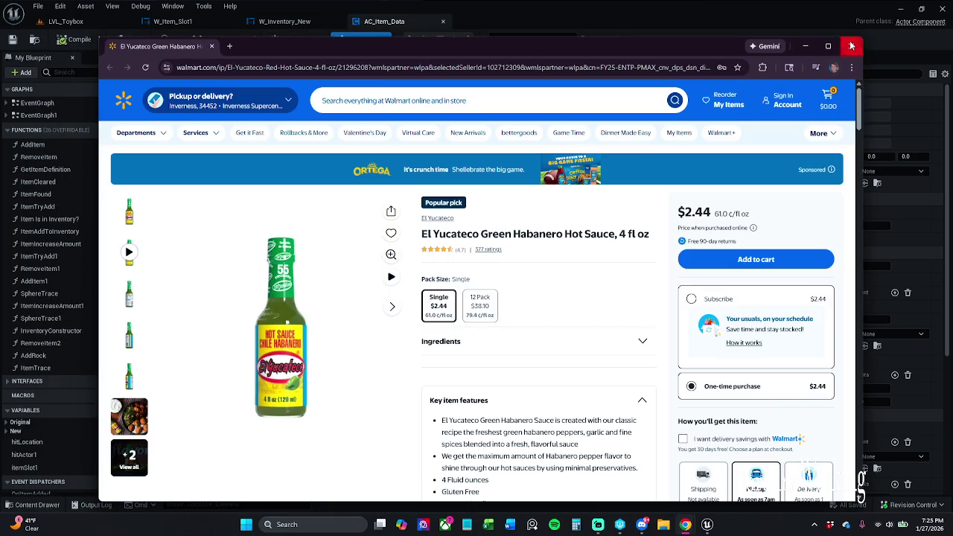
left_click(851, 46)
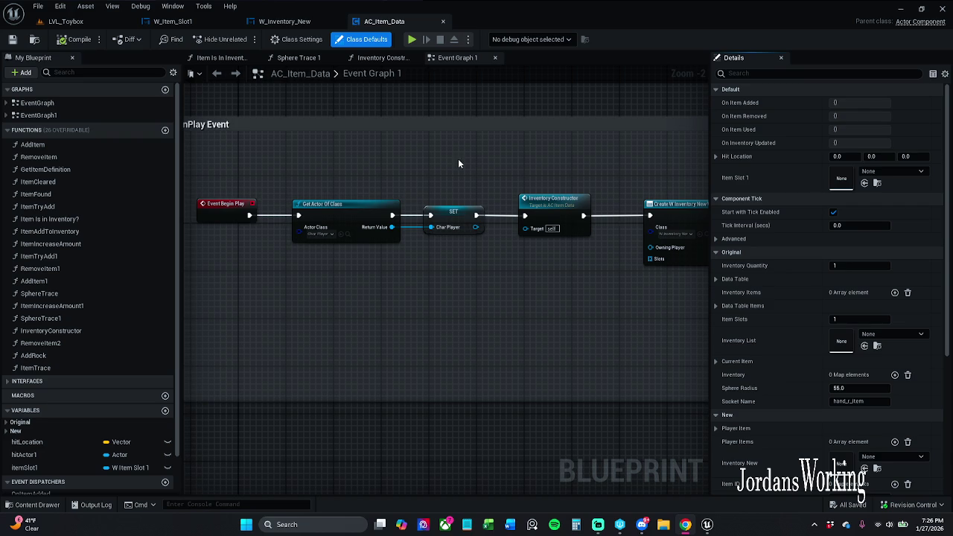
- Review the Inventory Constructor graph and W_Inventory_New's Designer and Event Graph, then return to LVL_Toybox
left_click(380, 58)
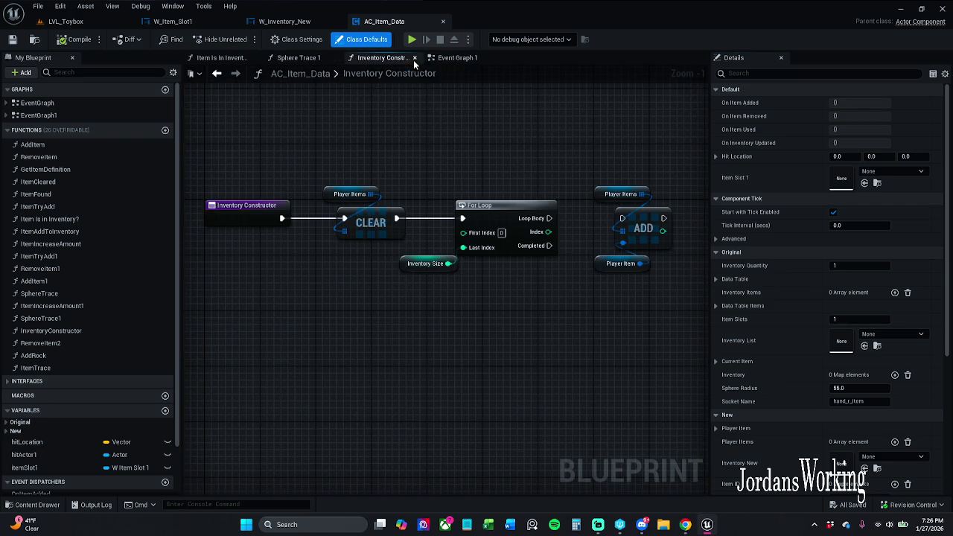
left_click(304, 21)
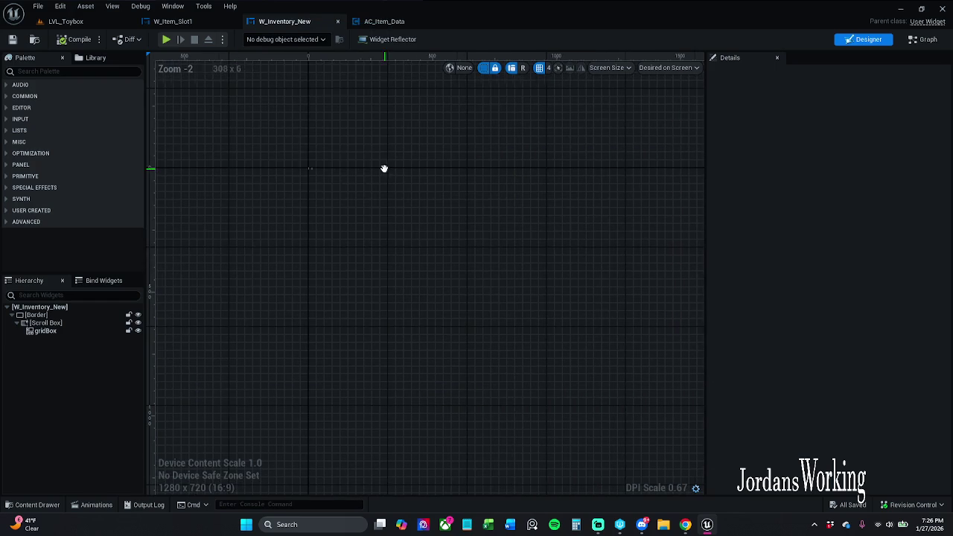
scroll(310, 159, "up", 15)
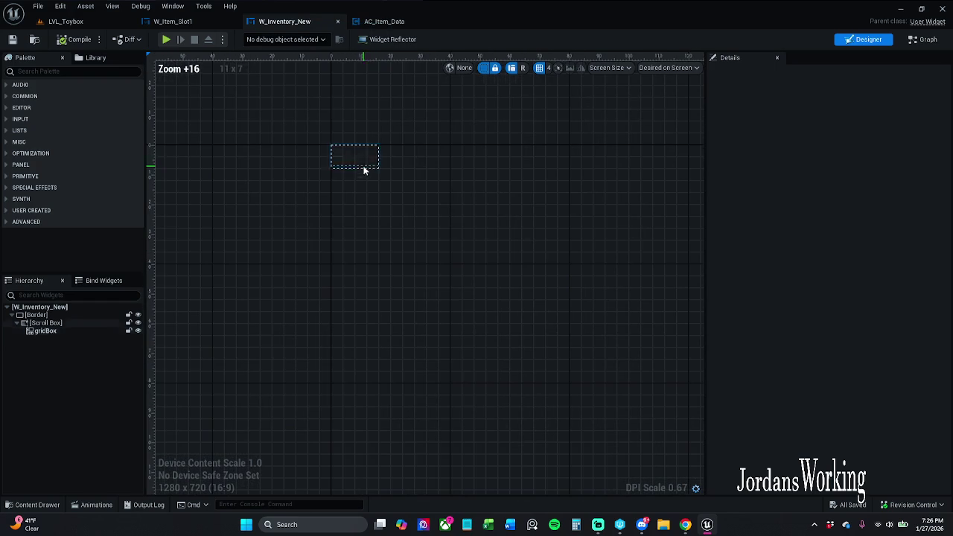
left_click(923, 39)
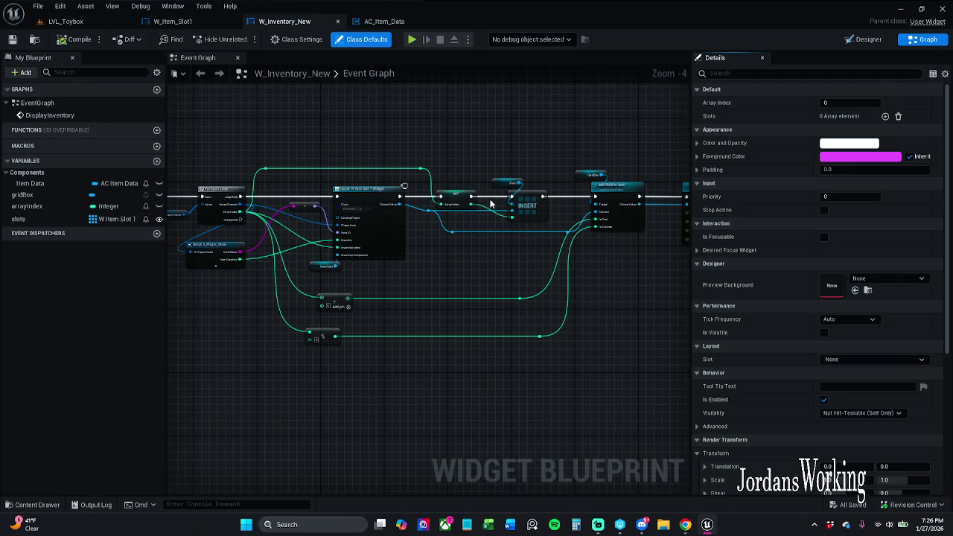
scroll(540, 178, "down", 2)
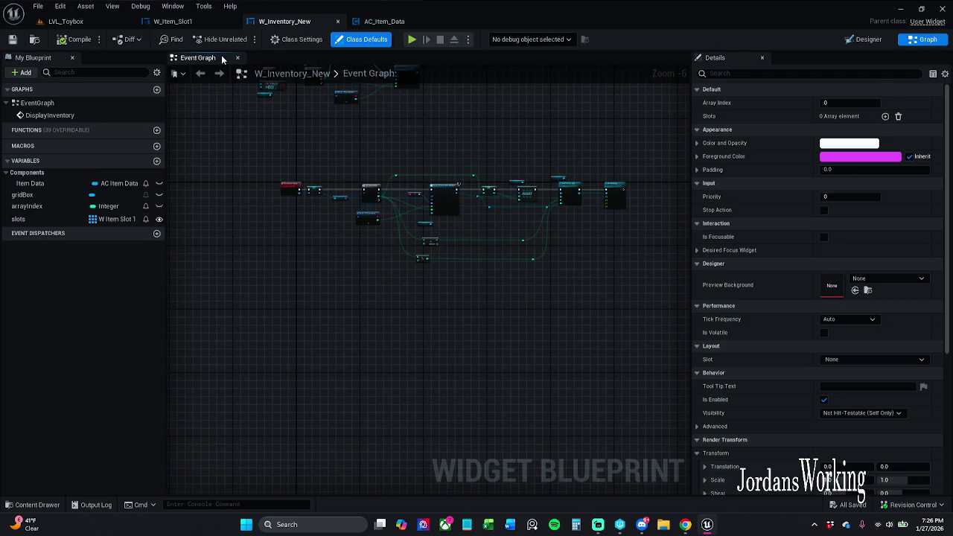
left_click(104, 21)
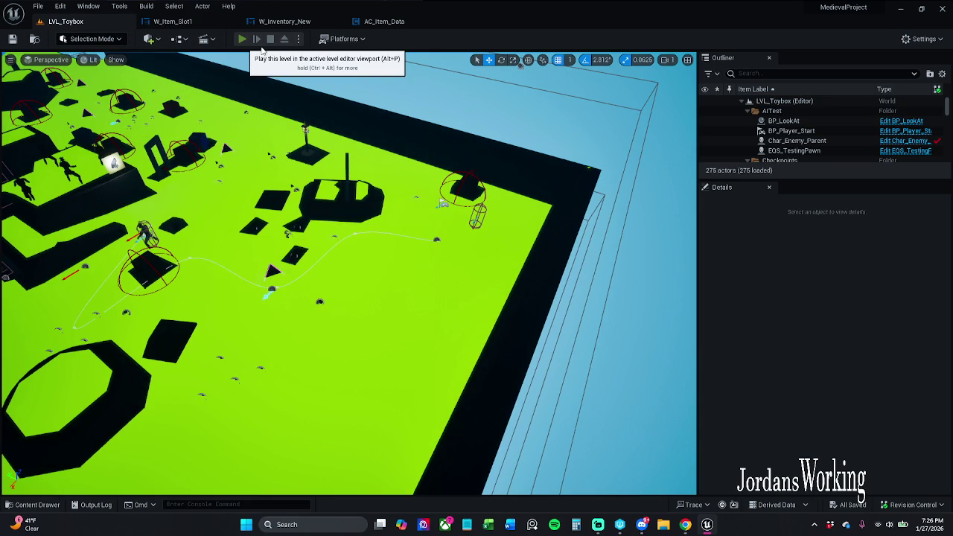
- Play-test LVL_Toybox using an inventory item, then switch to the W_Item_Slot1 widget designer
left_click(242, 38)
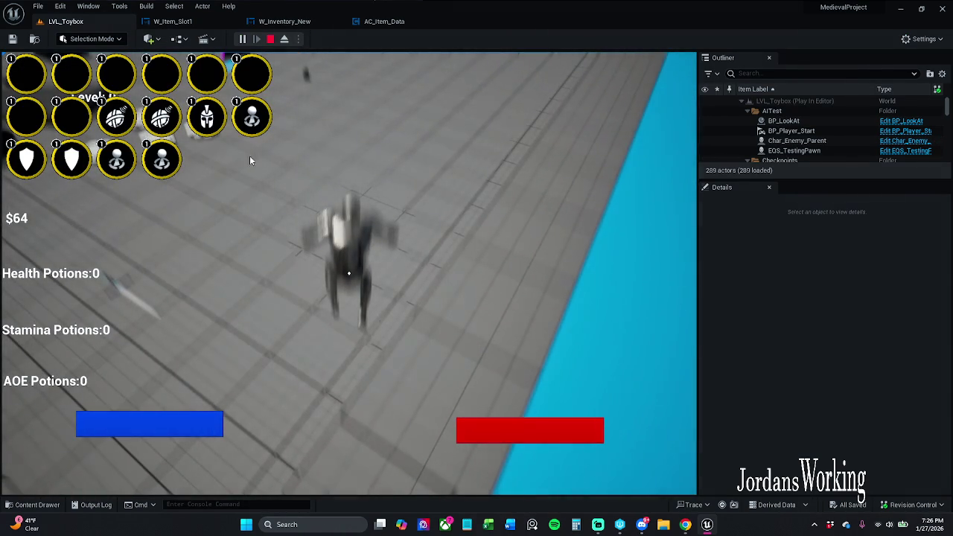
left_click(255, 123)
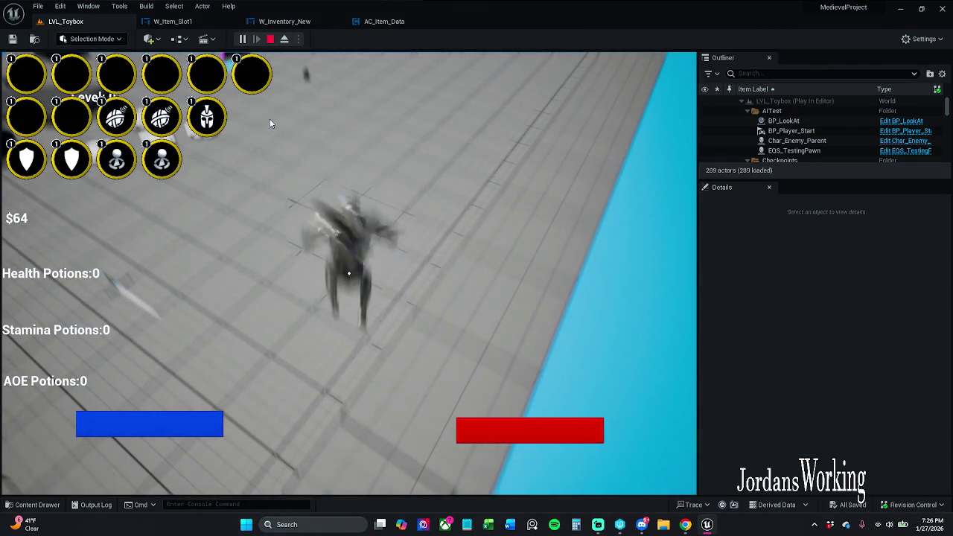
key("Escape")
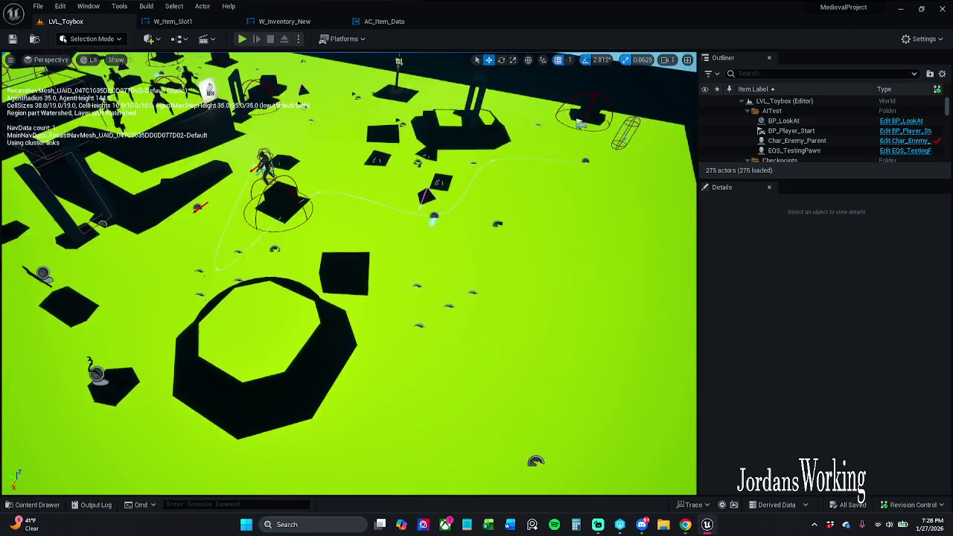
left_click(187, 22)
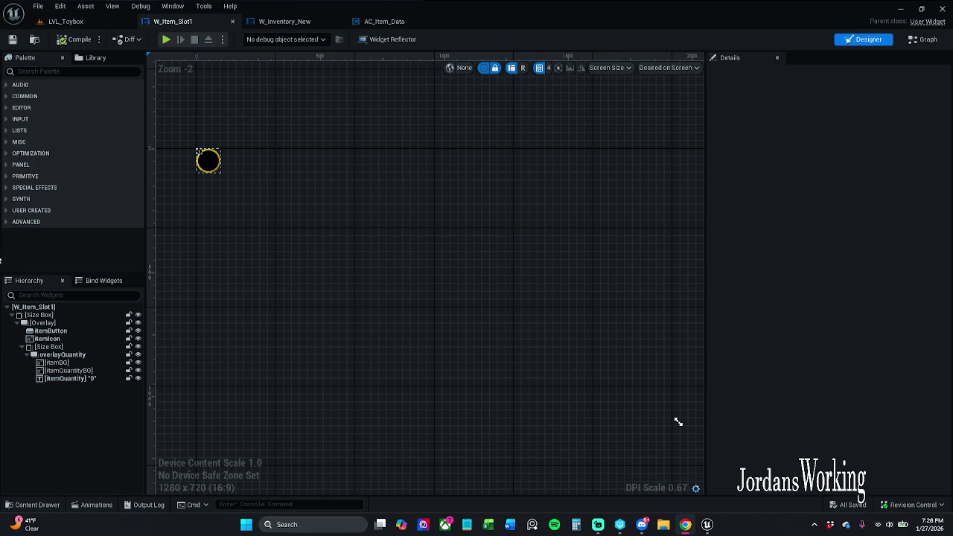
- Zoom into the canvas and select and recentre the circular itemButton
scroll(312, 170, "up", 8)
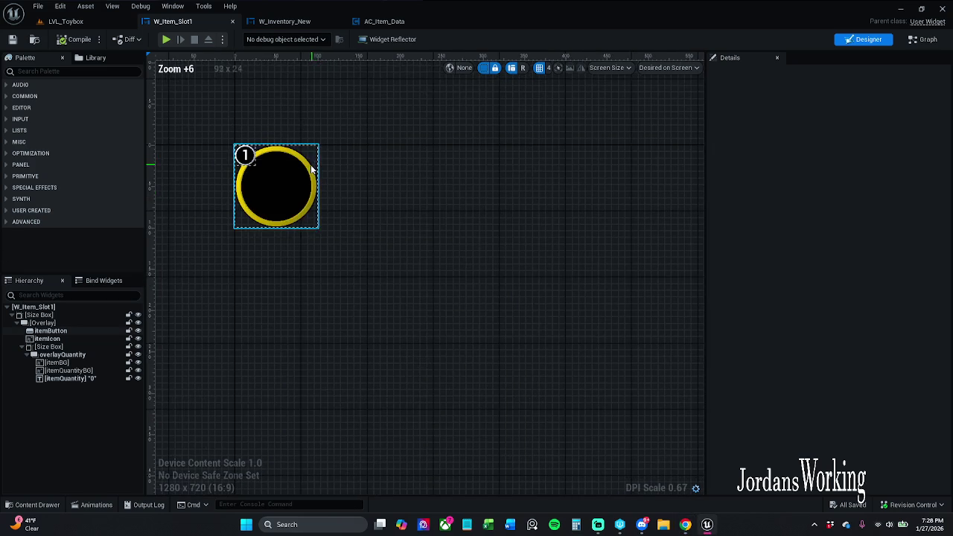
scroll(313, 170, "up", 3)
left_click(363, 186)
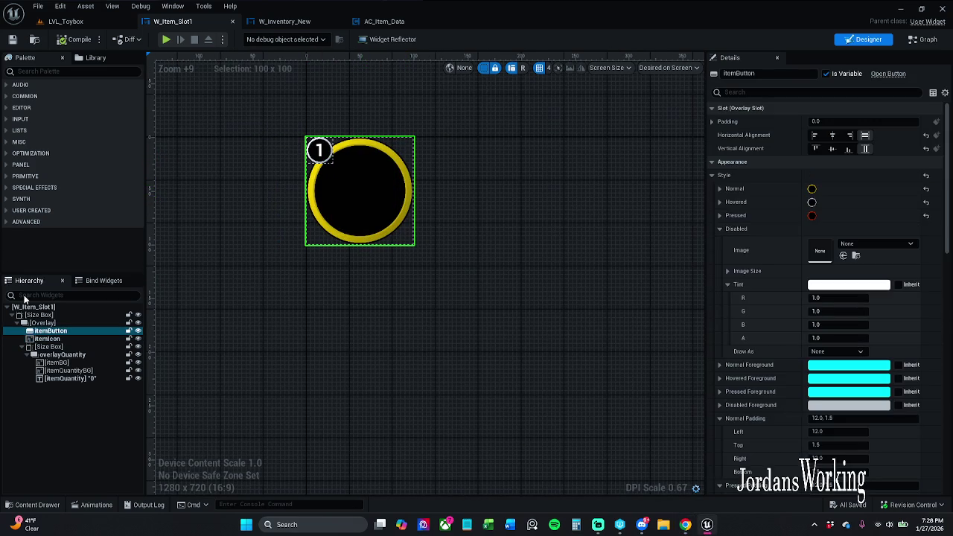
left_click_drag(315, 268, 306, 286)
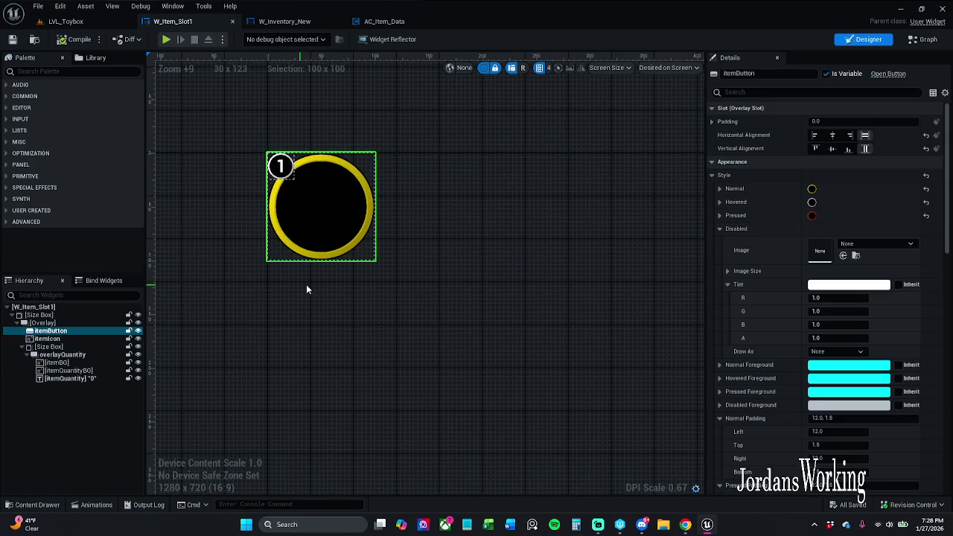
- Inspect itemButton's Normal and Hovered style settings, then bring up the Content Drawer
left_click(718, 191)
left_click(717, 190)
left_click(718, 202)
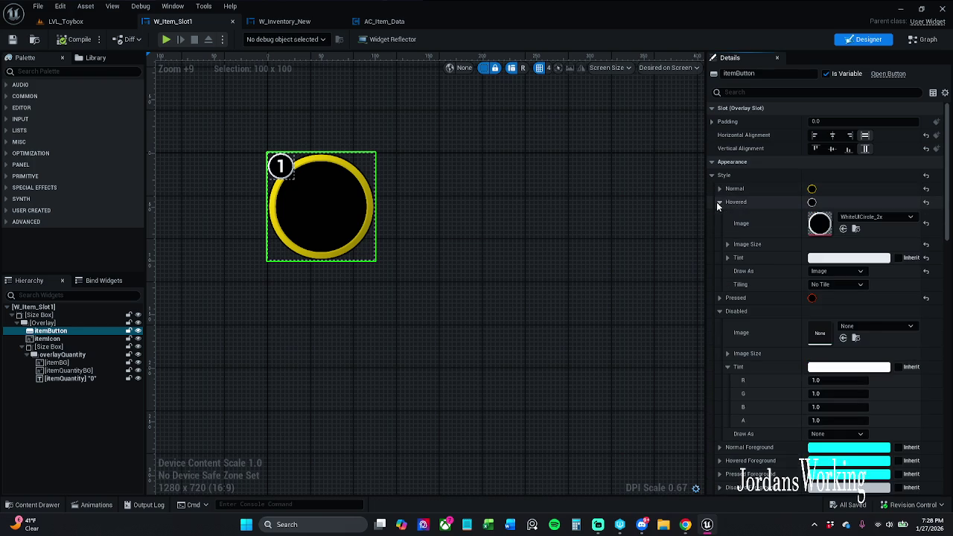
left_click(718, 202)
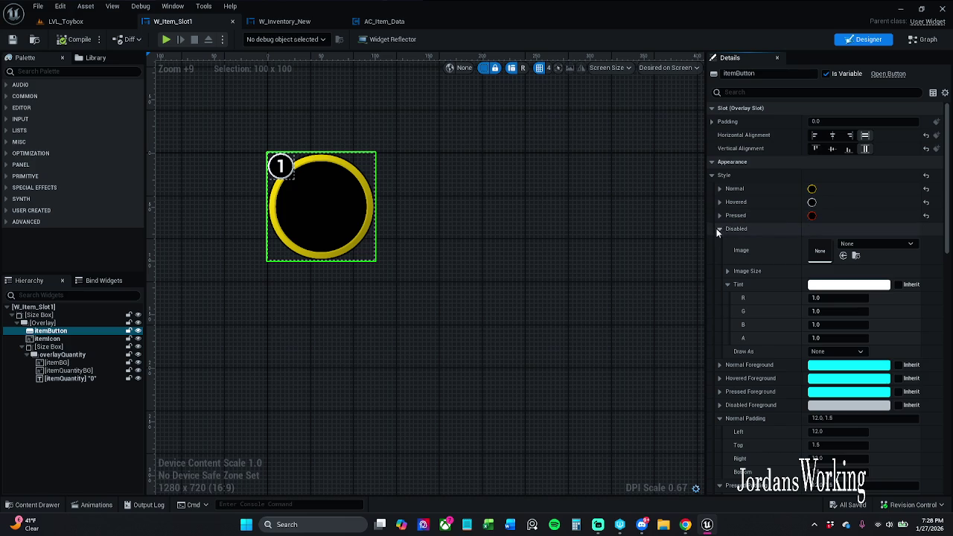
scroll(739, 347, "down", 1)
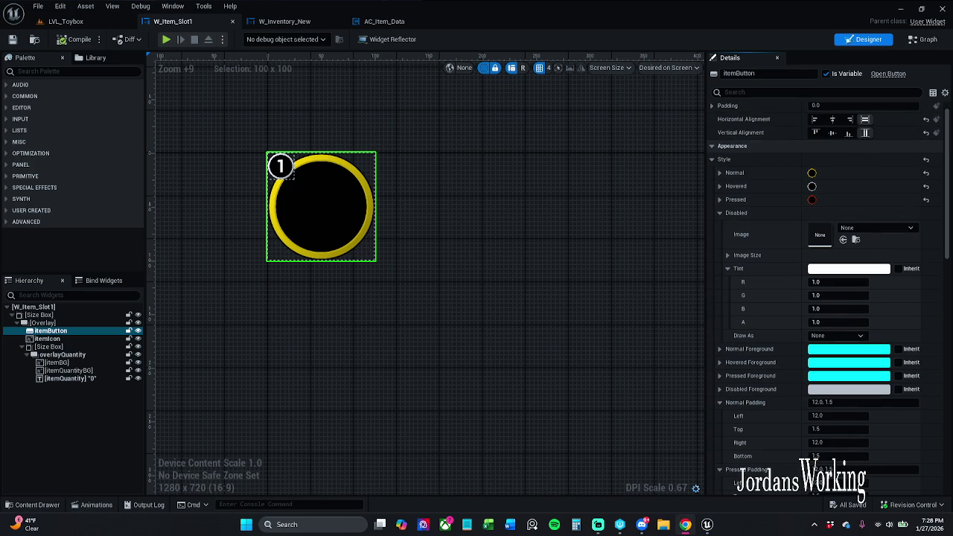
left_click(34, 505)
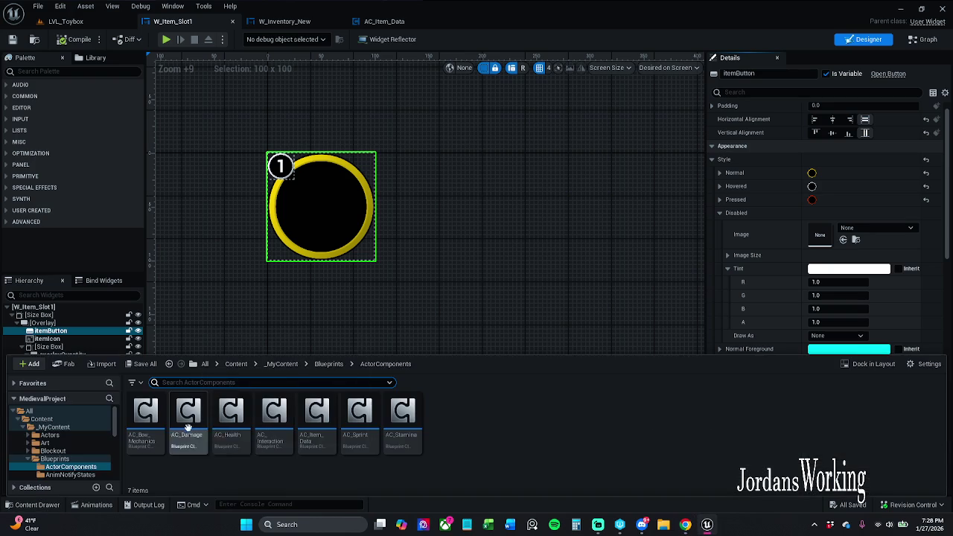
- Force-delete the empty DayNight folder under _MyContent > Art
left_click(281, 365)
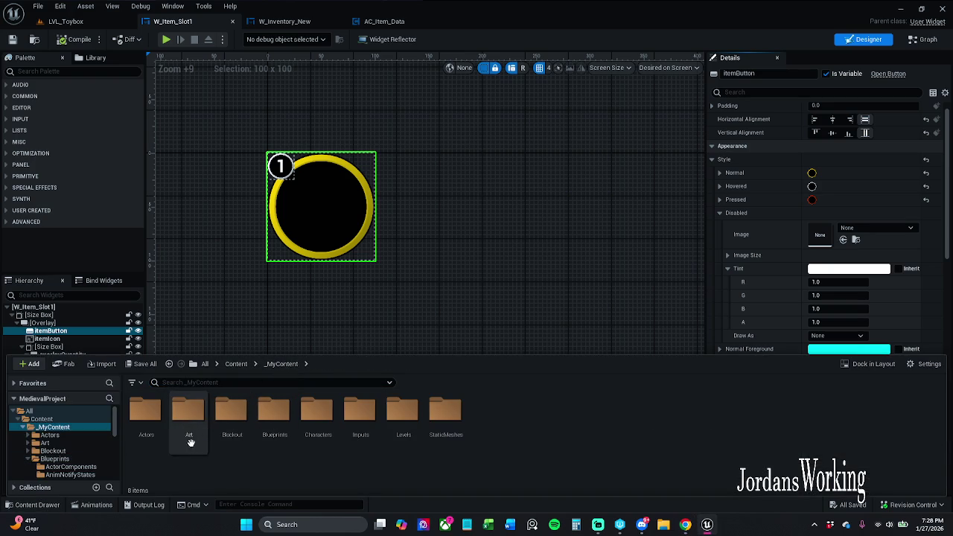
double_click(187, 432)
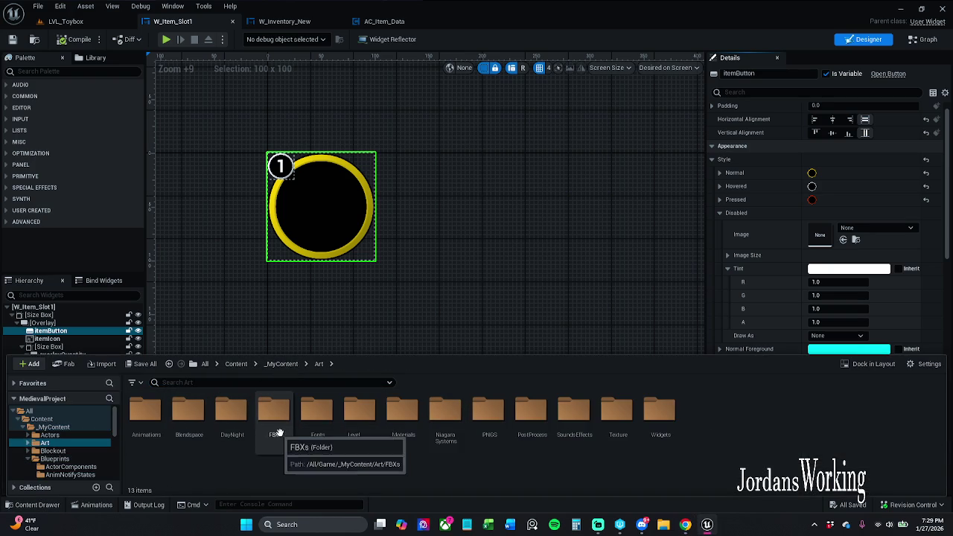
double_click(230, 414)
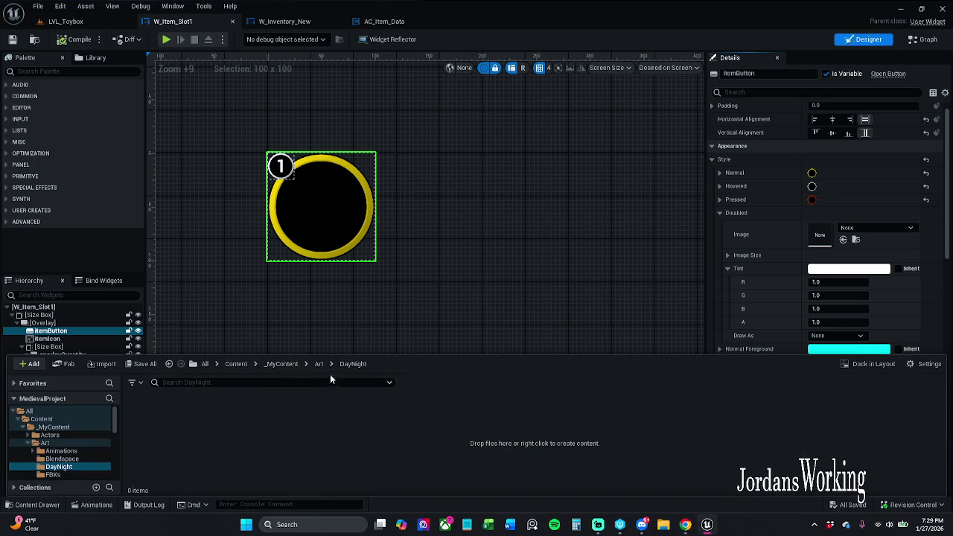
left_click(318, 365)
right_click(231, 421)
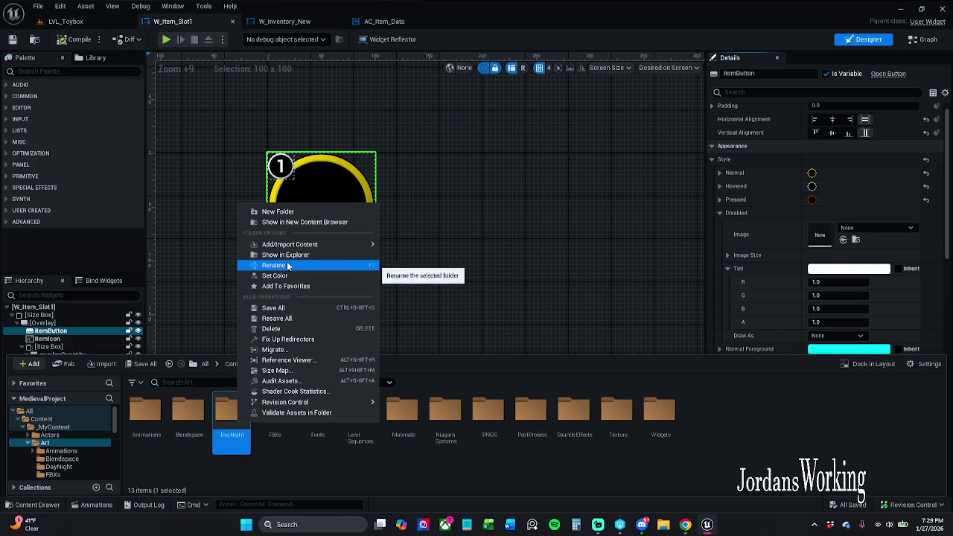
left_click(286, 328)
left_click(309, 352)
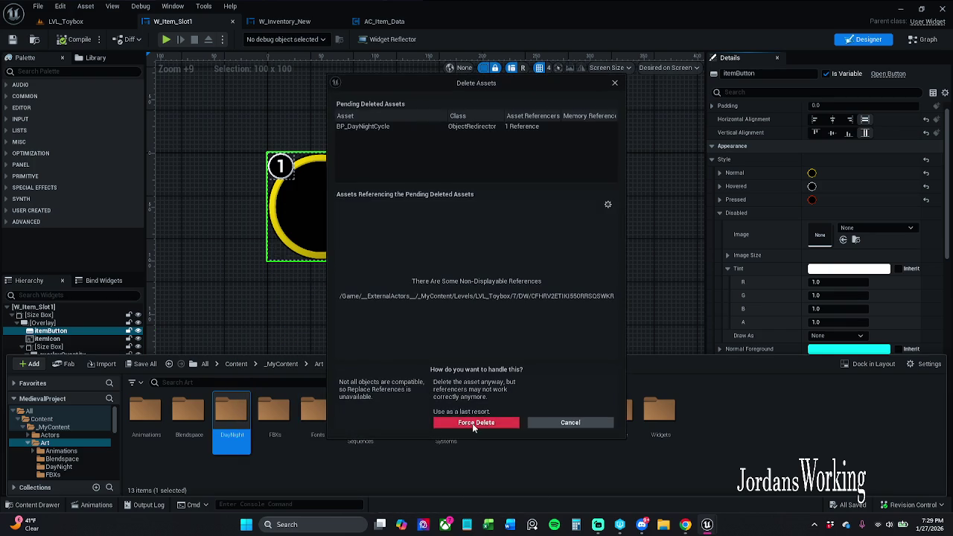
left_click(468, 423)
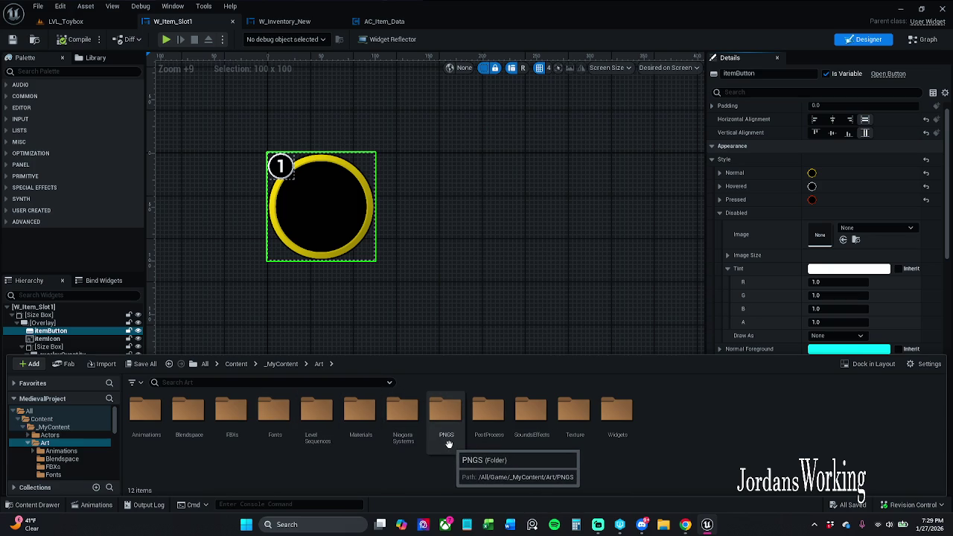
- Browse SoundsEffects > Wav to the SwitchOnOff folder and select the SwitchON_1 wave
double_click(530, 430)
double_click(190, 428)
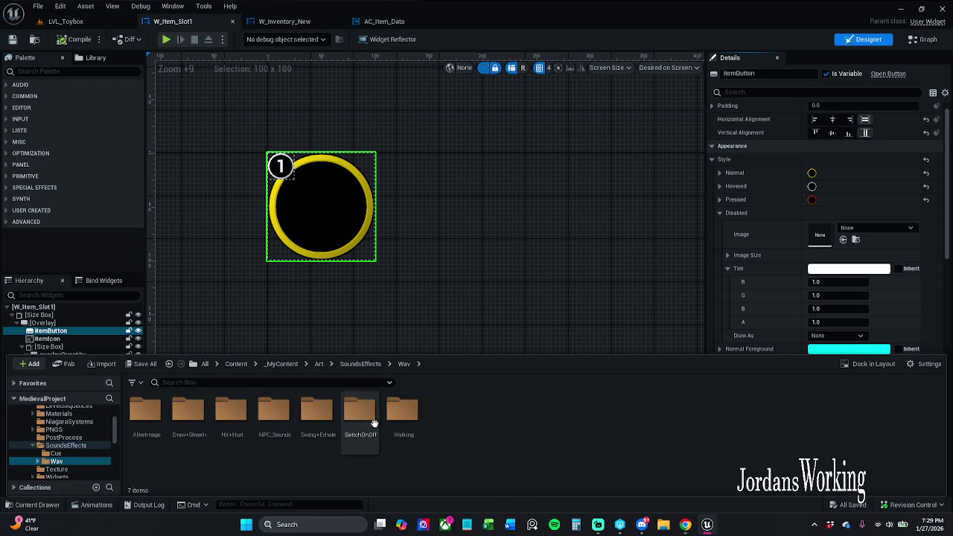
double_click(398, 417)
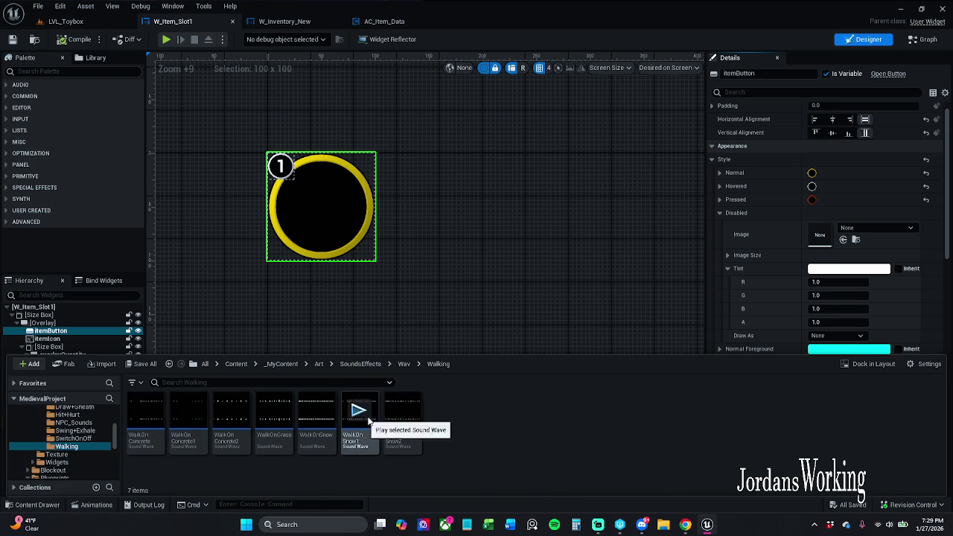
left_click(404, 364)
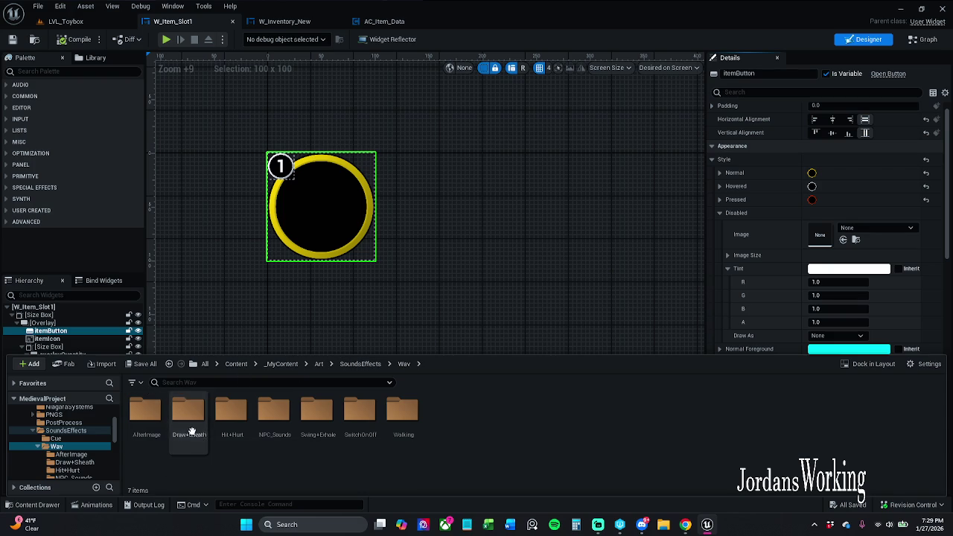
double_click(358, 417)
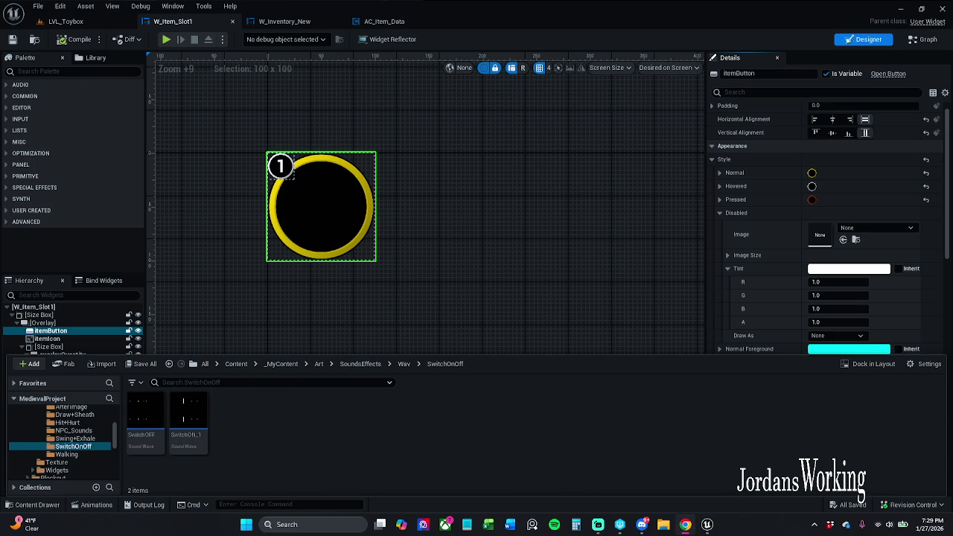
left_click(190, 426)
- Rename the SwitchON_1 sound wave to 'SwitchOn' and check the asset out
key("F2")
type("SwitchOn")
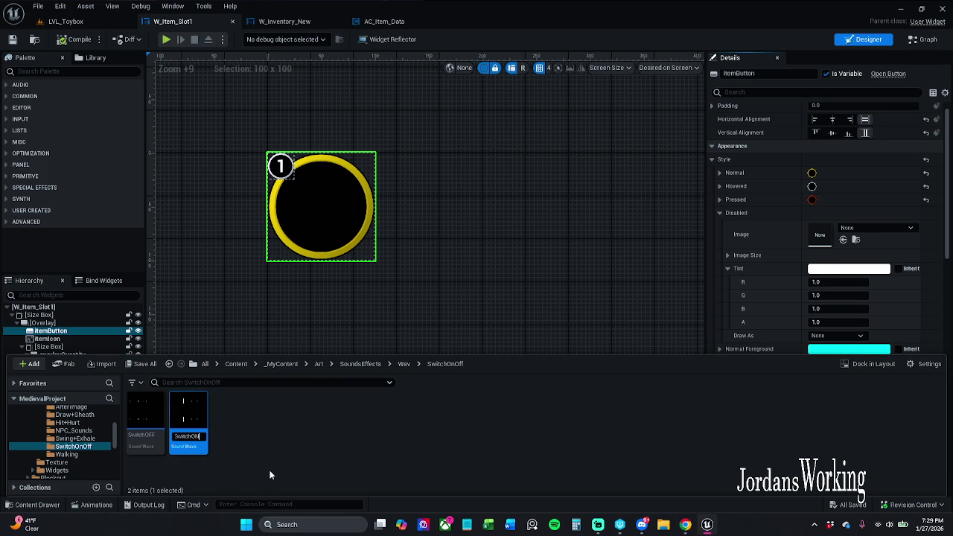
key("Return")
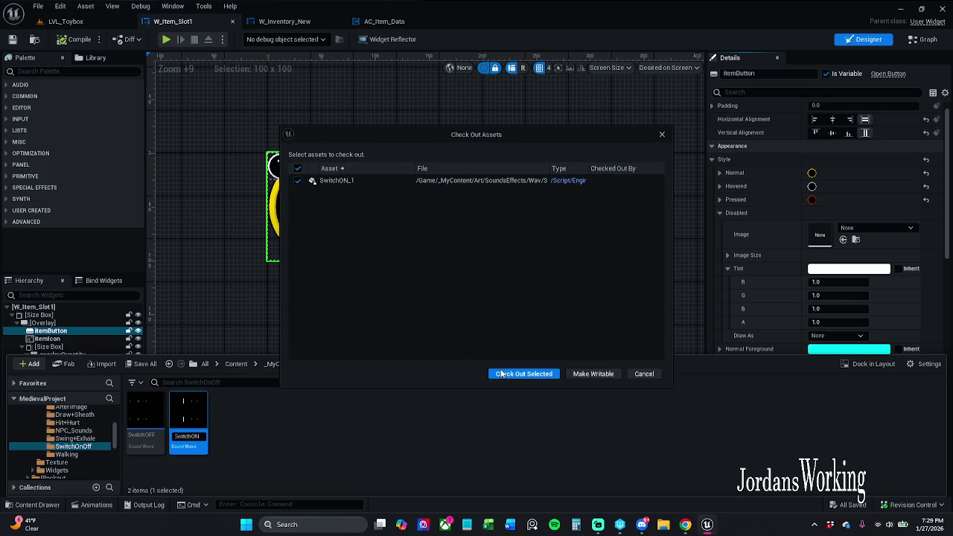
left_click(528, 378)
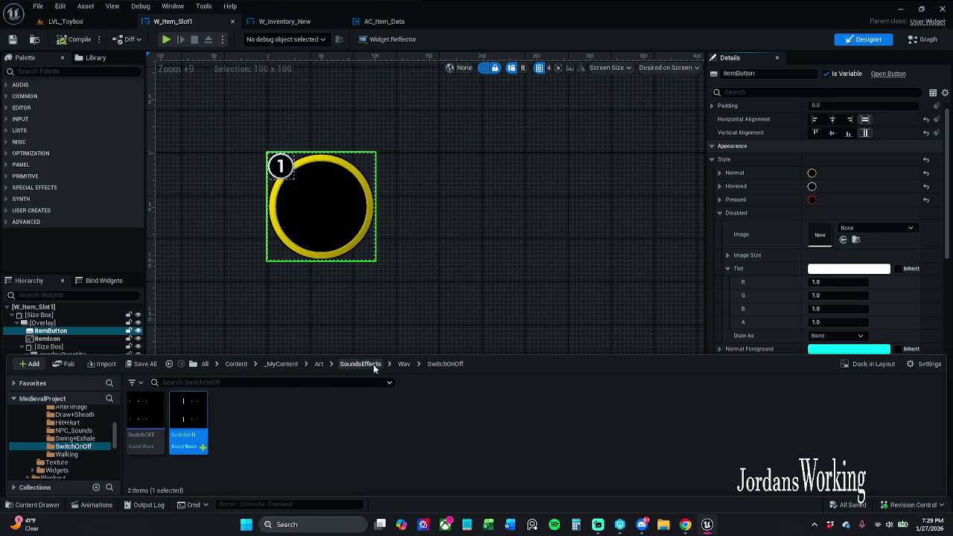
- Look inside the Cue folder, then return to SoundsEffects > Wav > SwitchOnOff
left_click(352, 364)
double_click(145, 413)
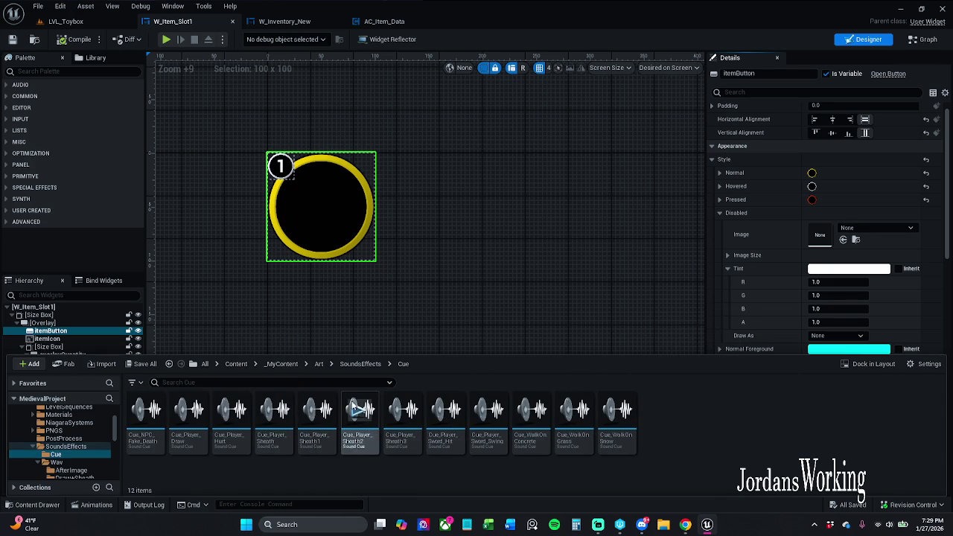
left_click(358, 363)
left_click(319, 364)
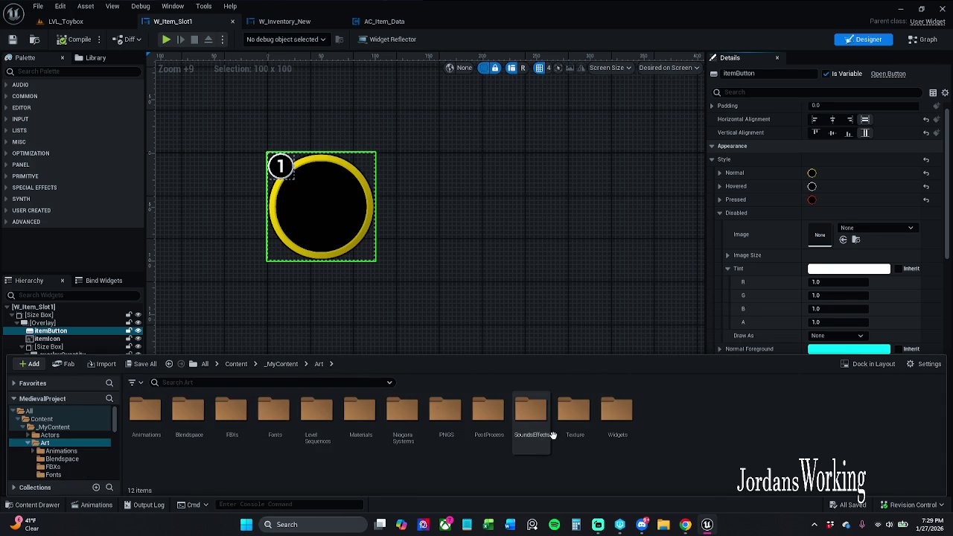
double_click(531, 417)
double_click(175, 432)
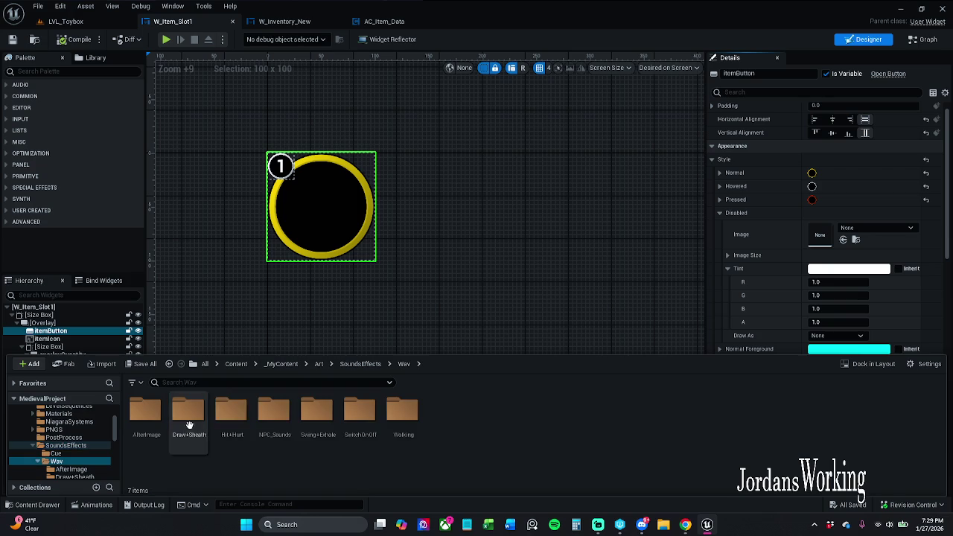
double_click(357, 421)
- Create a sound cue for each of the two Switch sound waves
left_click(188, 428)
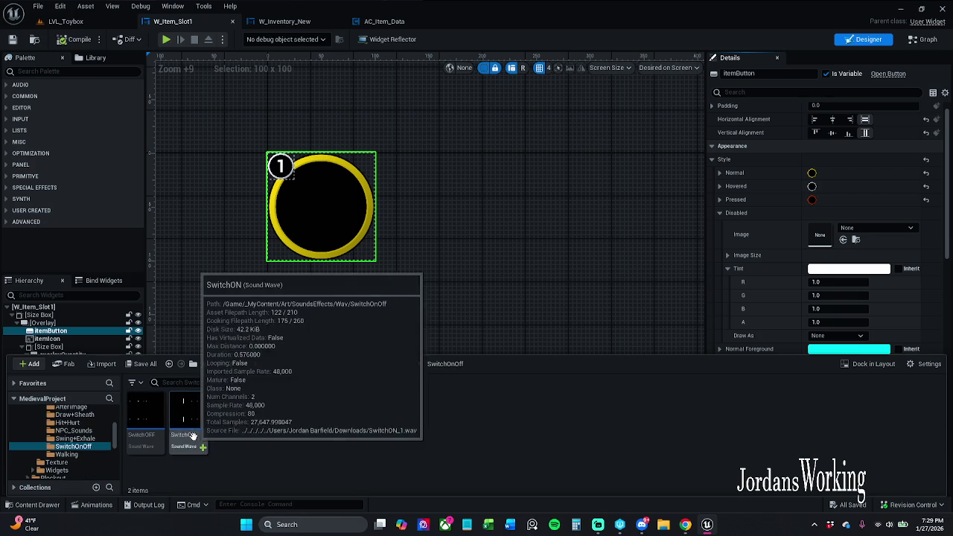
left_click(146, 441, "shift")
right_click(146, 445)
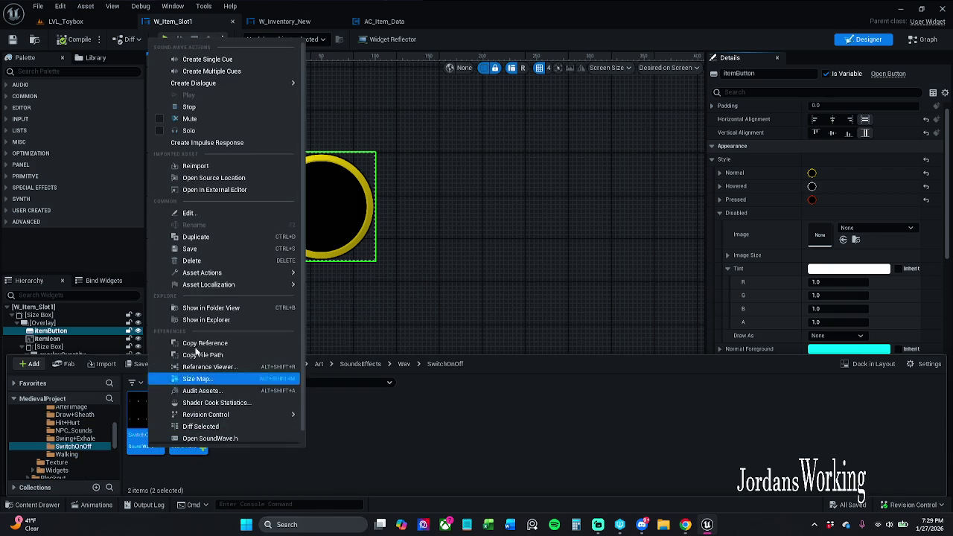
left_click(238, 71)
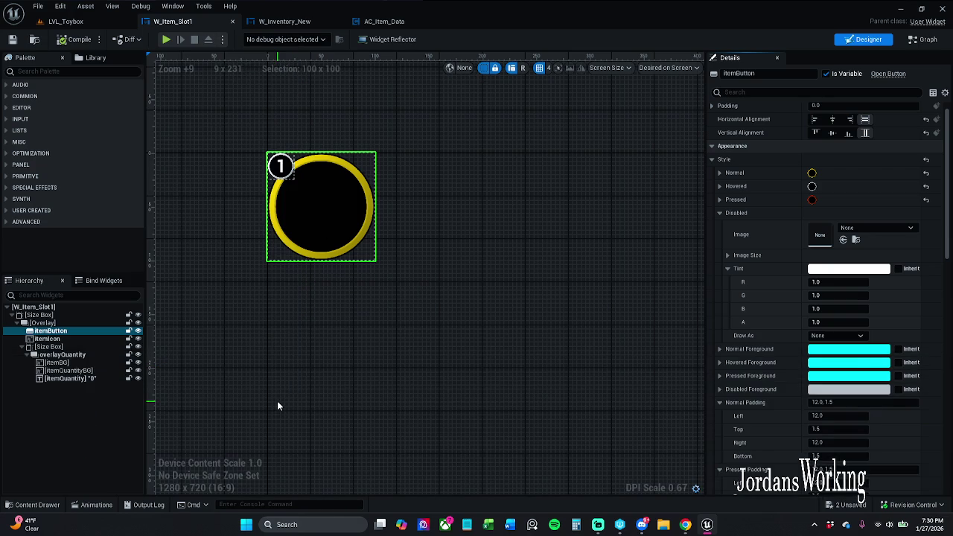
- Save the new SwitchOFF_Cue and SwitchON_Cue assets
left_click(32, 505)
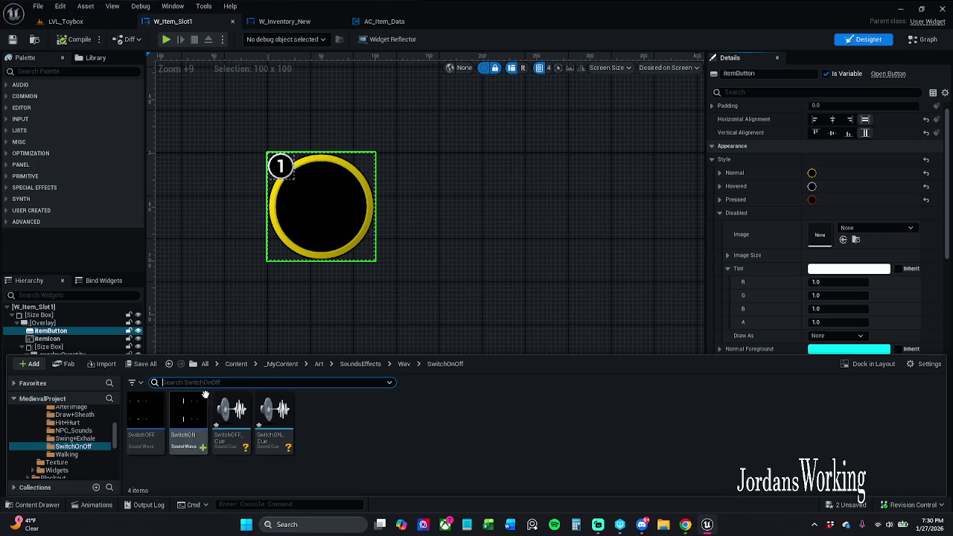
left_click(143, 363)
left_click(555, 374)
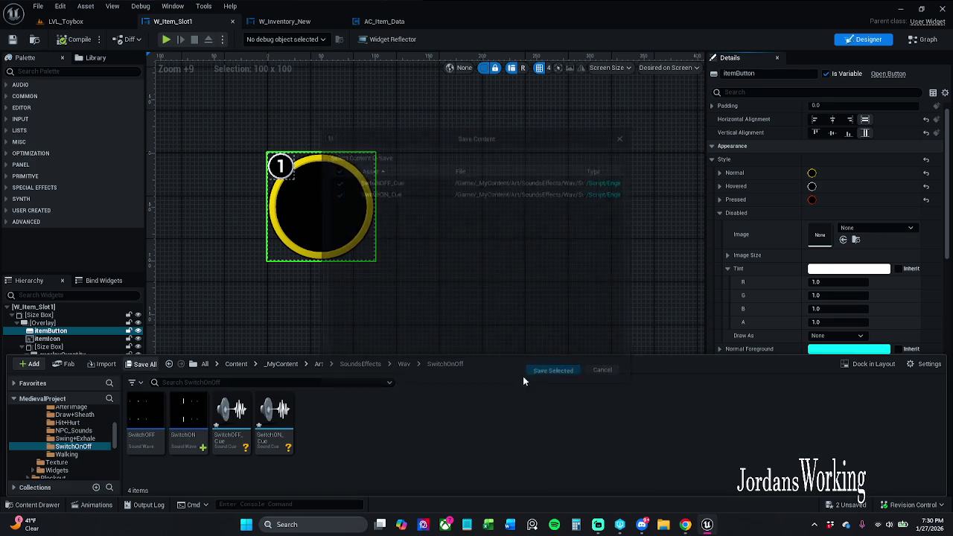
scroll(63, 451, "up", 3)
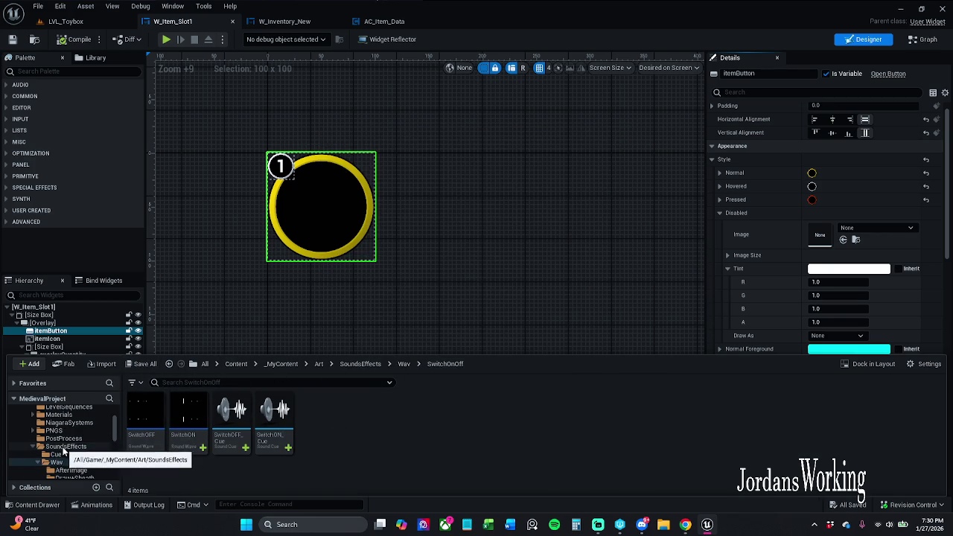
- Move SwitchOFF_Cue and SwitchON_Cue from SwitchOnOff into the Cue folder
scroll(60, 451, "up", 1)
left_click(56, 454)
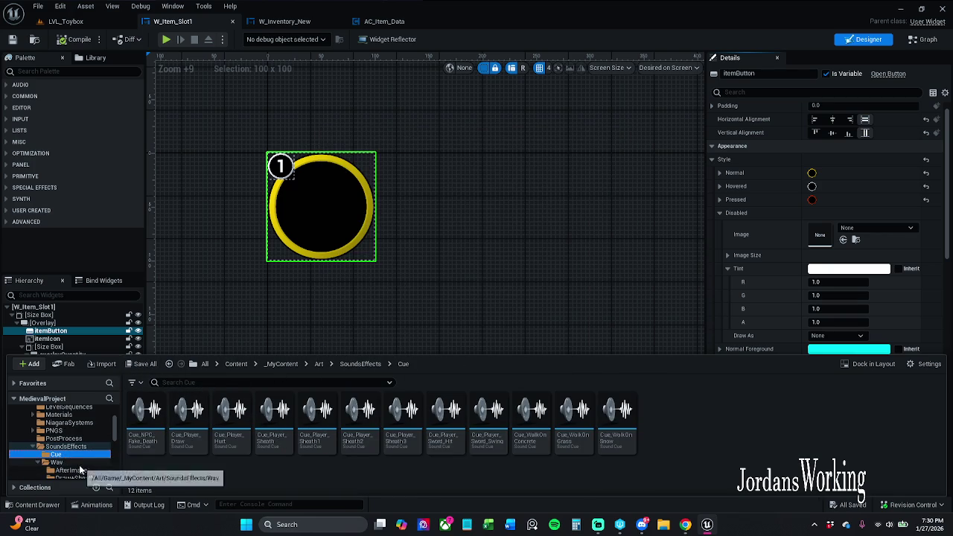
scroll(71, 438, "down", 3)
left_click(86, 463)
left_click(274, 439)
left_click(197, 444, "ctrl")
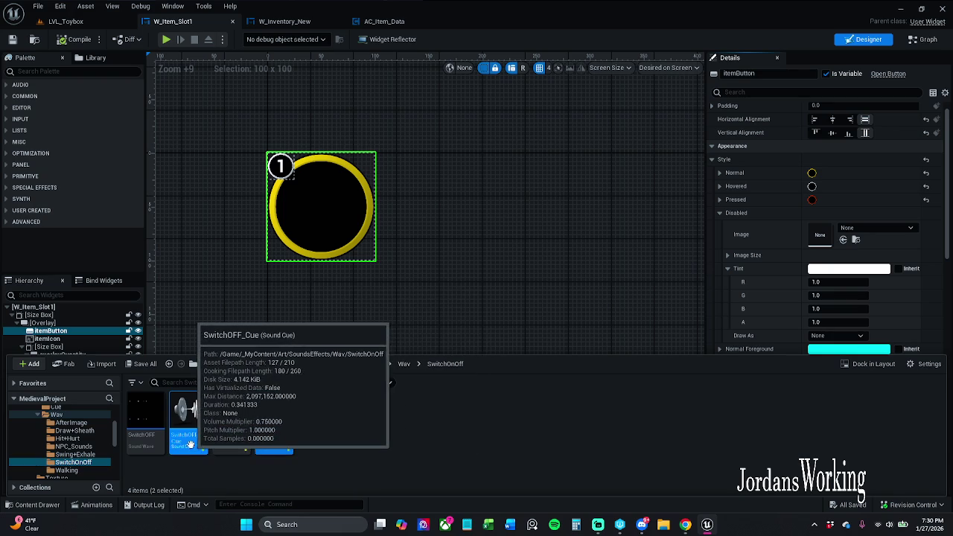
scroll(74, 439, "up", 1)
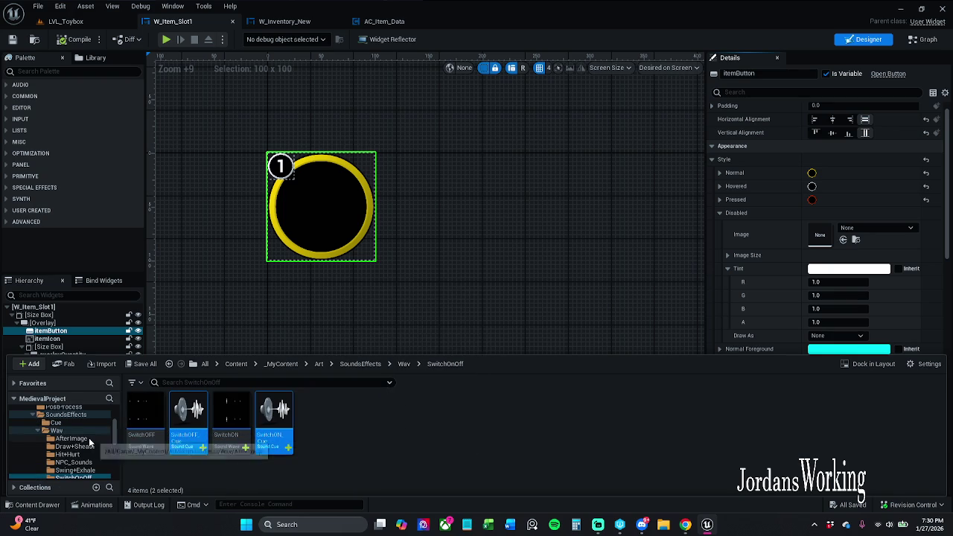
mouse_move(274, 423)
left_mouse_down()
mouse_move(167, 445)
mouse_move(64, 439)
mouse_move(61, 426)
left_mouse_up()
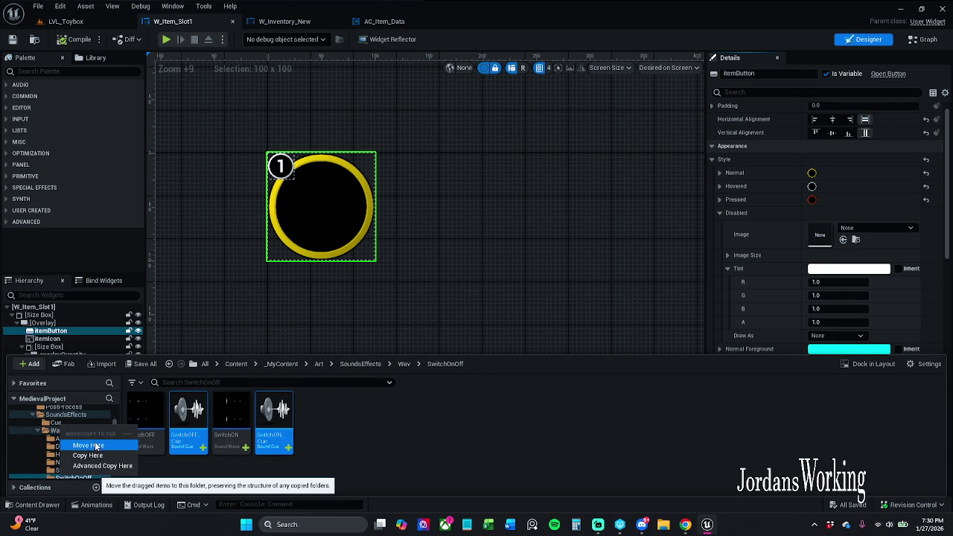
left_click(95, 445)
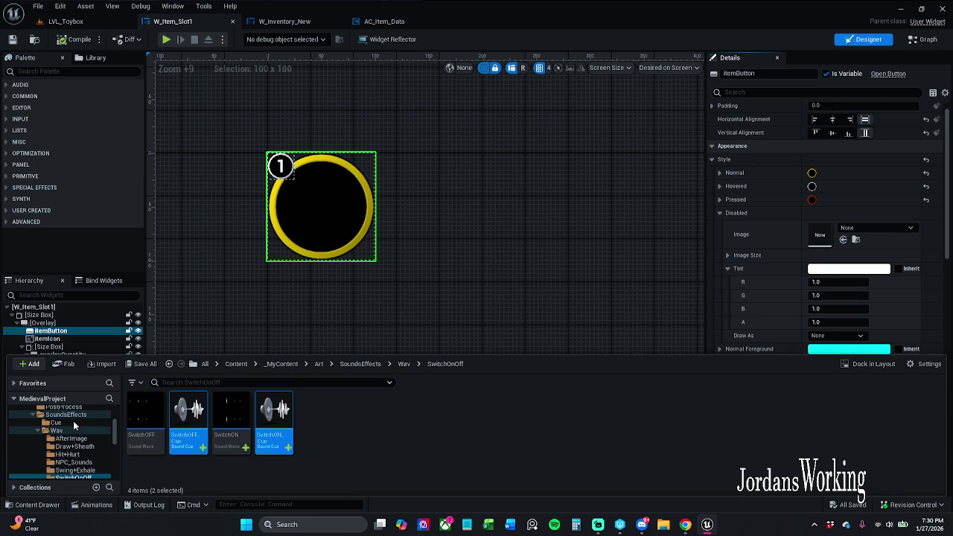
left_click(74, 423)
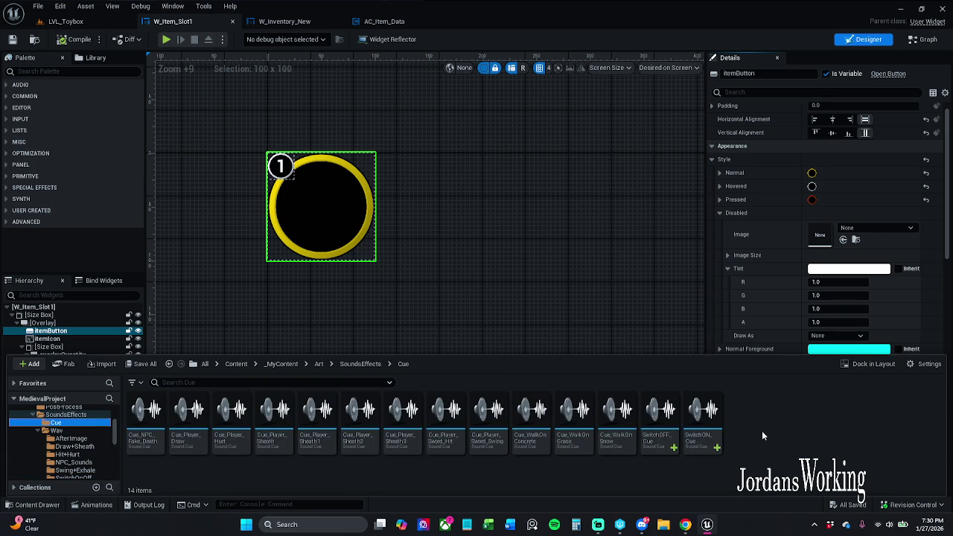
- Collapse the Wav subfolders and browse back to the SoundsEffects folder
left_click(36, 431)
double_click(40, 415)
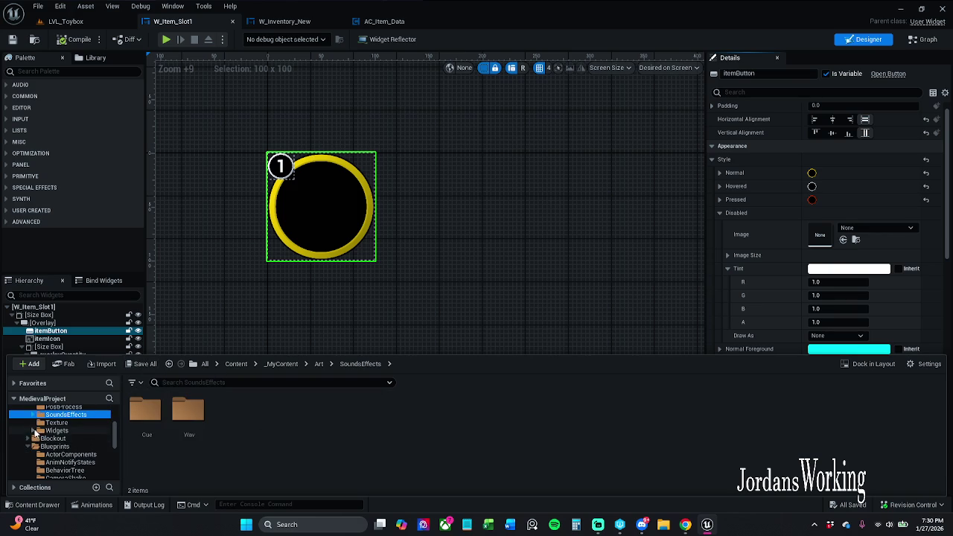
left_click(33, 431)
left_click(33, 431)
scroll(67, 447, "up", 2)
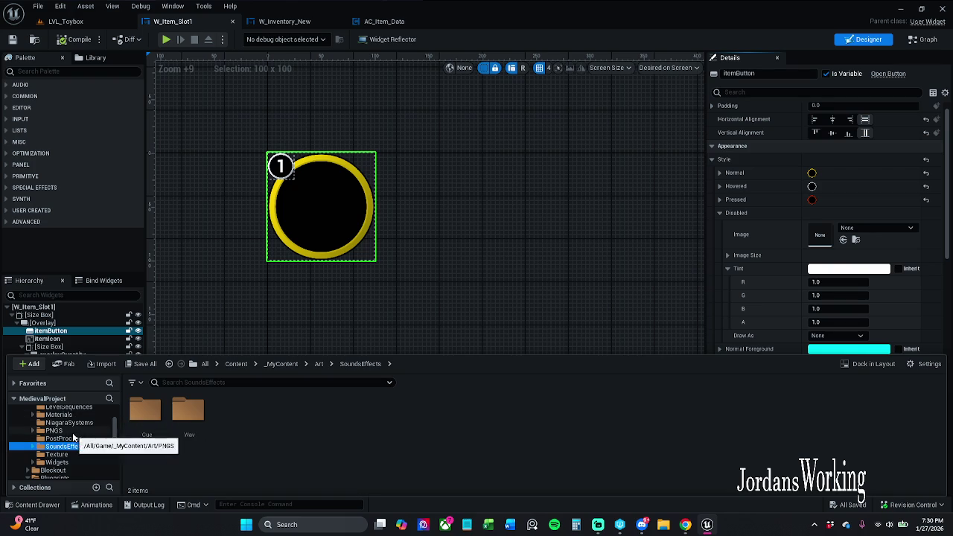
- Rename SwitchON_Cue in the Cue folder to Cue_SwitchON
double_click(146, 434)
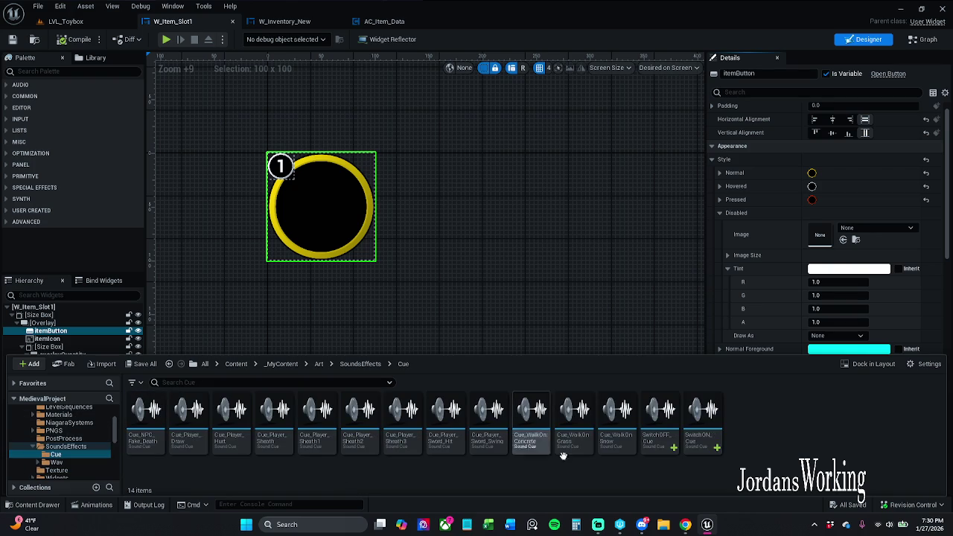
left_click(713, 443)
left_click(707, 437)
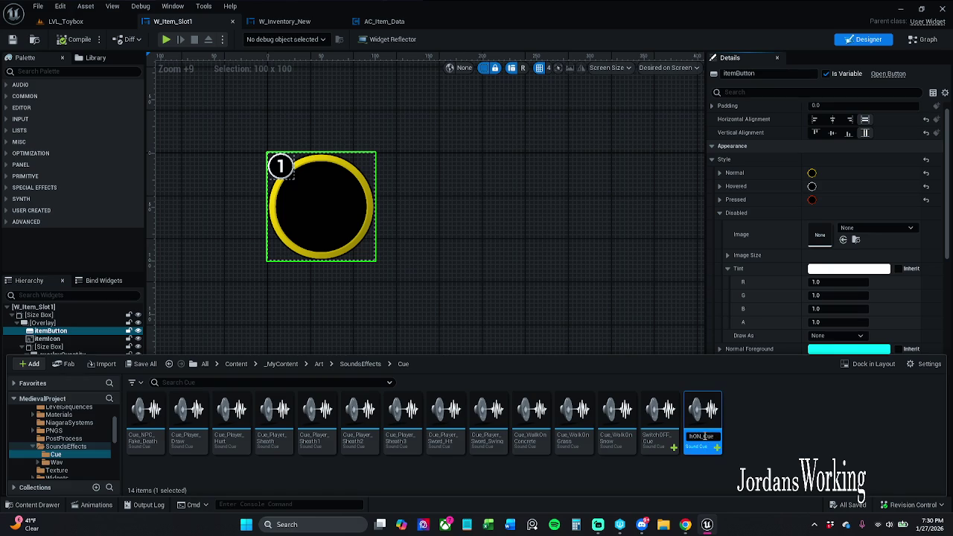
key("BackSpace")
key("BackSpace")
key("BackSpace")
key("ctrl+a")
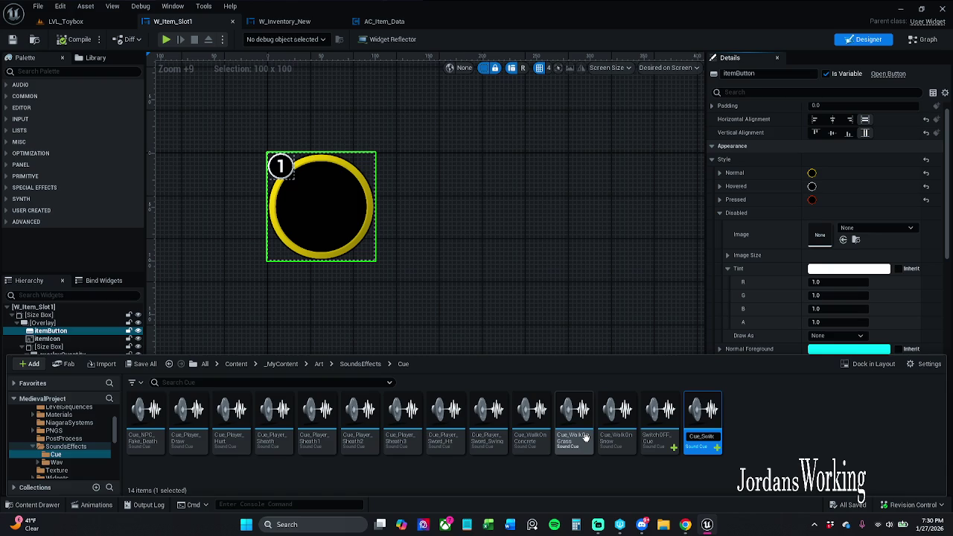
key("Return")
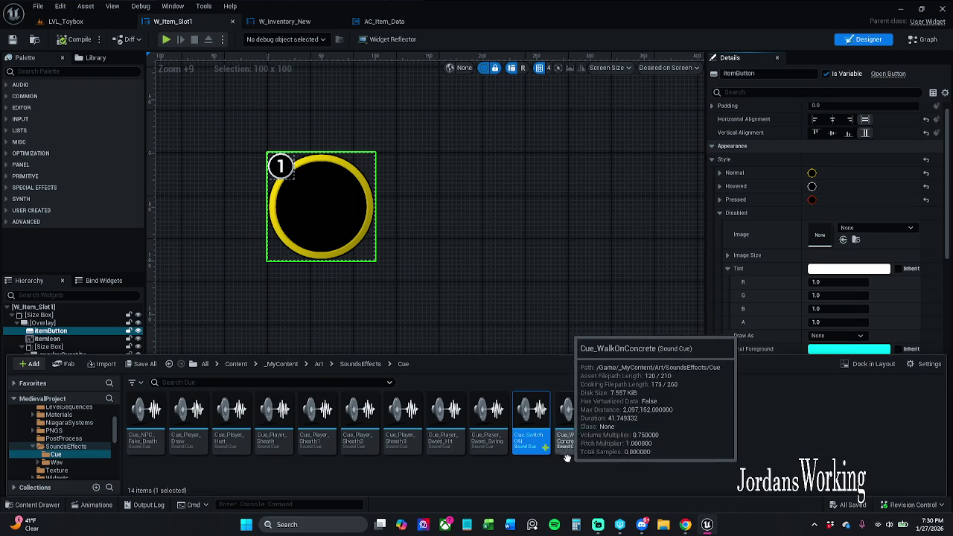
- Rename SwitchOFF_Cue to Cue_SwitchOFF and hide the Content Drawer
key("F2")
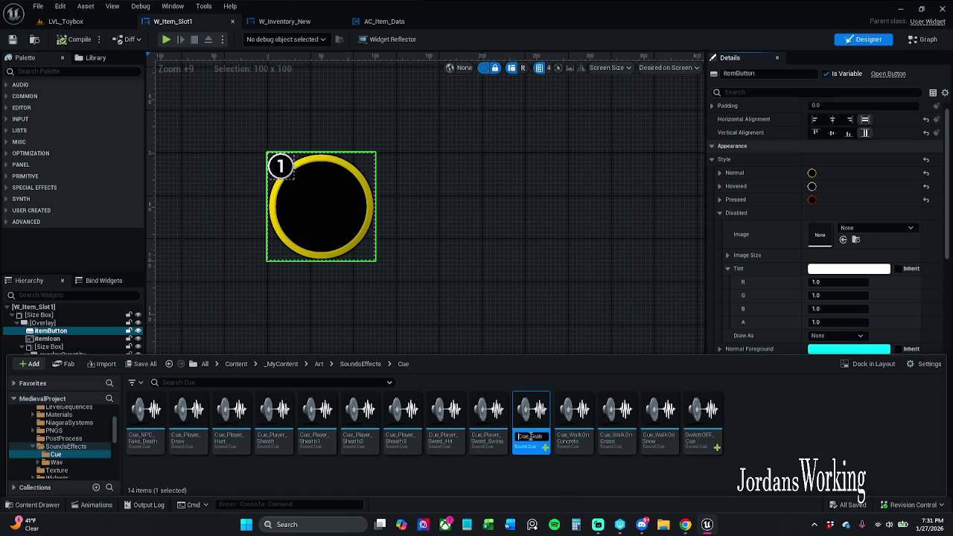
left_click(803, 451)
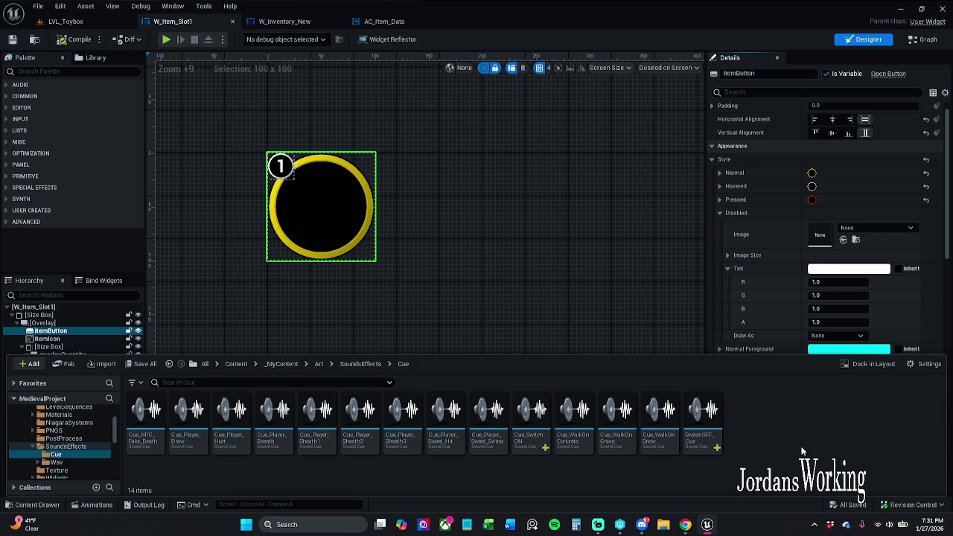
left_click(702, 435)
left_click(702, 438)
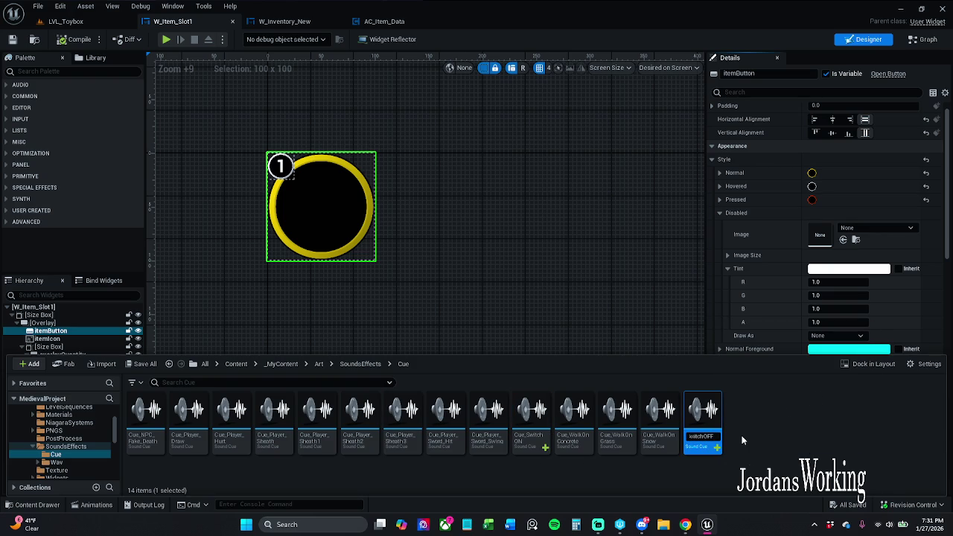
double_click(709, 437)
type("Cue_")
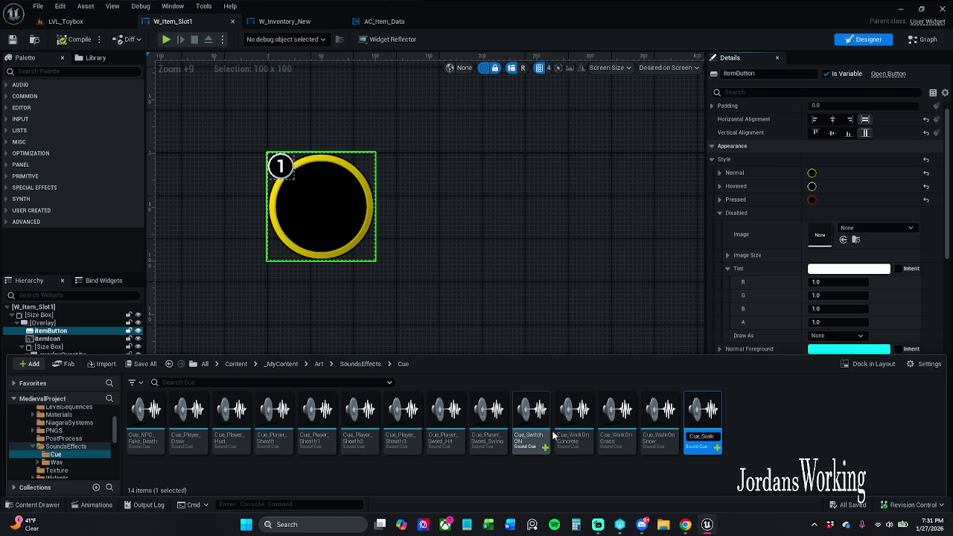
key("Return")
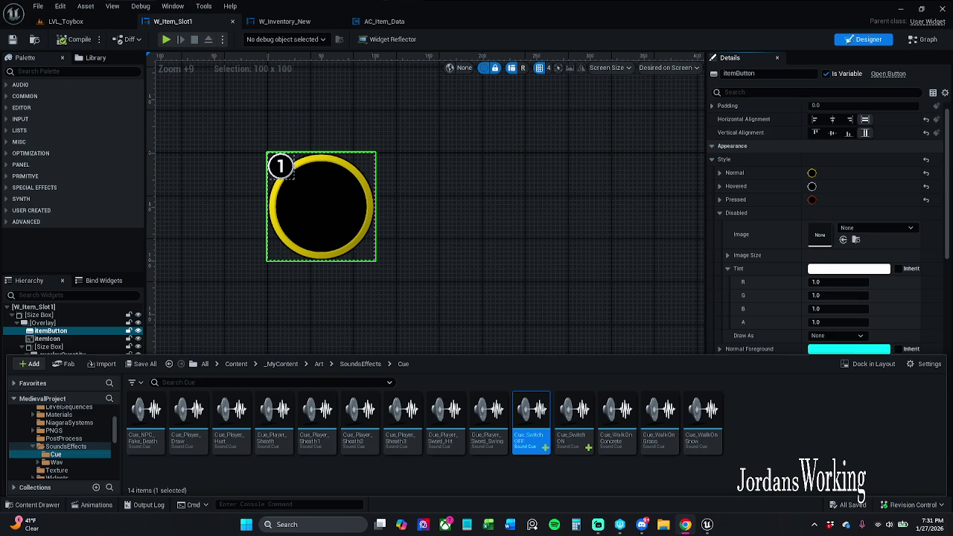
left_click(605, 281)
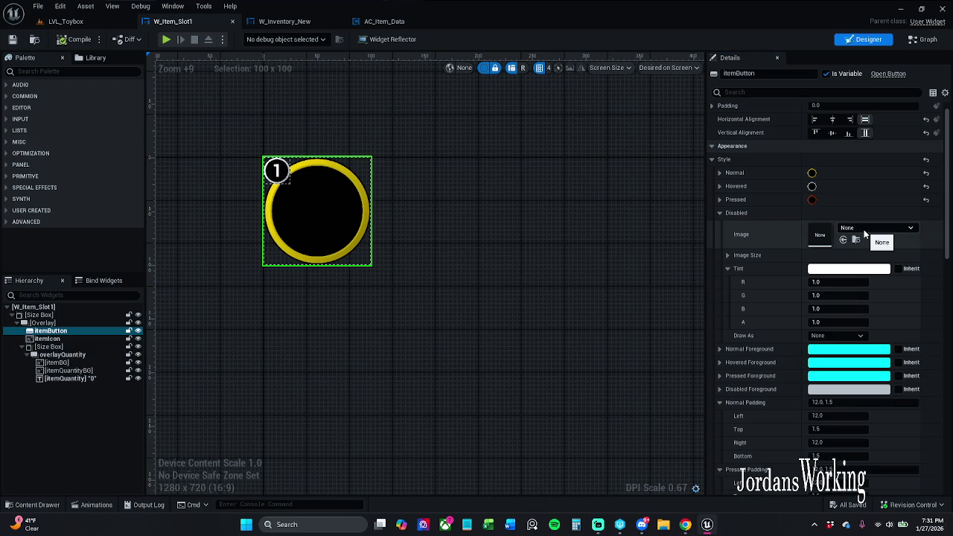
- Collapse the Disabled, Pressed and Normal Padding sections in itemButton's Details
left_click(718, 214)
left_click(719, 200)
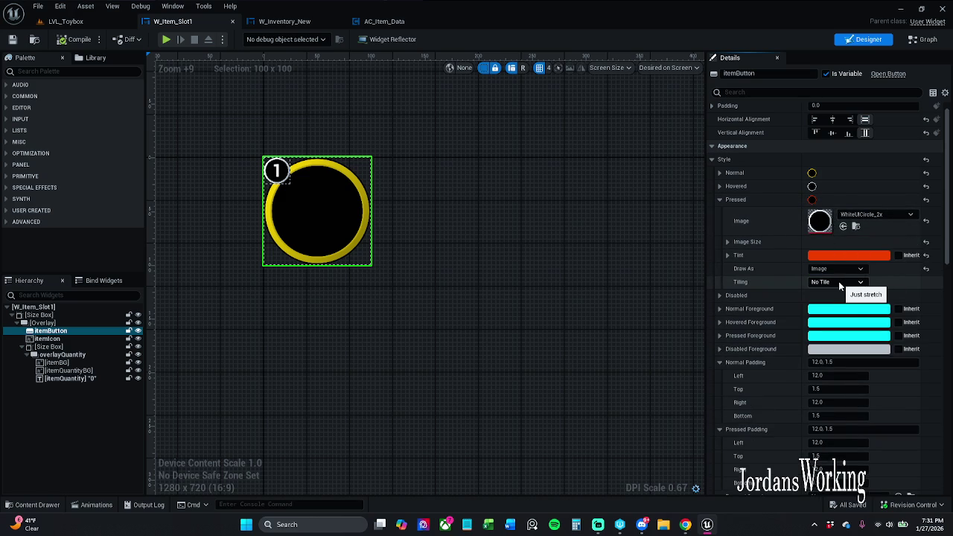
left_click(719, 199)
scroll(801, 277, "down", 1)
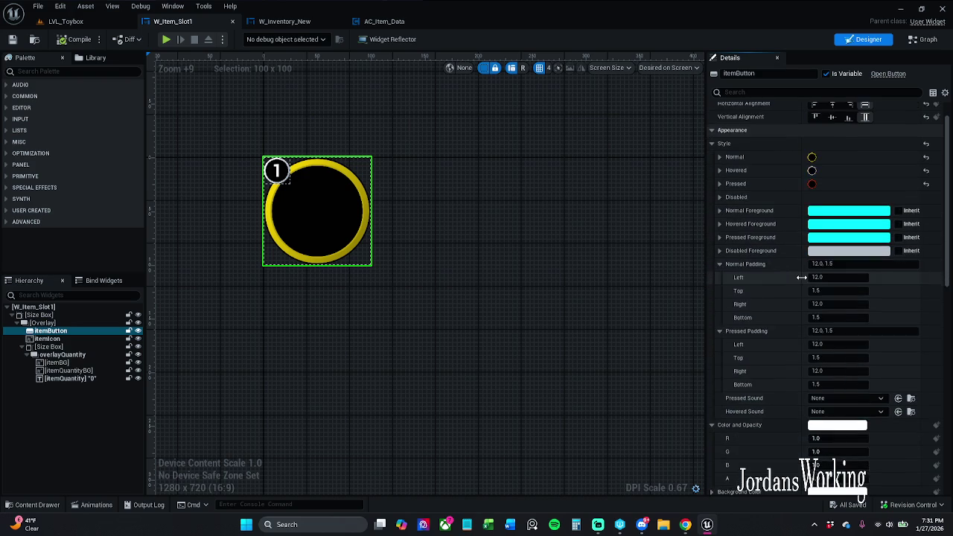
scroll(802, 277, "down", 3)
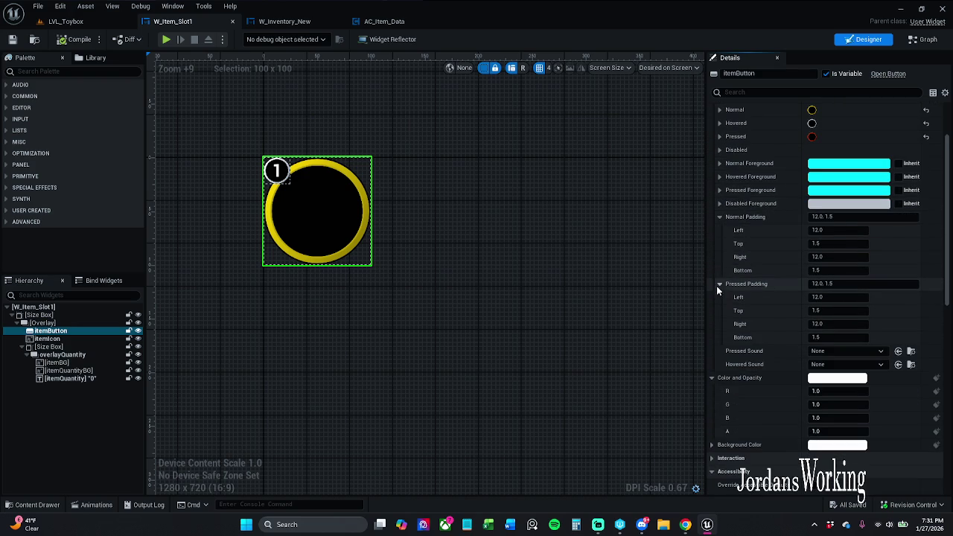
left_click(718, 217)
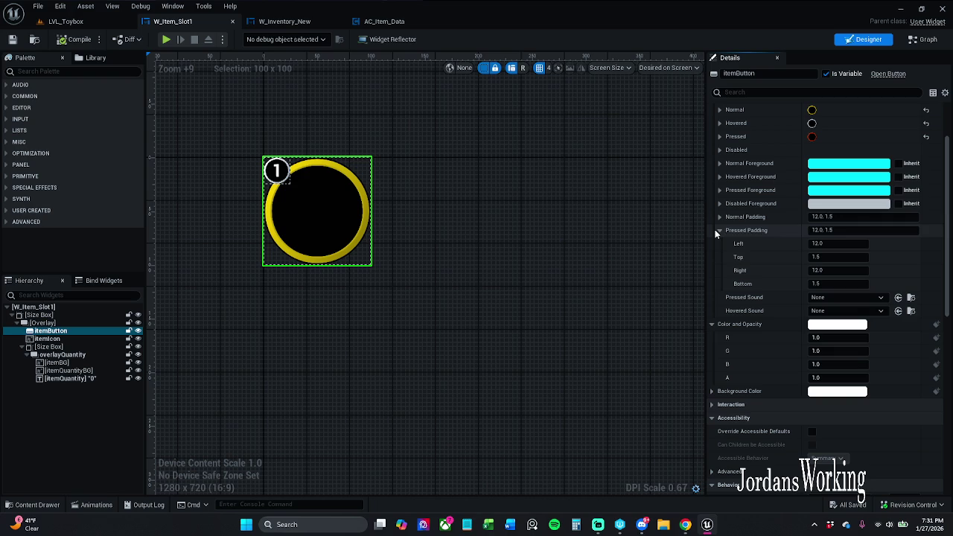
- Set itemButton's Pressed Sound to Cue_SwitchON
left_click(846, 298)
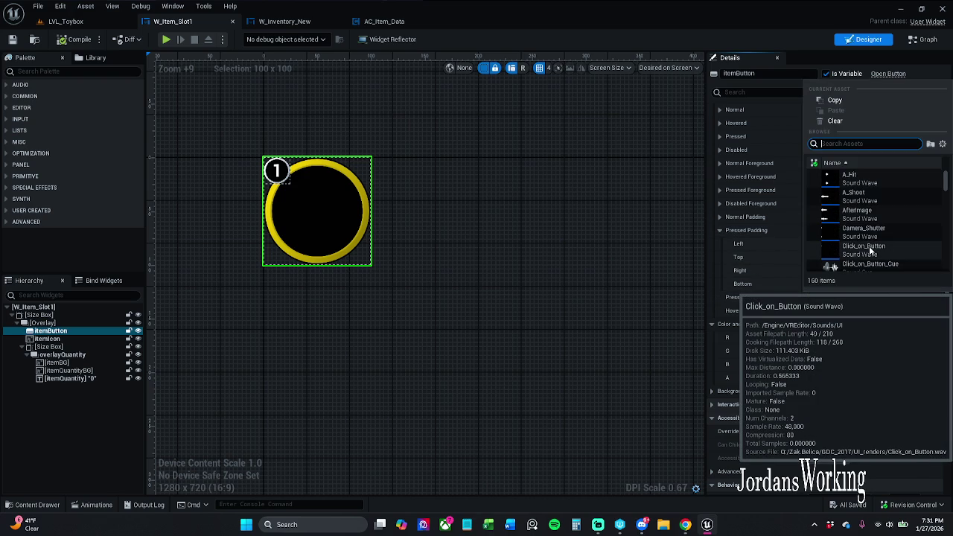
type("Swi")
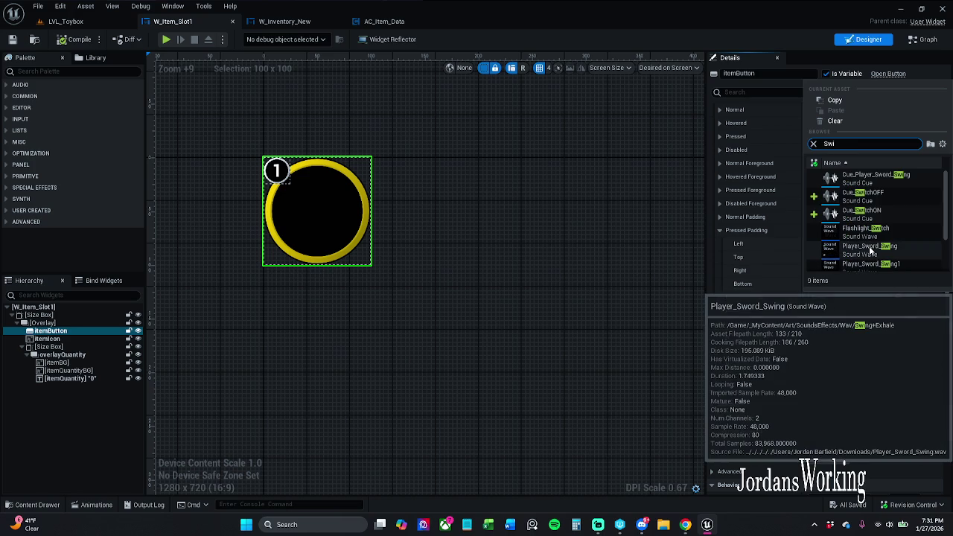
left_click(893, 213)
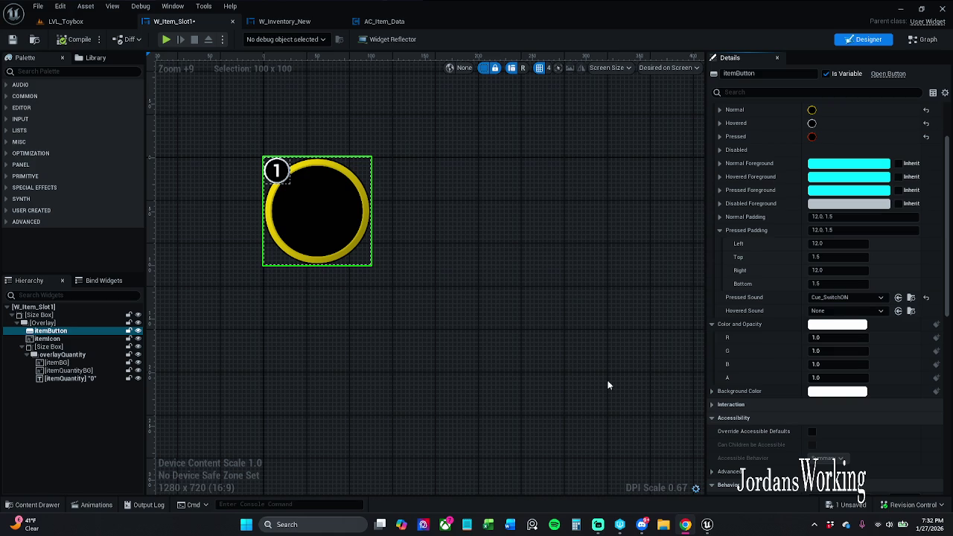
- Set the Hovered Sound to Cue_SwitchOFF and save W_Item_Slot1
left_click(834, 311)
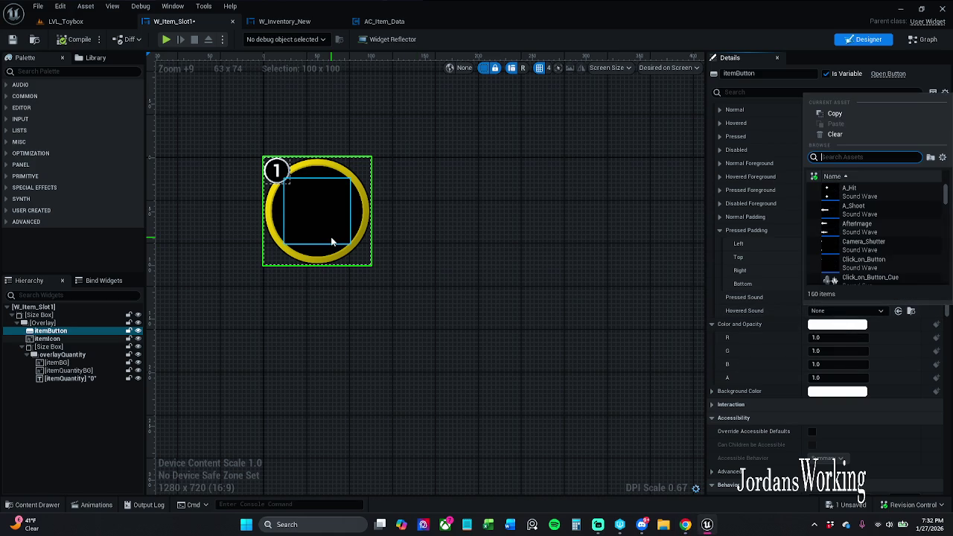
type("switch")
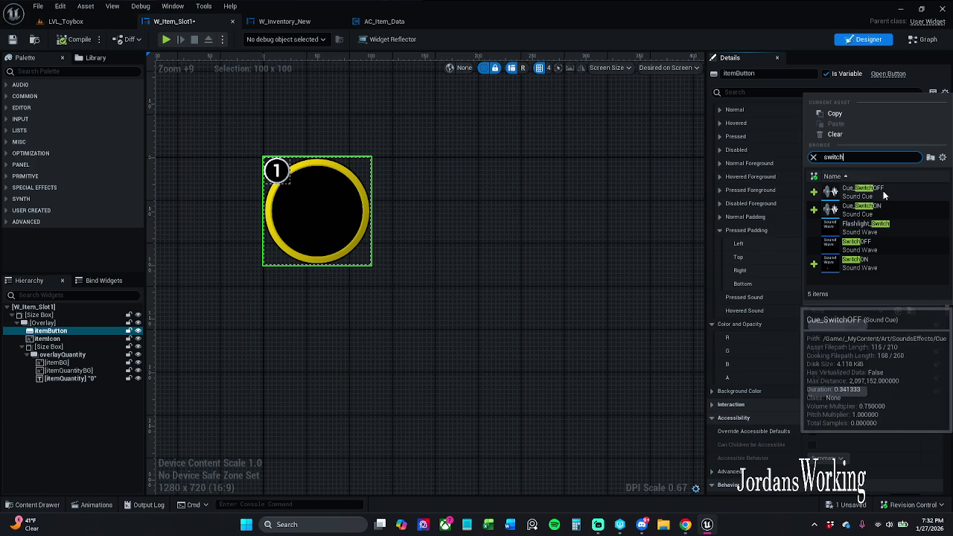
left_click(883, 191)
left_click(898, 311)
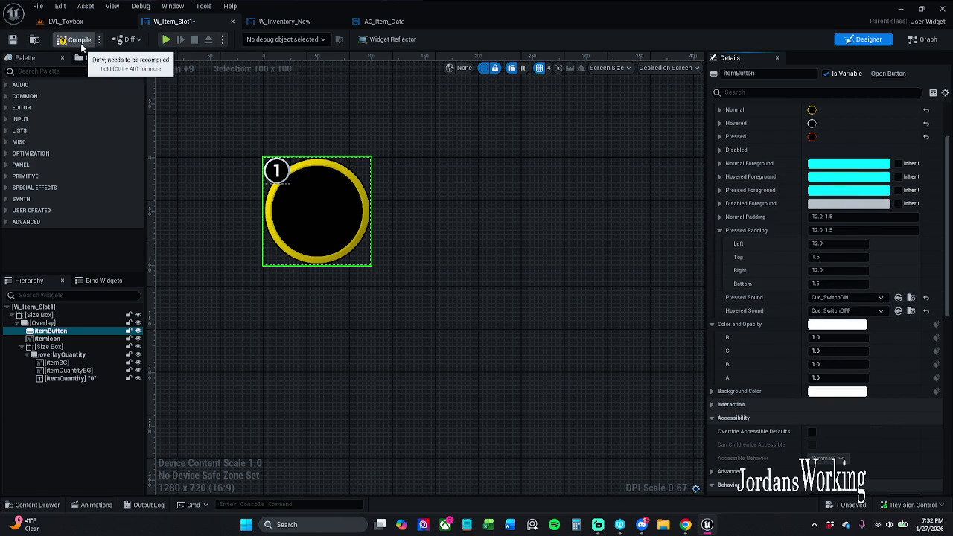
left_click(12, 41)
- Play-test LVL_Toybox with the new button sounds, then return to the W_Item_Slot1 designer
left_click(66, 21)
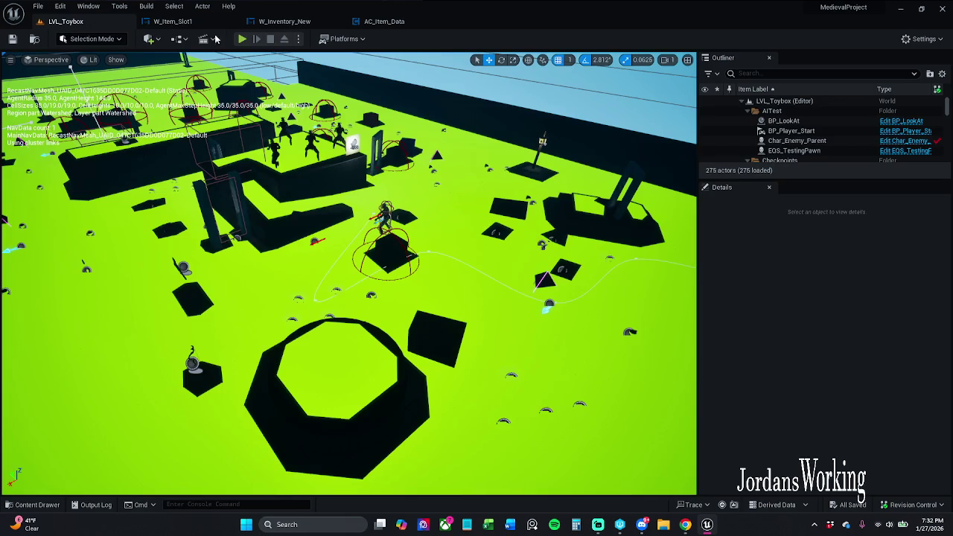
left_click(241, 40)
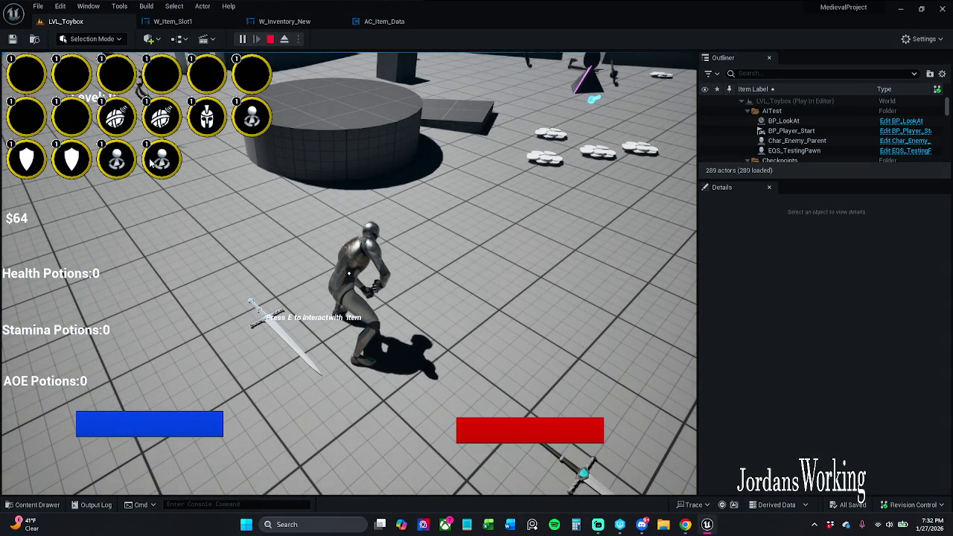
key("Escape")
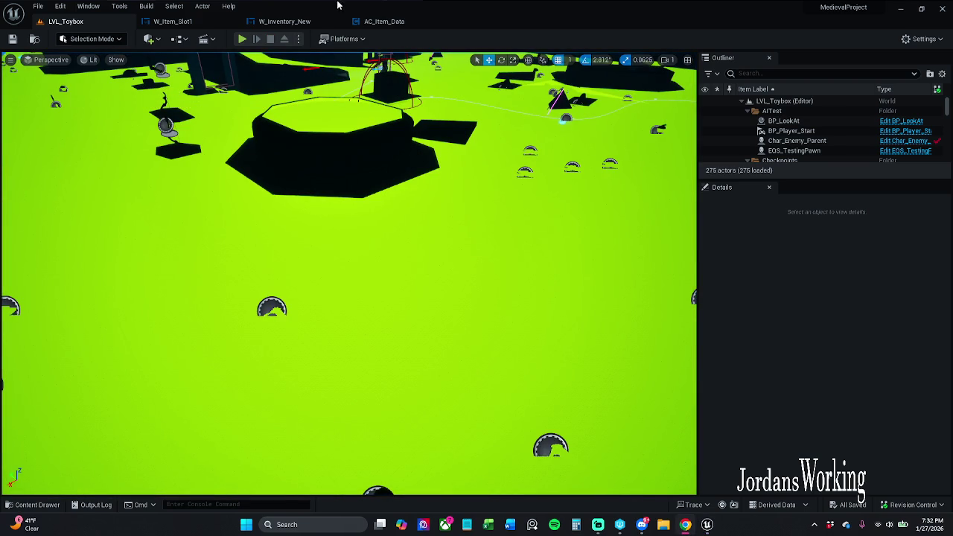
left_click(197, 22)
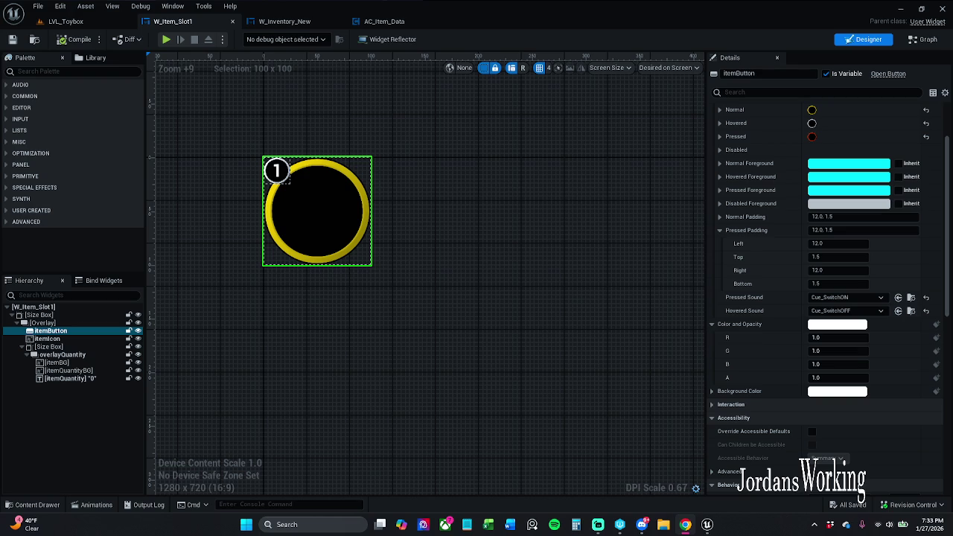
left_click_drag(388, 276, 427, 290)
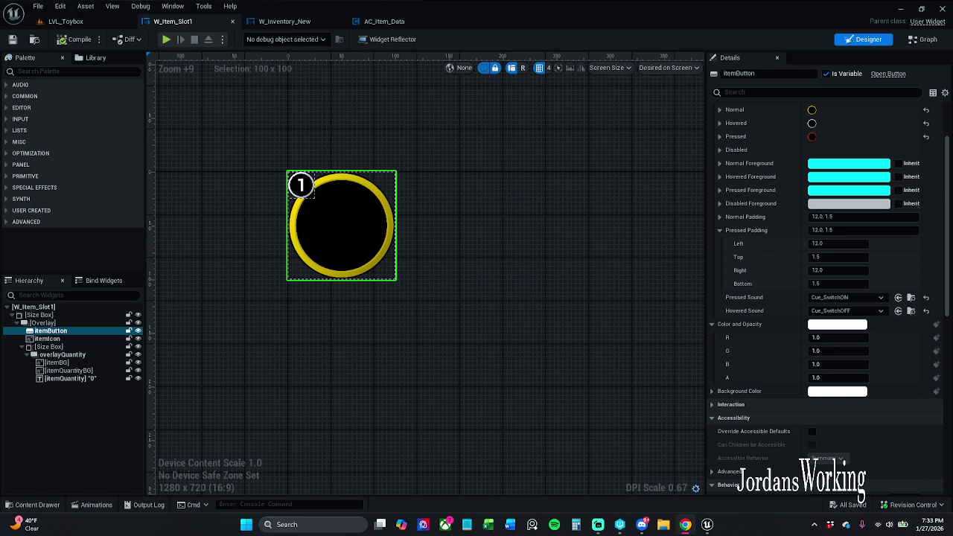
left_click(38, 505)
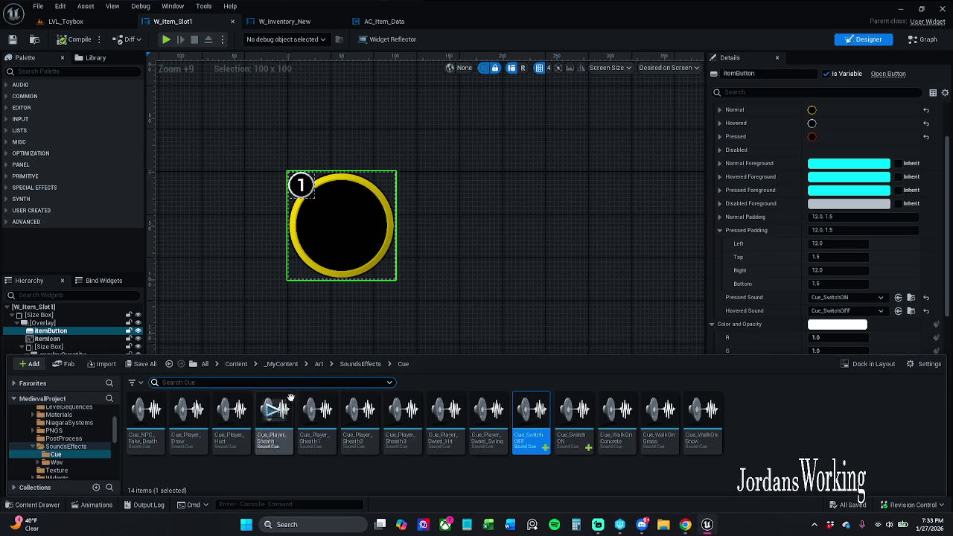
left_click(282, 363)
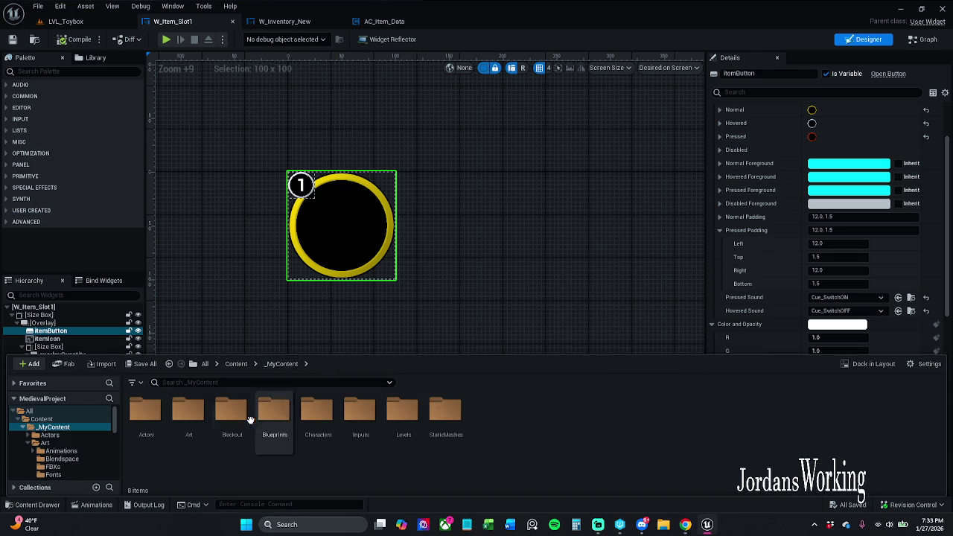
double_click(189, 417)
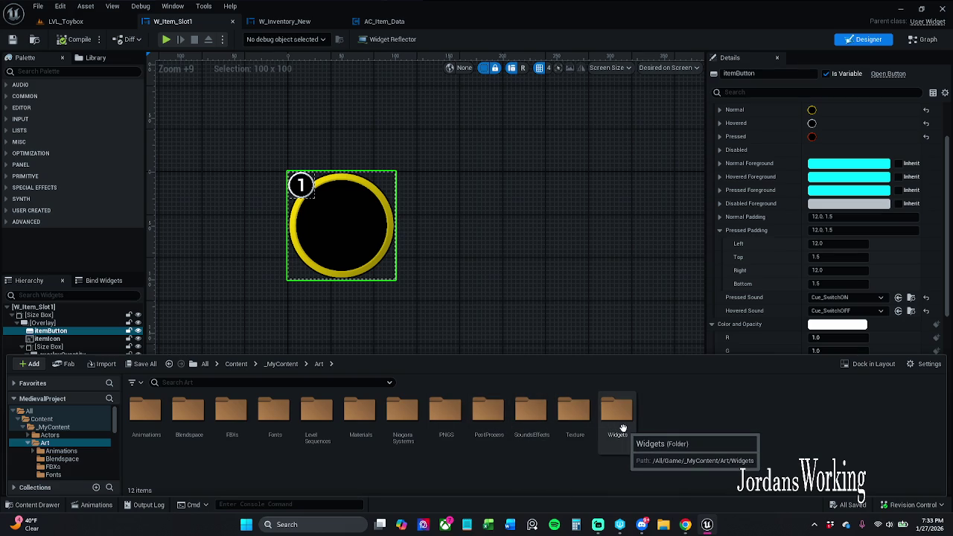
double_click(450, 421)
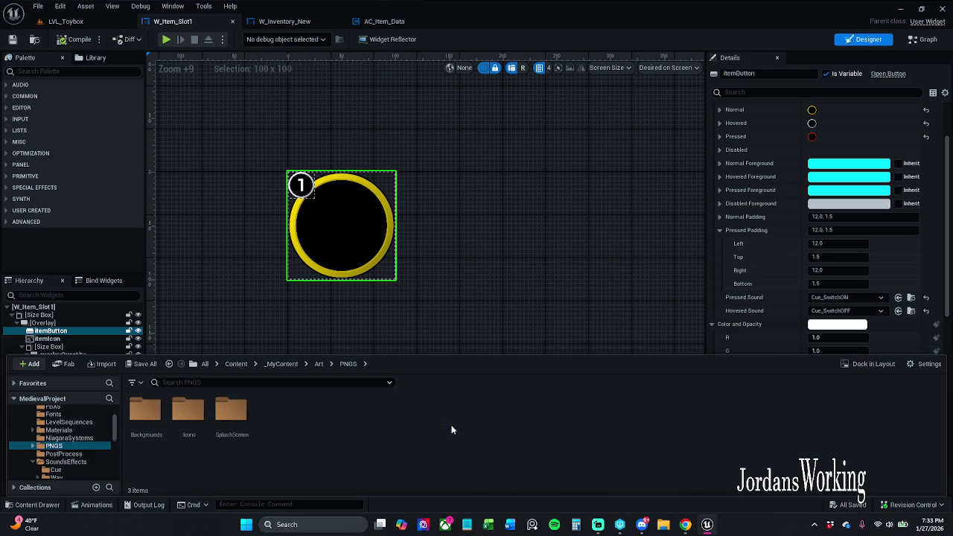
double_click(190, 425)
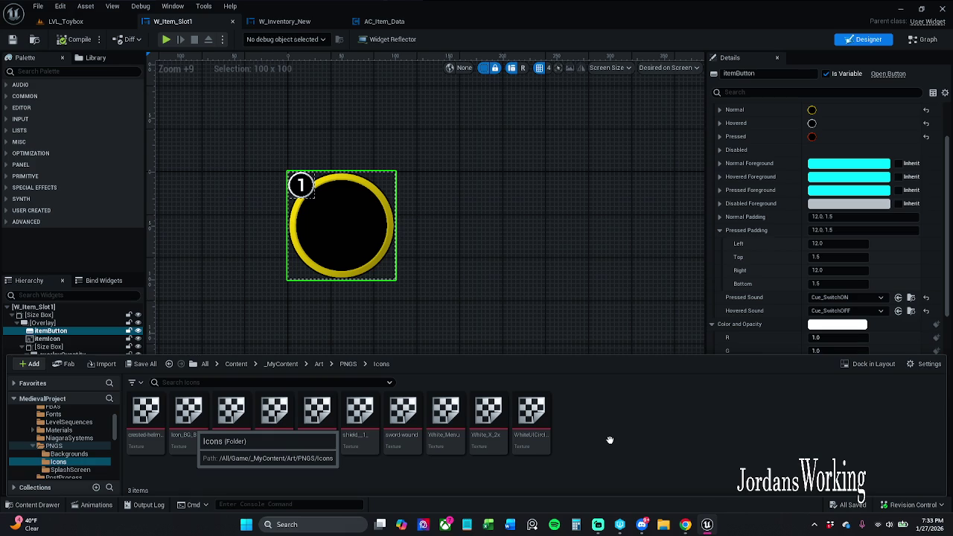
left_click(497, 435)
left_click(534, 336)
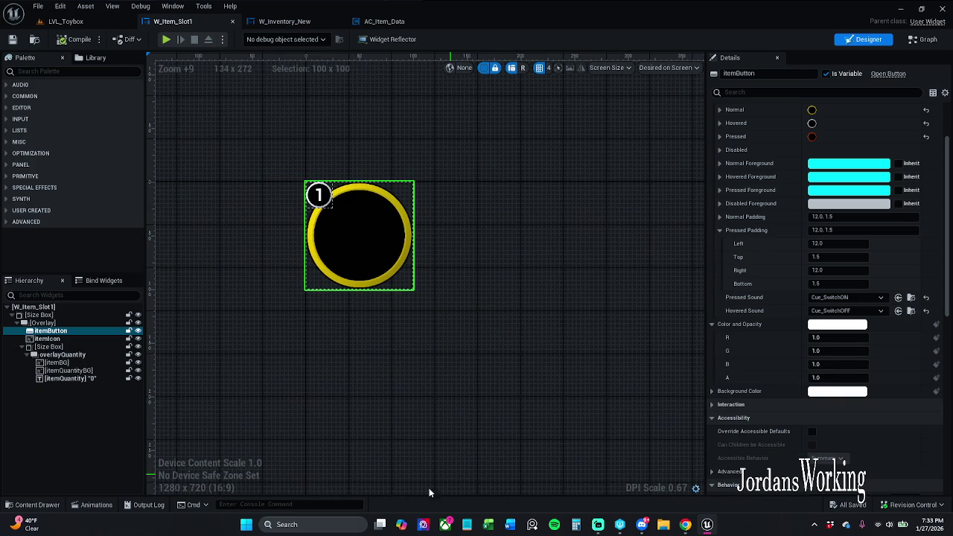
left_click(33, 505)
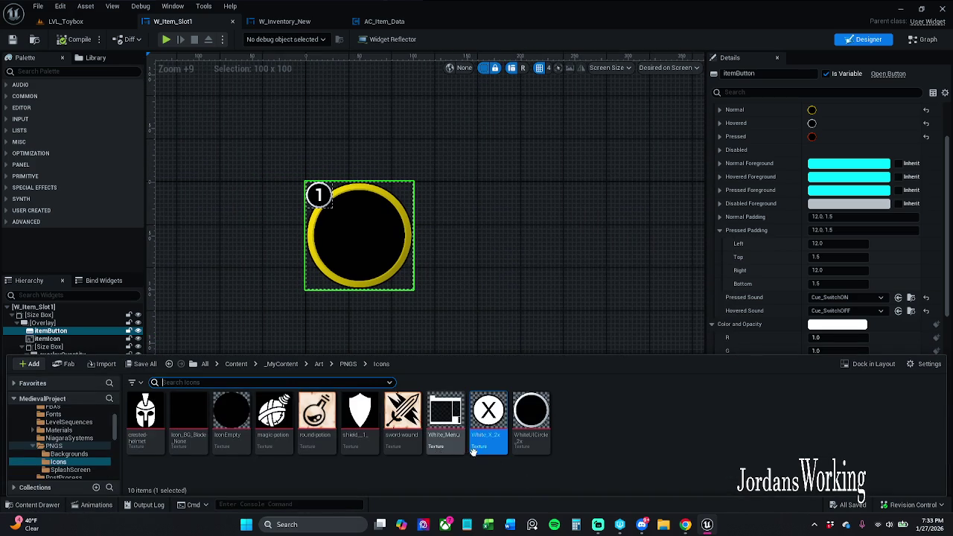
left_click(578, 280)
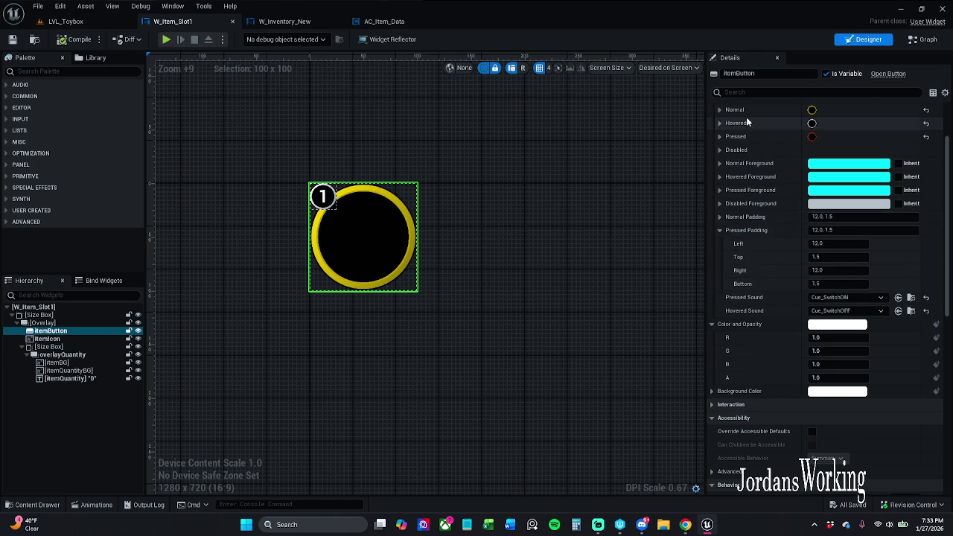
scroll(734, 149, "up", 3)
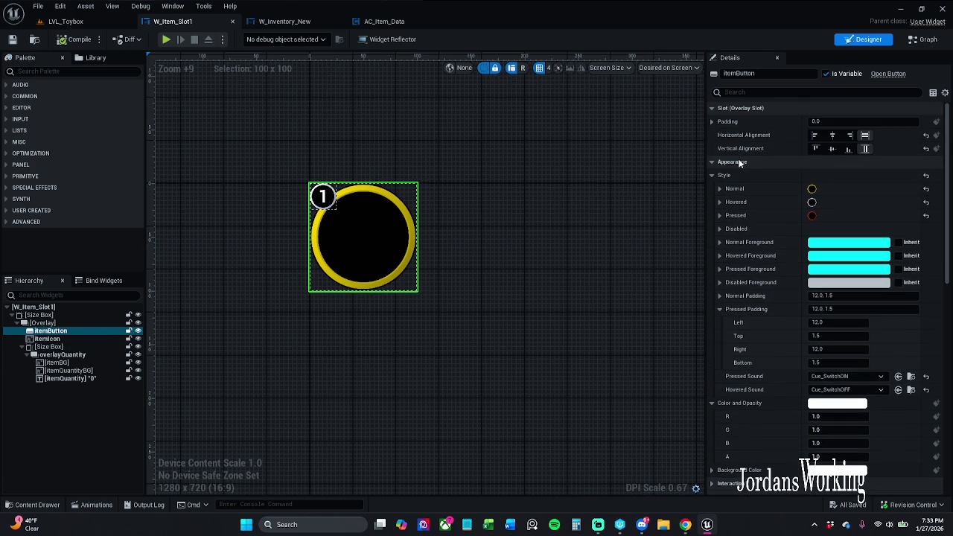
scroll(726, 183, "down", 3)
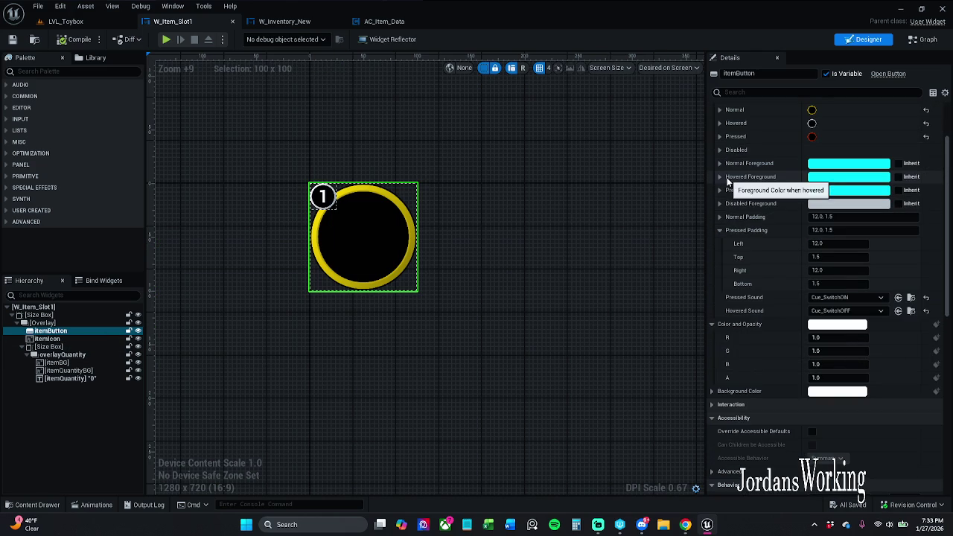
- Set the itemIcon image to White_X_2x and compile W_Item_Slot1
left_click(73, 338)
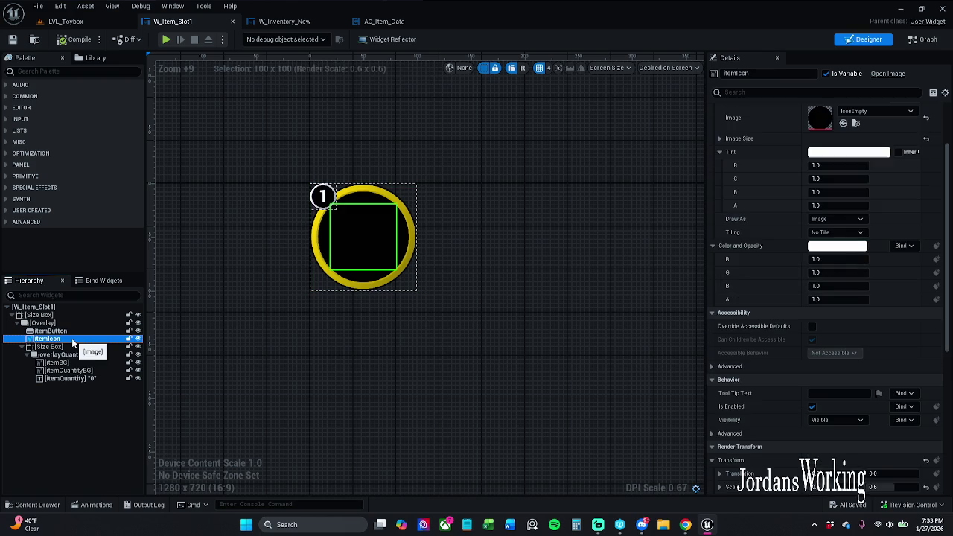
left_click(844, 123)
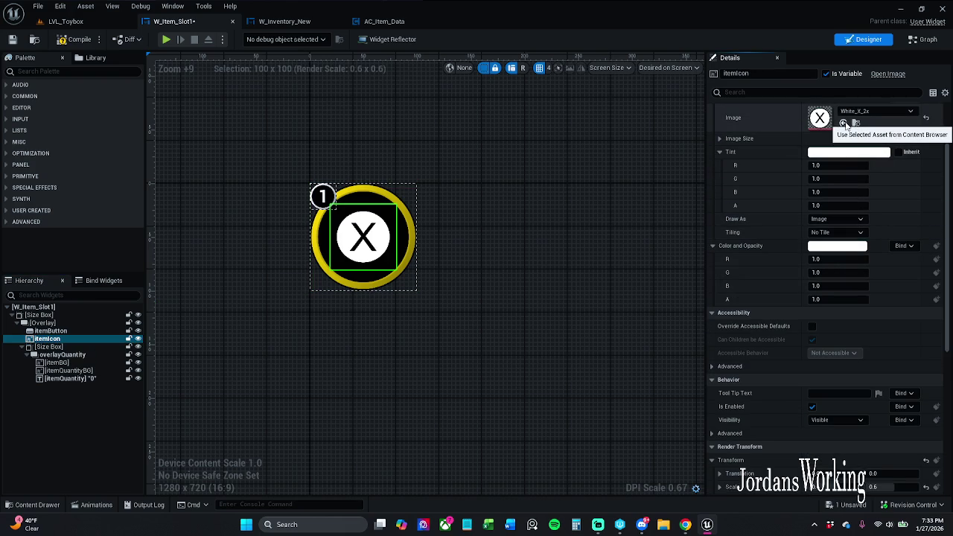
left_click(587, 203)
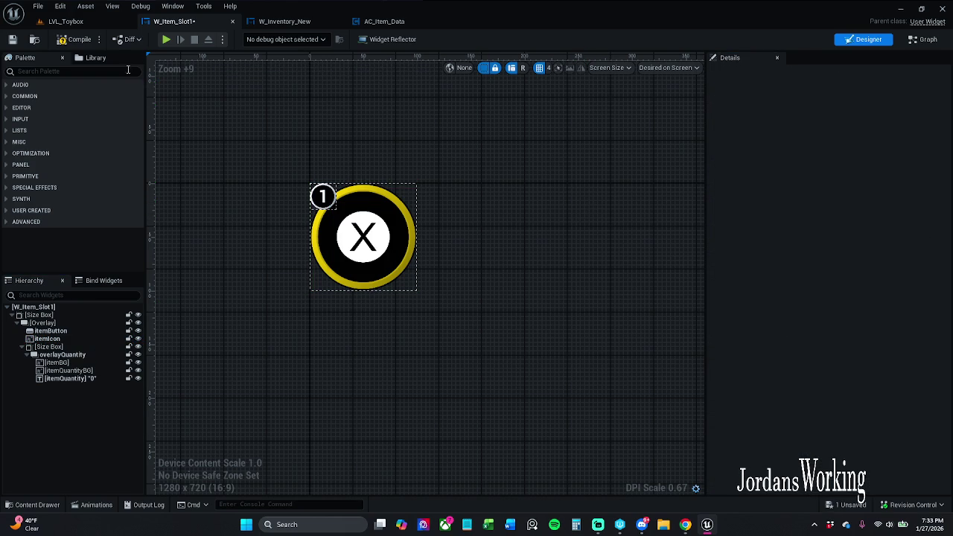
left_click(74, 39)
- Run a quick play test of LVL_Toybox, then stop it
left_click(93, 22)
left_click(241, 38)
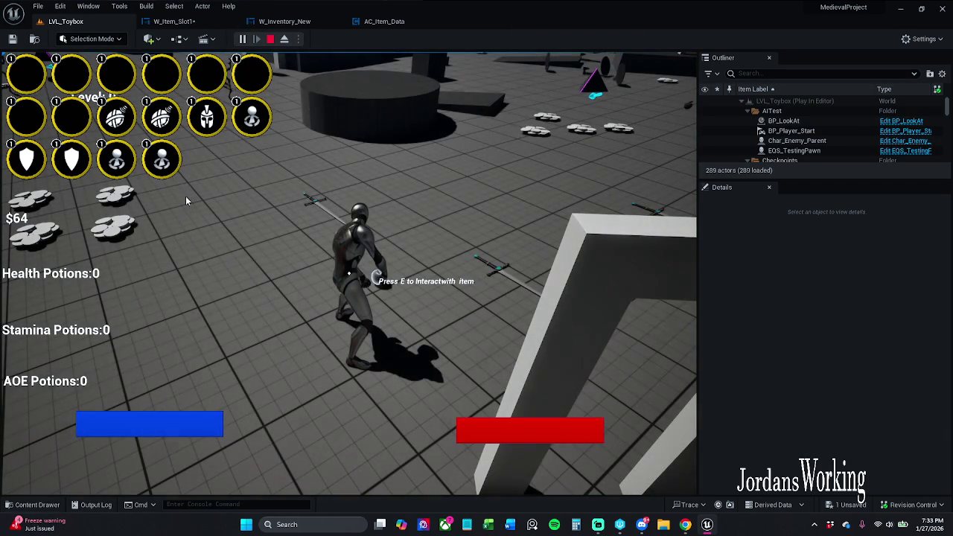
key("Escape")
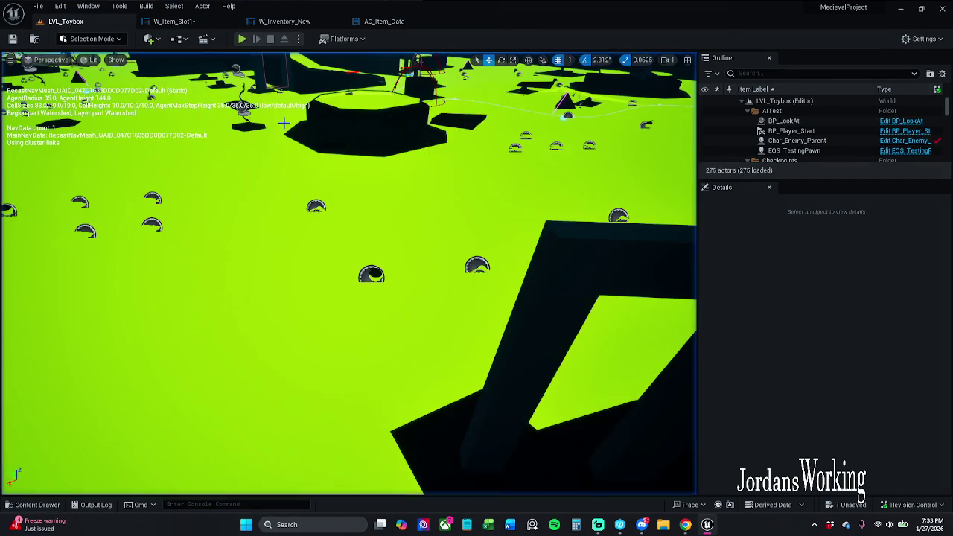
- In W_Item_Slot1, try White_X_2x on itemIcon again, then undo the change
left_click(174, 21)
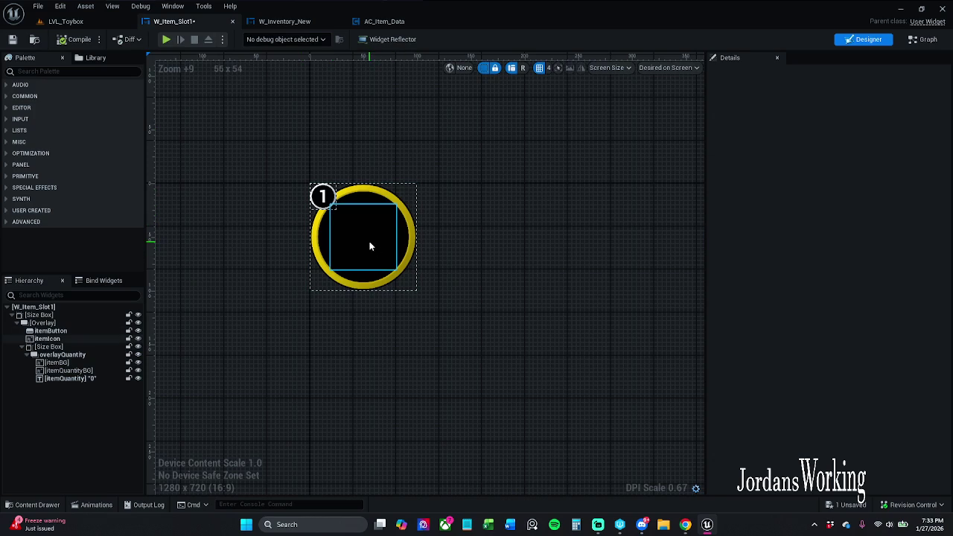
left_click(370, 245)
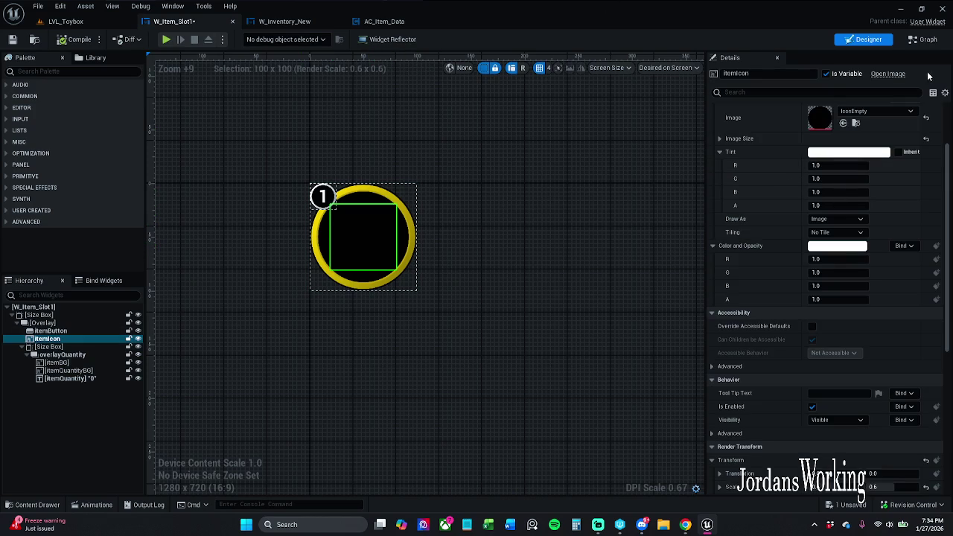
left_click(843, 122)
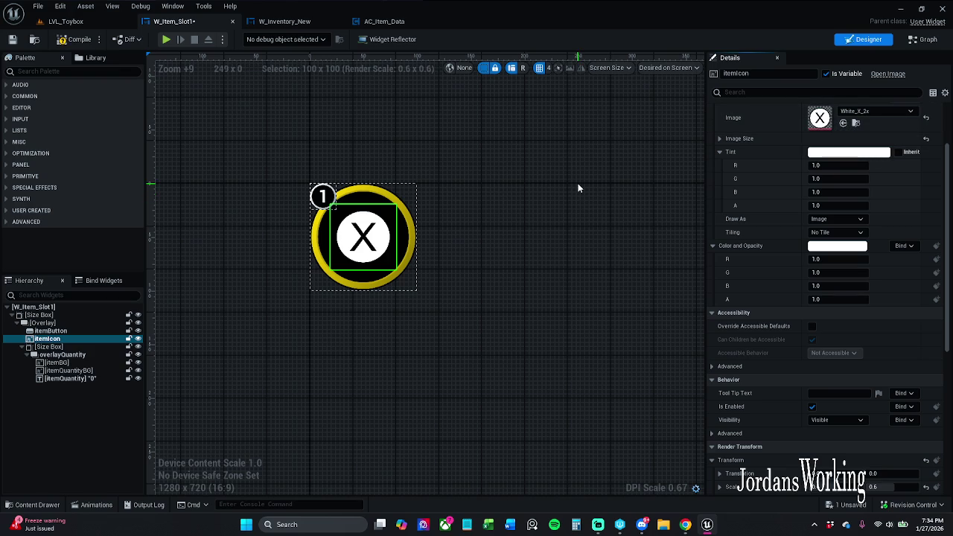
key("ctrl+z")
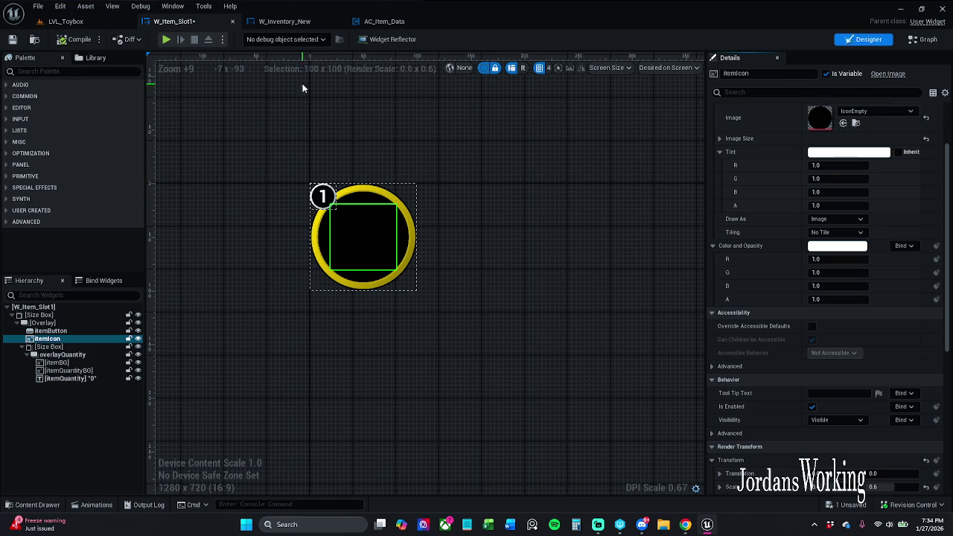
left_click(924, 39)
- Inspect the Item Icon and Item Quantity getter nodes and the icon's default value options
scroll(414, 258, "down", 3)
scroll(481, 288, "down", 2)
scroll(461, 304, "up", 5)
left_click_drag(459, 228, 355, 353)
left_click(437, 312)
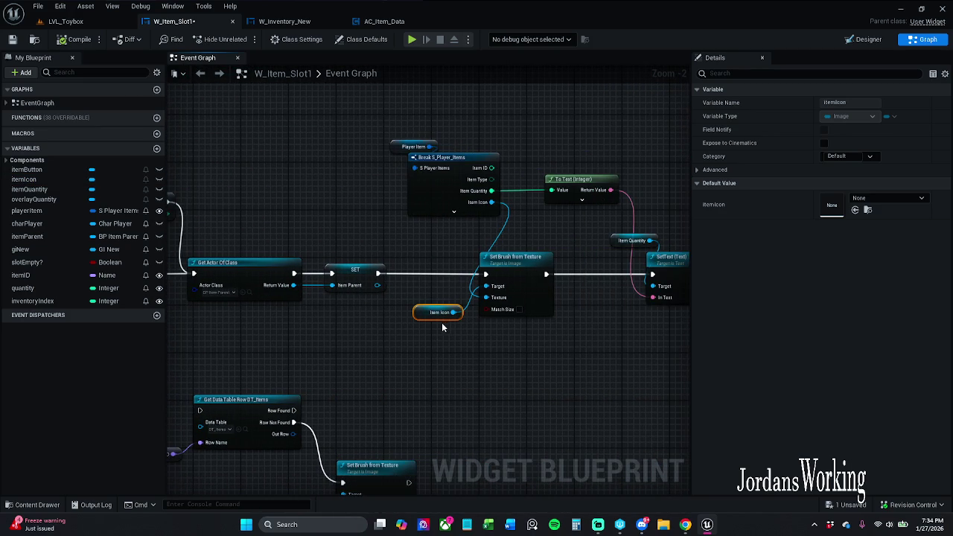
left_click(886, 198)
left_click_drag(557, 365, 440, 365)
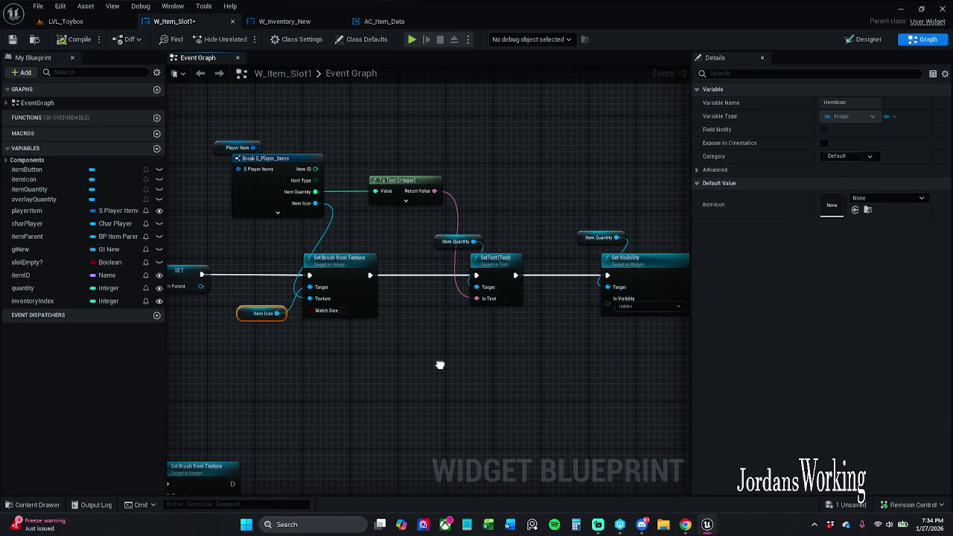
left_click(455, 241)
left_click_drag(496, 223, 393, 205)
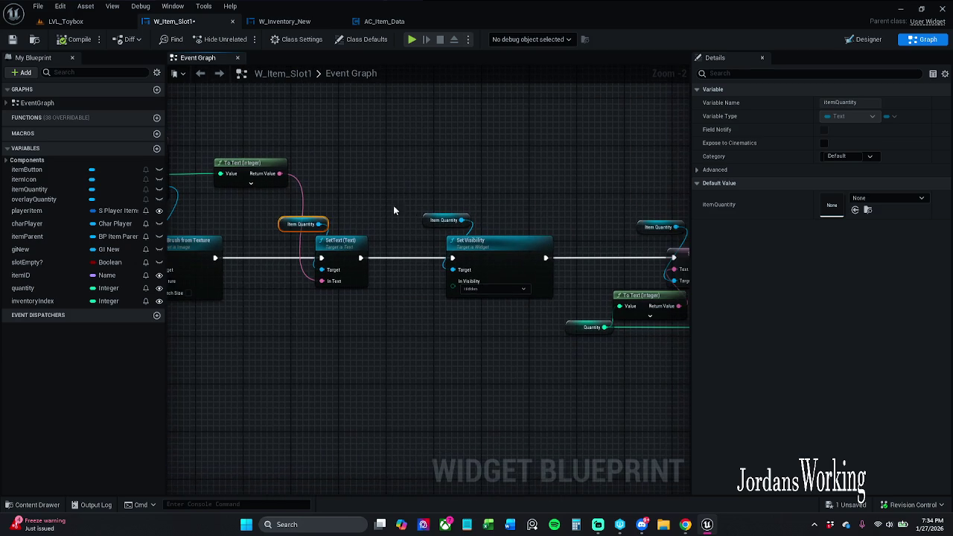
mouse_move(483, 213)
left_mouse_down()
mouse_move(413, 207)
mouse_move(461, 287)
mouse_move(413, 291)
mouse_move(472, 258)
left_mouse_up()
- Search 'Cue_' in itemIcon's default texture picker, clear it, and close it leaving None
left_click(46, 181)
left_click(860, 198)
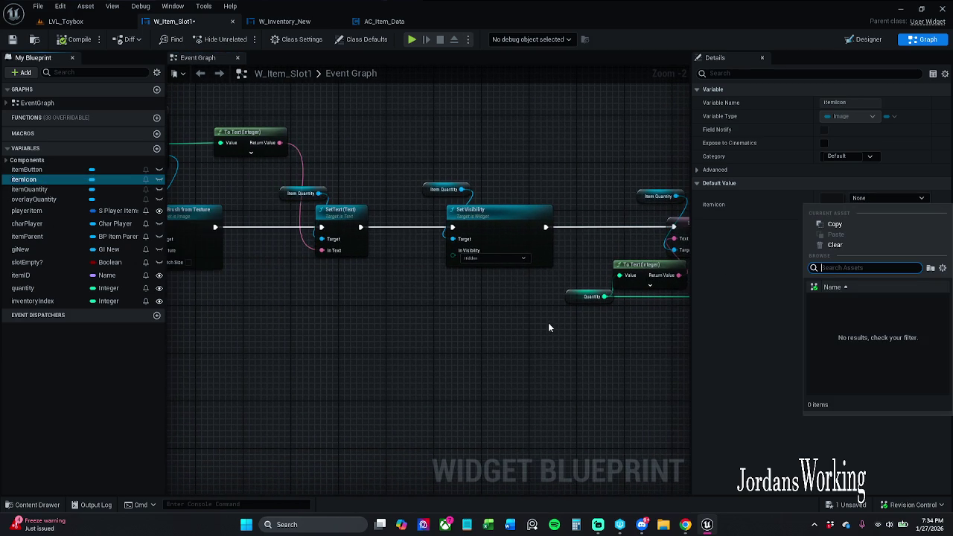
type("Cue_")
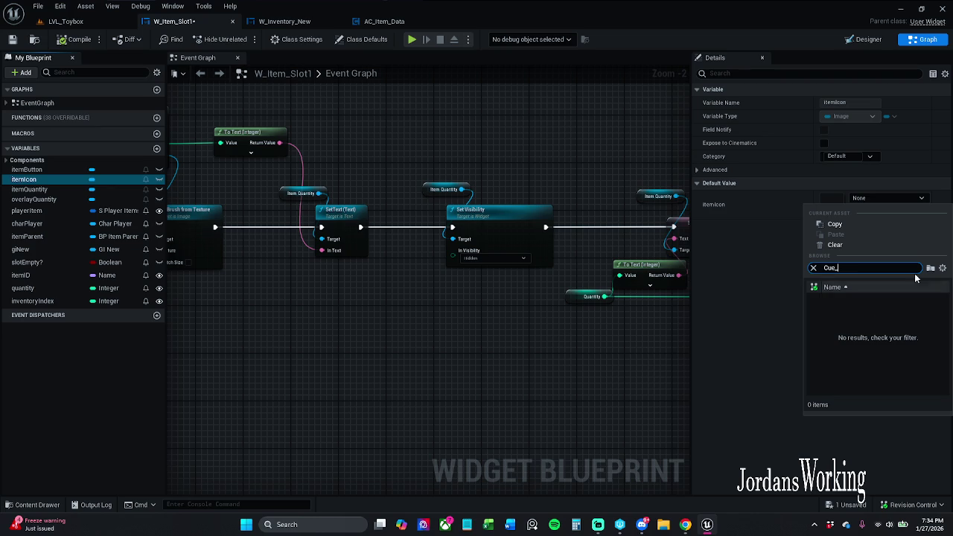
left_click_drag(840, 268, 809, 269)
key("BackSpace")
left_click(764, 291)
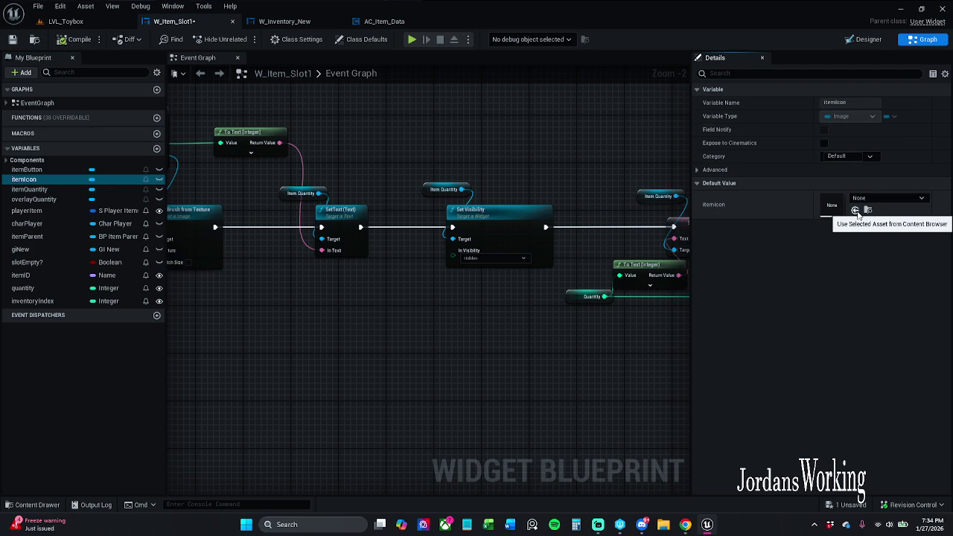
scroll(600, 354, "down", 1)
left_click_drag(519, 350, 684, 344)
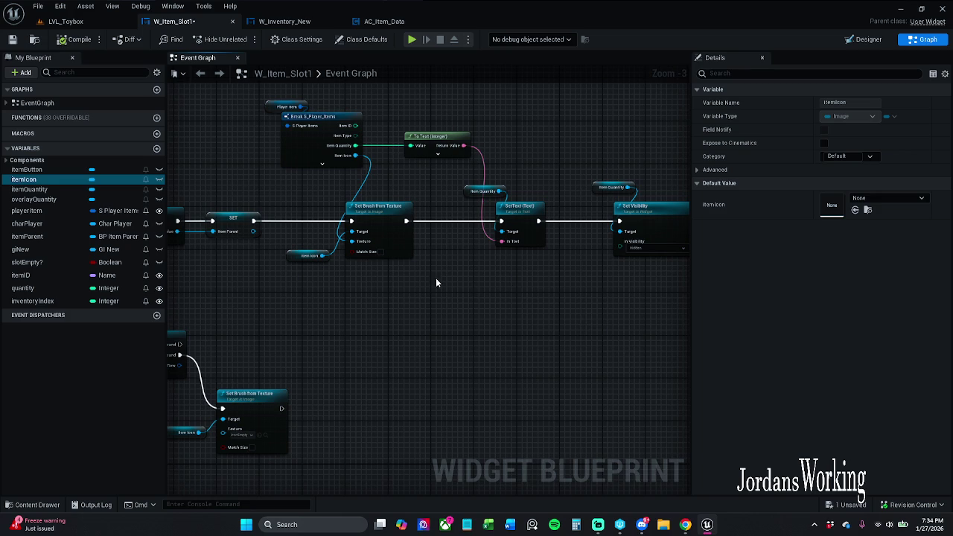
- Review the Pre Construct, Switch, Branch, Set Visibility and Set Brush nodes across the Event Graph
mouse_move(345, 273)
left_mouse_down()
mouse_move(472, 302)
mouse_move(762, 304)
mouse_move(500, 304)
mouse_move(472, 297)
mouse_move(461, 252)
mouse_move(447, 283)
left_mouse_up()
scroll(447, 282, "down", 2)
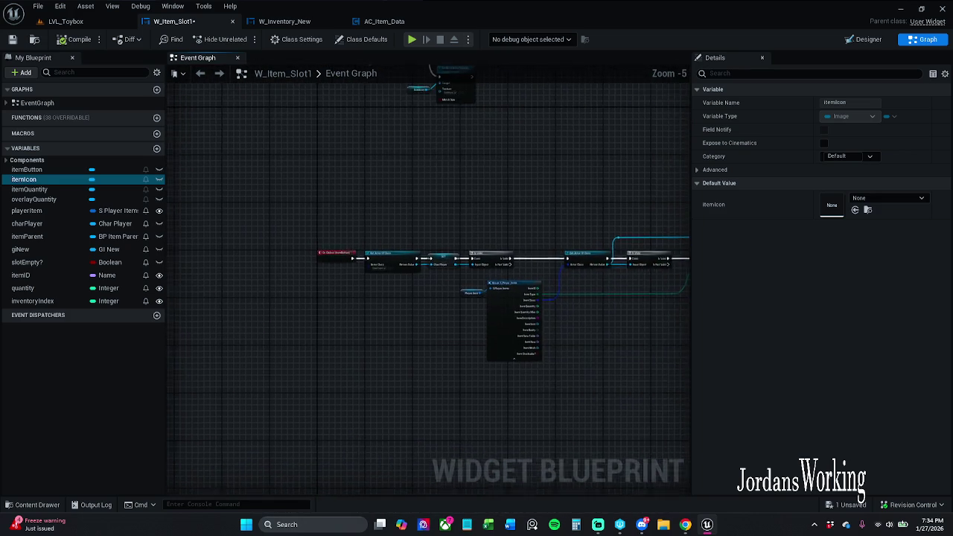
scroll(572, 82, "up", 1)
left_click_drag(447, 335, 204, 337)
mouse_move(353, 114)
left_mouse_down()
mouse_move(305, 198)
mouse_move(290, 342)
mouse_move(380, 183)
mouse_move(379, 211)
left_mouse_up()
scroll(305, 198, "down", 1)
scroll(374, 425, "up", 1)
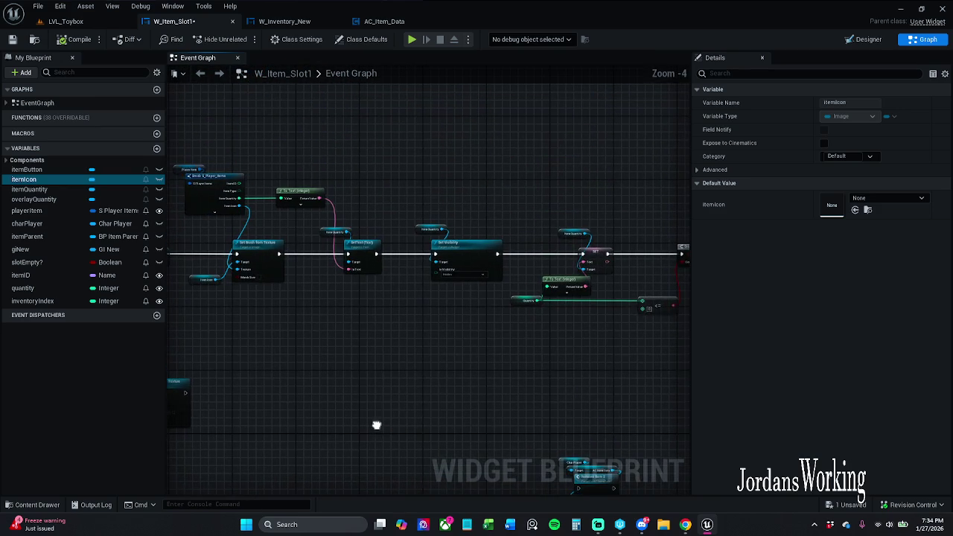
left_click_drag(374, 426, 374, 370)
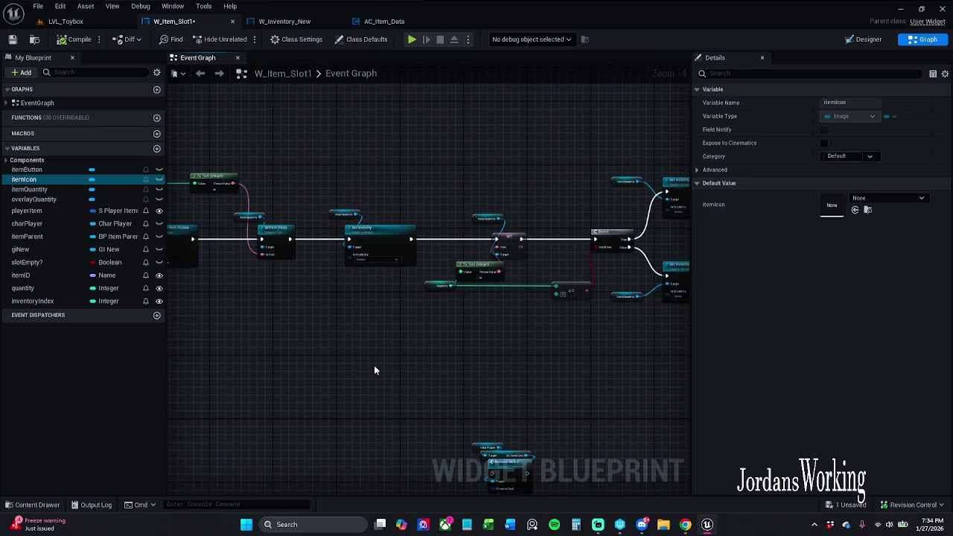
mouse_move(537, 355)
left_mouse_down()
mouse_move(347, 340)
mouse_move(326, 326)
left_mouse_up()
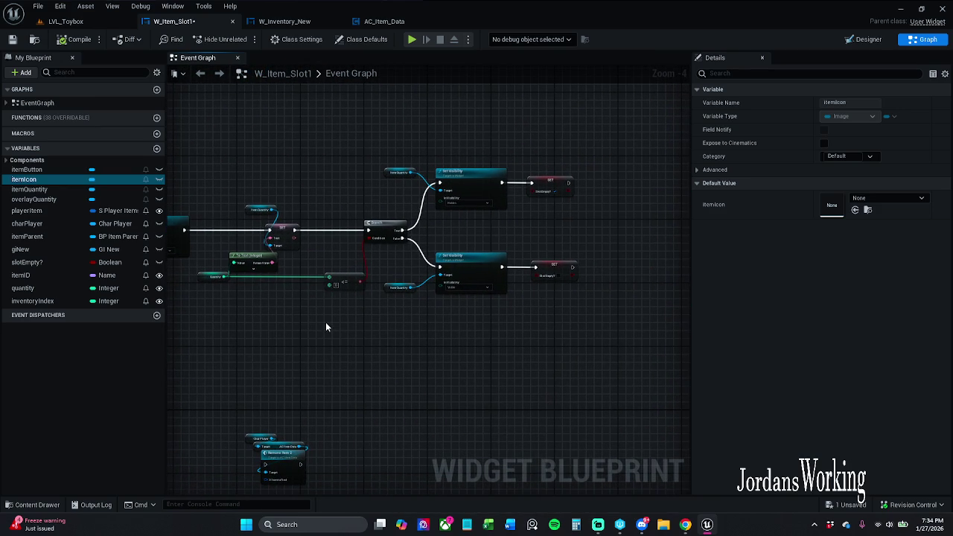
scroll(314, 321, "up", 2)
mouse_move(344, 303)
left_mouse_down()
mouse_move(310, 308)
mouse_move(628, 298)
left_mouse_up()
scroll(310, 309, "down", 1)
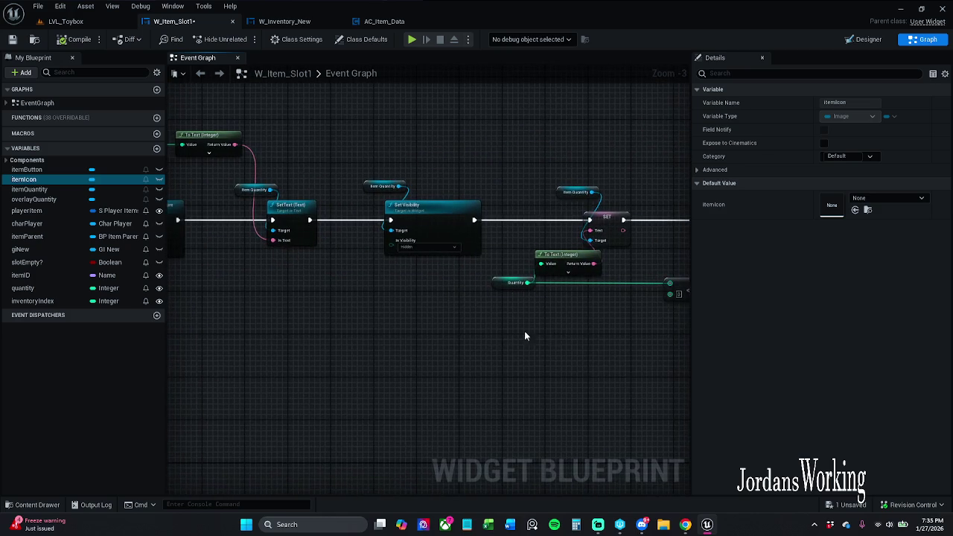
left_click_drag(526, 334, 640, 337)
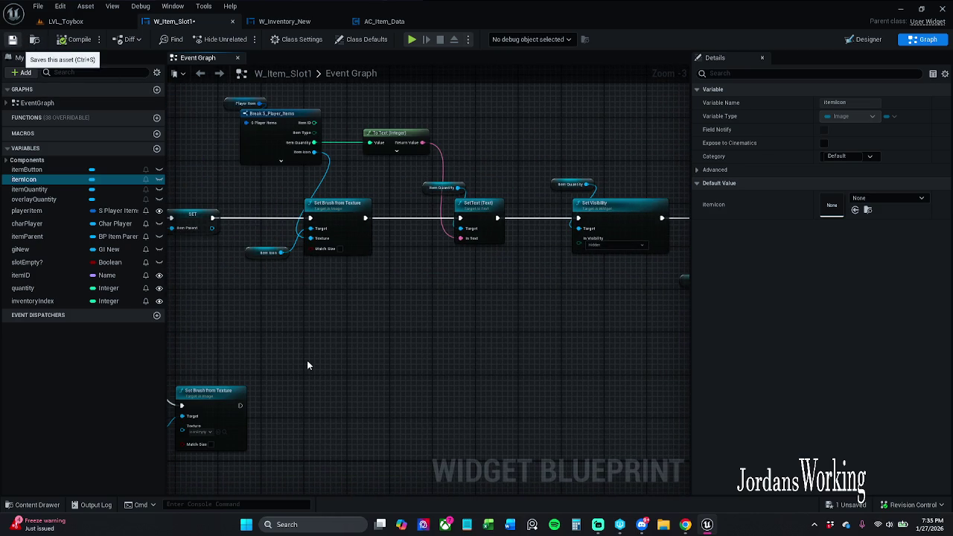
- Save W_Item_Slot1 and return to the LVL_Toybox level
key("ctrl+s")
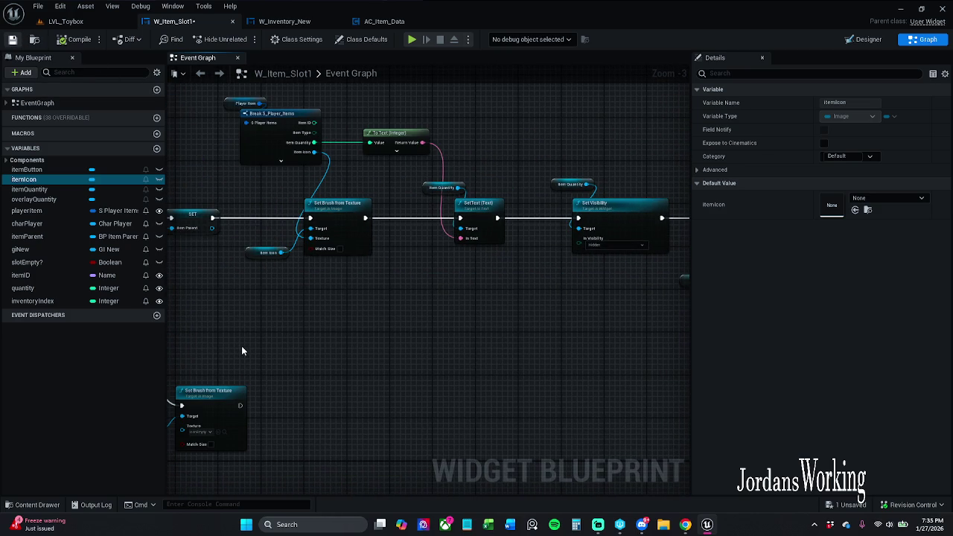
mouse_move(221, 338)
left_mouse_down()
mouse_move(486, 268)
mouse_move(467, 265)
left_mouse_up()
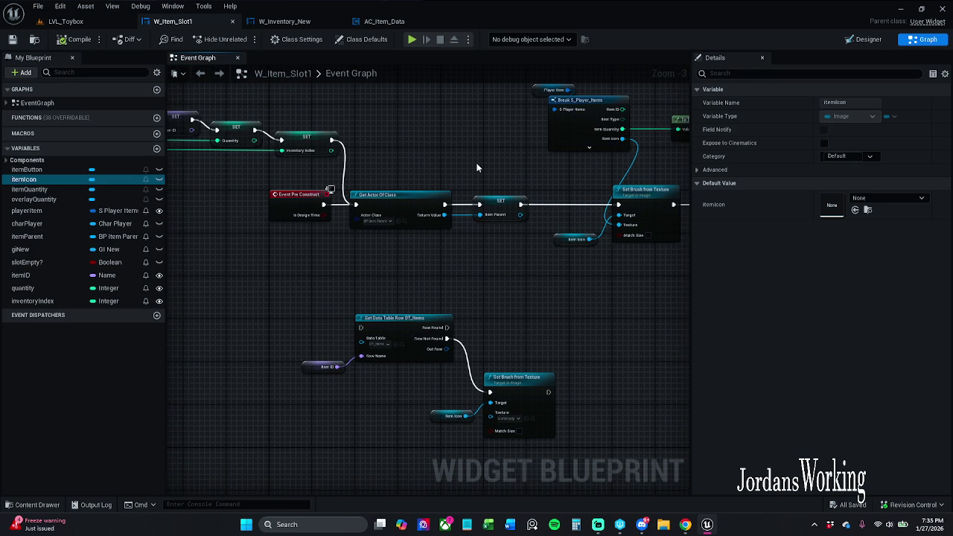
left_click(74, 21)
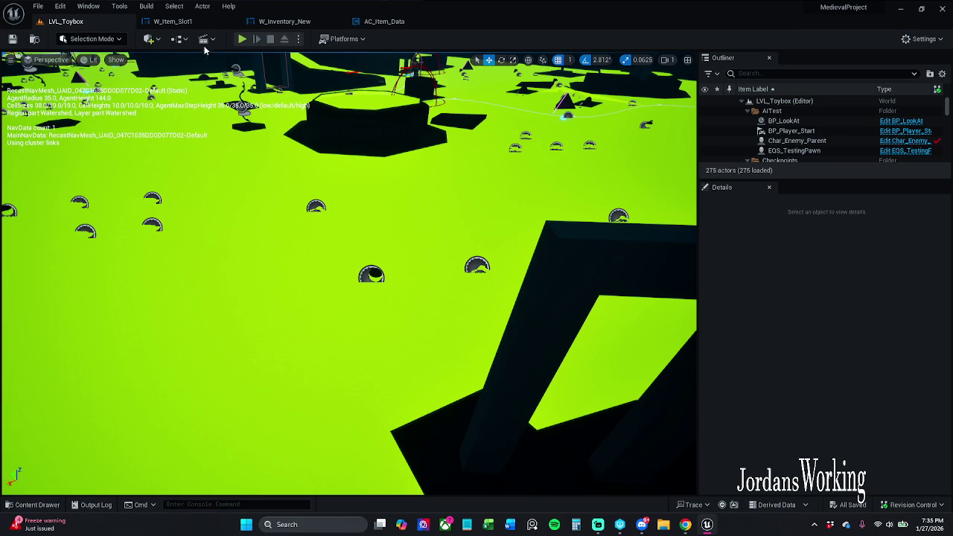
left_click(242, 39)
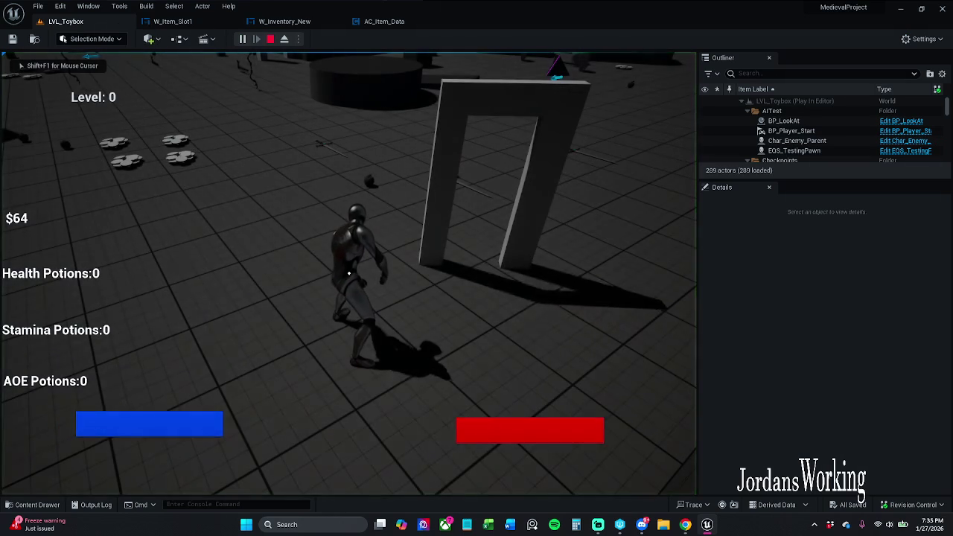
key("i")
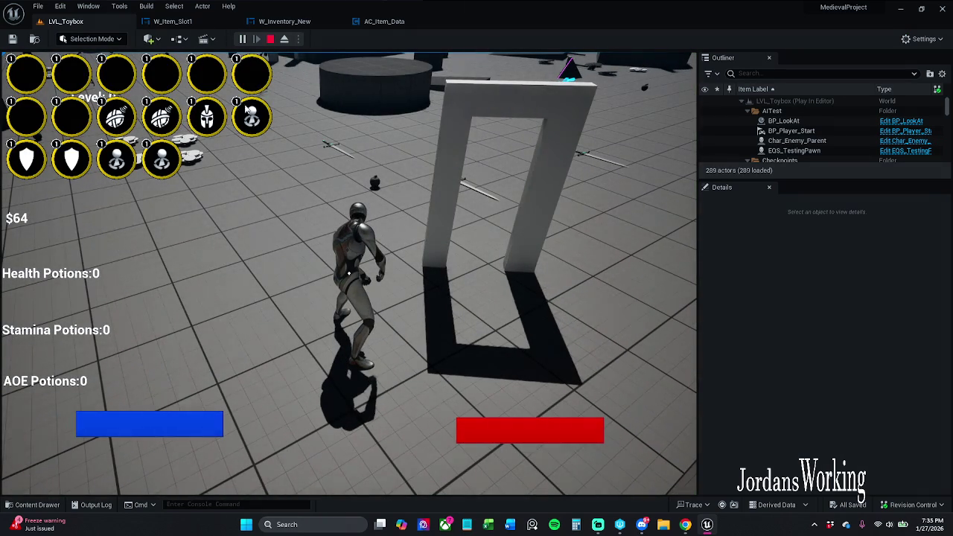
left_click(270, 39)
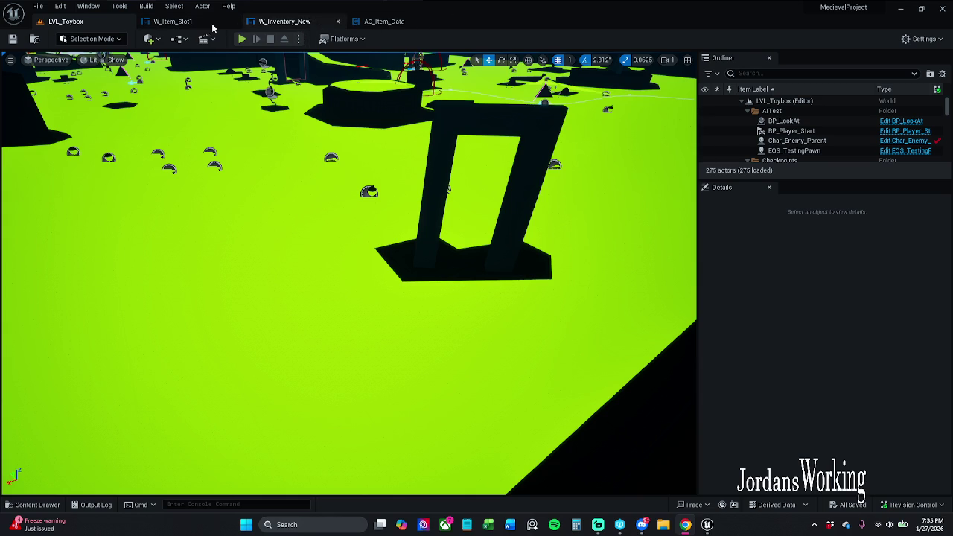
- Select itemButton on the slot canvas in W_Item_Slot1's Designer
left_click(183, 21)
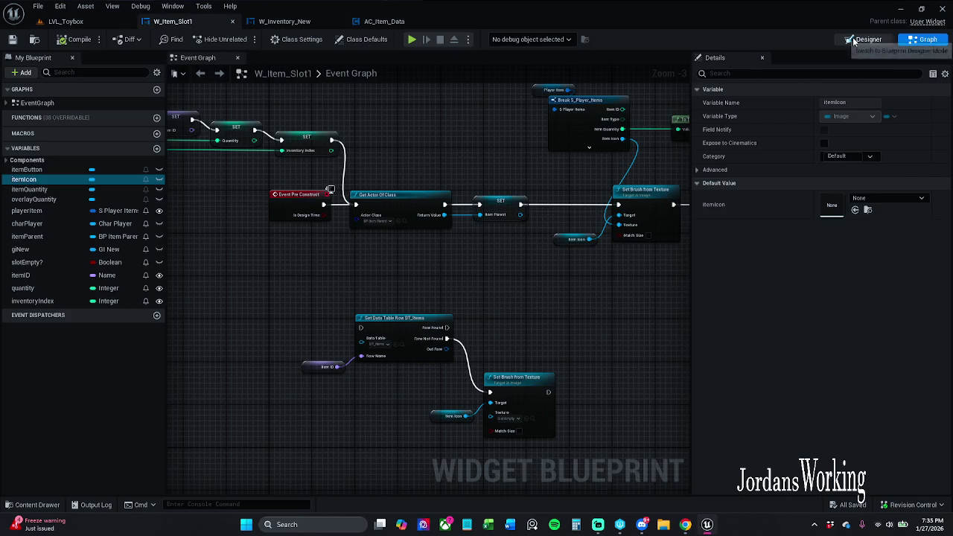
left_click(864, 39)
scroll(321, 207, "up", 6)
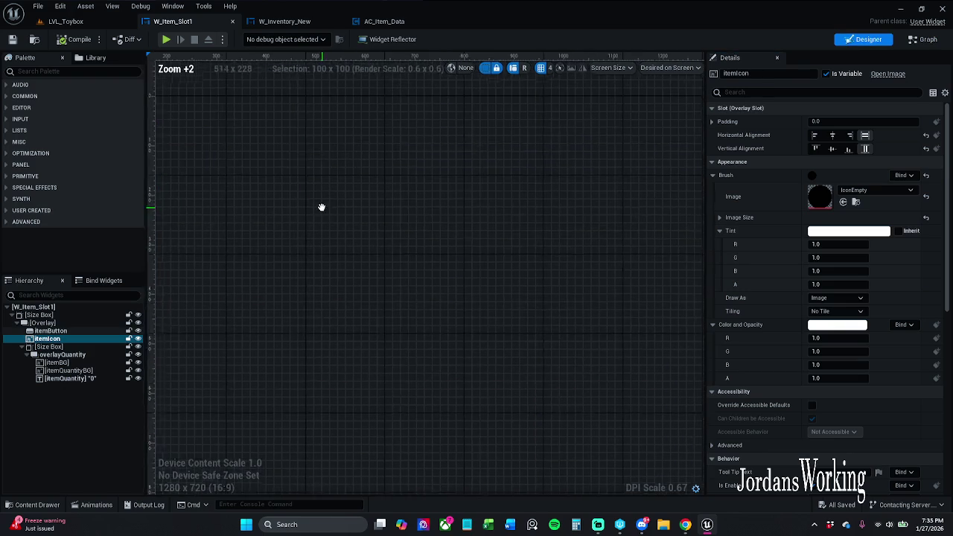
scroll(364, 236, "down", 3)
left_click_drag(400, 249, 574, 300)
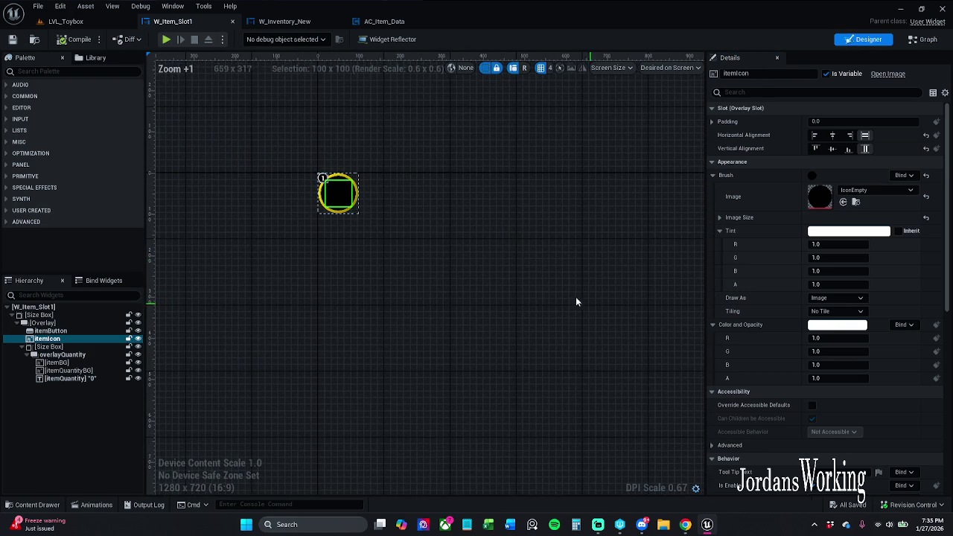
scroll(410, 211, "up", 5)
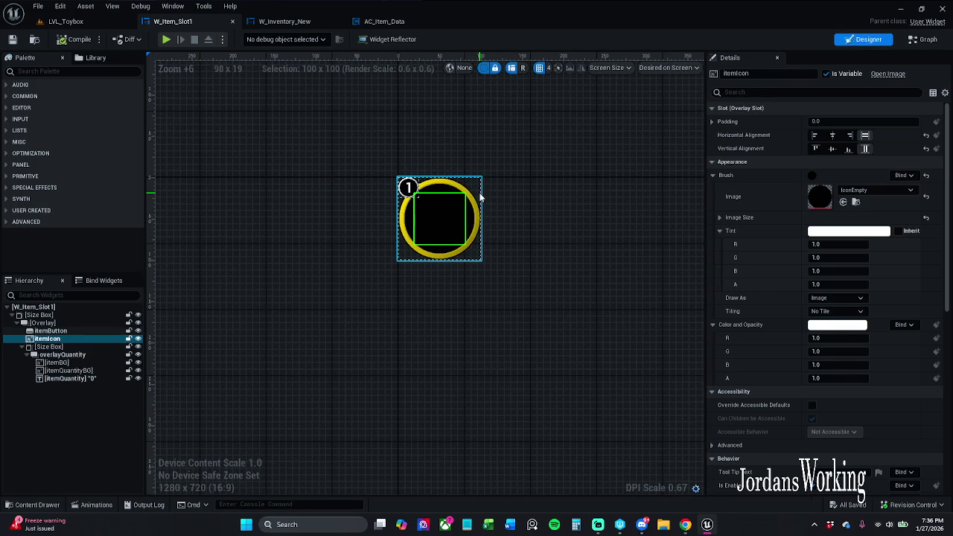
left_click(481, 197)
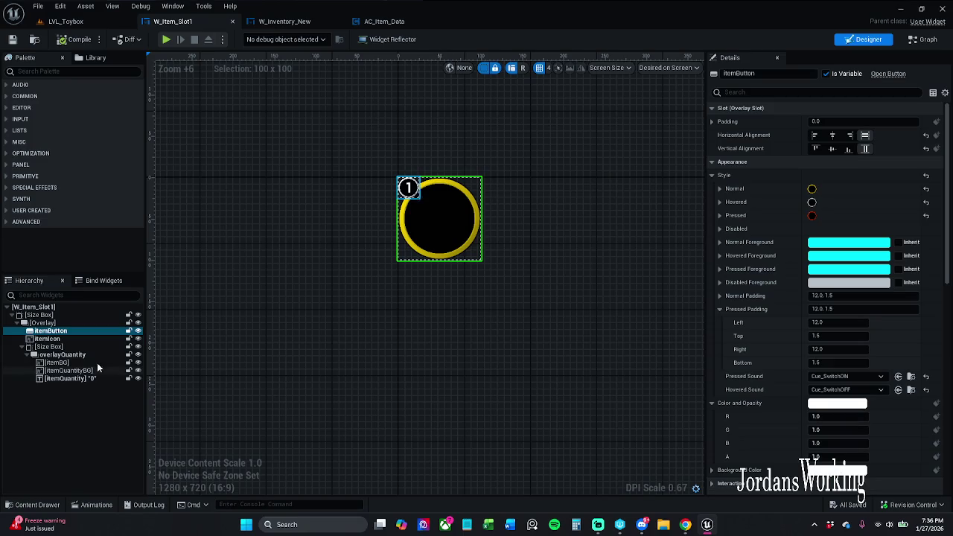
- Set itemButton's Normal Padding and Pressed Padding to 0, then compile
left_click(822, 296)
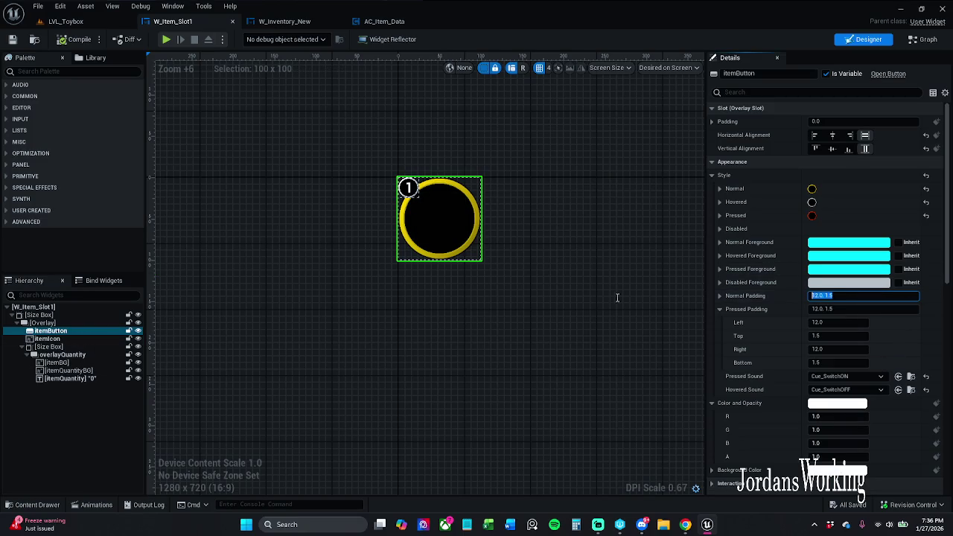
type("0")
key("Return")
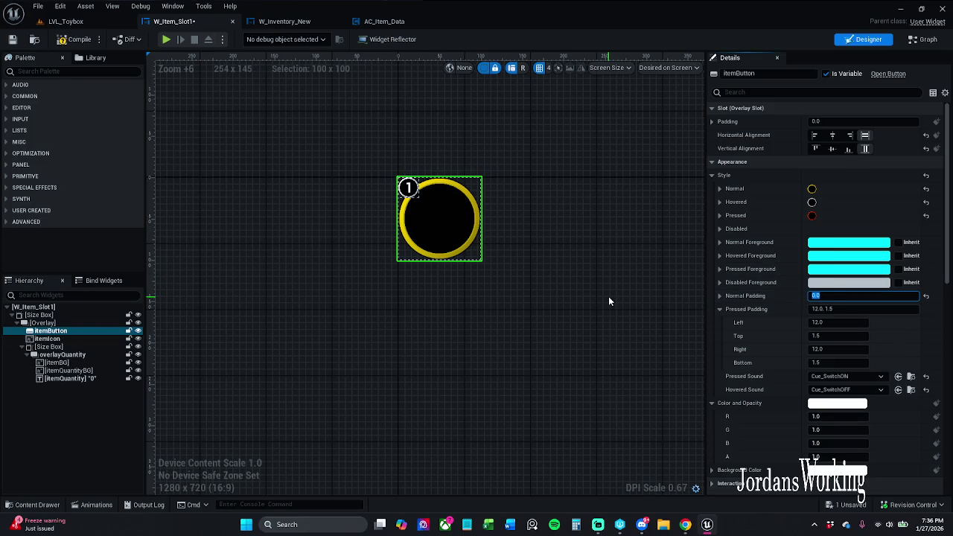
left_click(884, 308)
type("0")
key("Return")
left_click(78, 39)
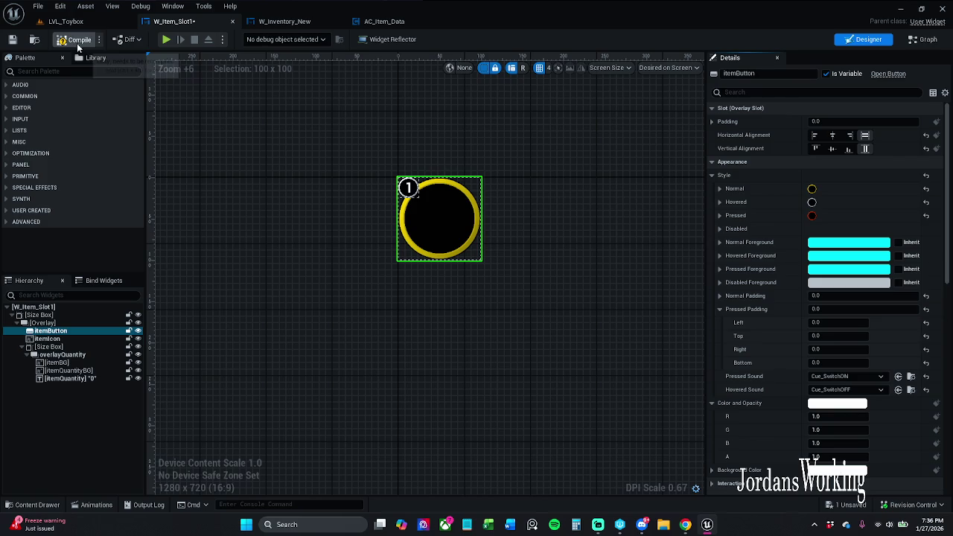
- Play-test LVL_Toybox twice, dragging an item out of an inventory slot before stopping
left_click(67, 21)
left_click(243, 38)
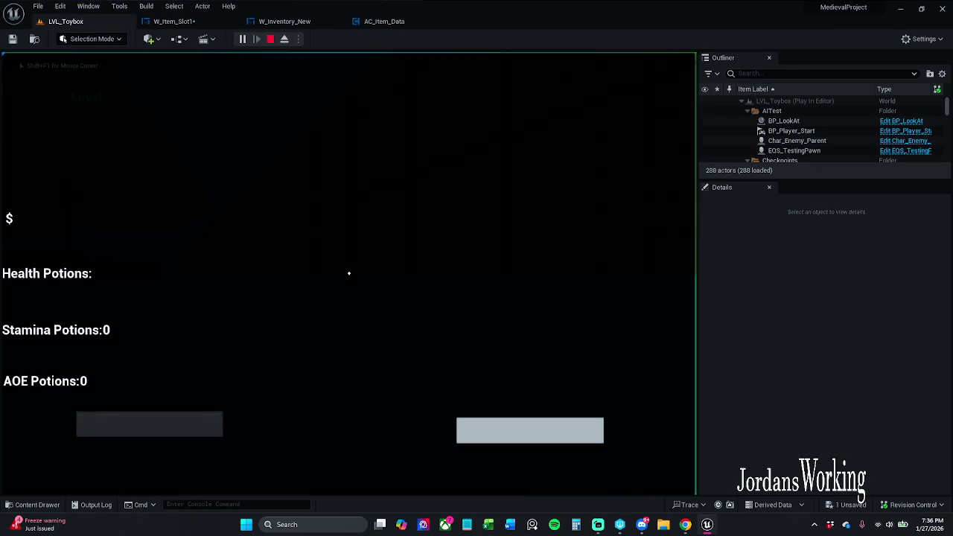
key("Escape")
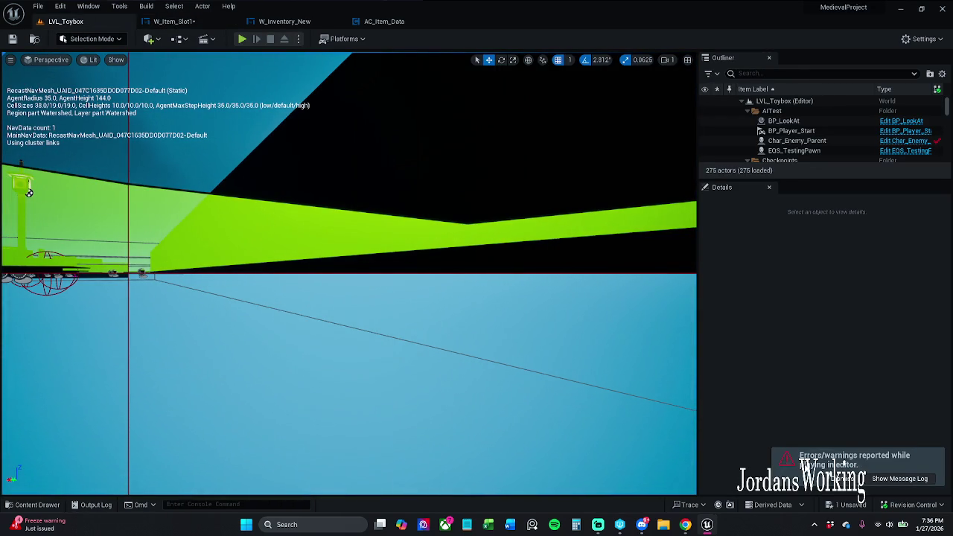
mouse_move(28, 192)
left_mouse_down()
mouse_move(149, 223)
mouse_move(298, 239)
mouse_move(453, 283)
mouse_move(436, 206)
left_mouse_up()
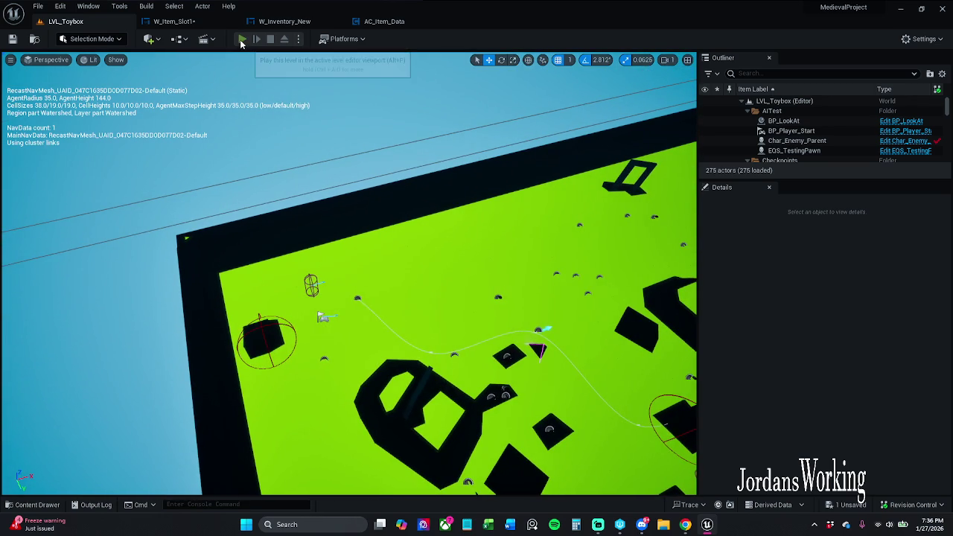
left_click(241, 43)
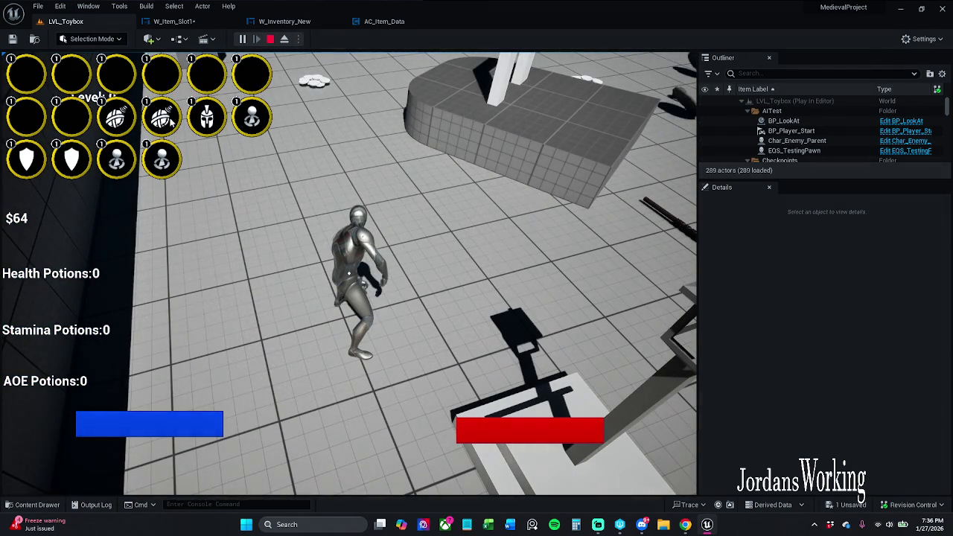
left_click_drag(172, 118, 178, 134)
key("Escape")
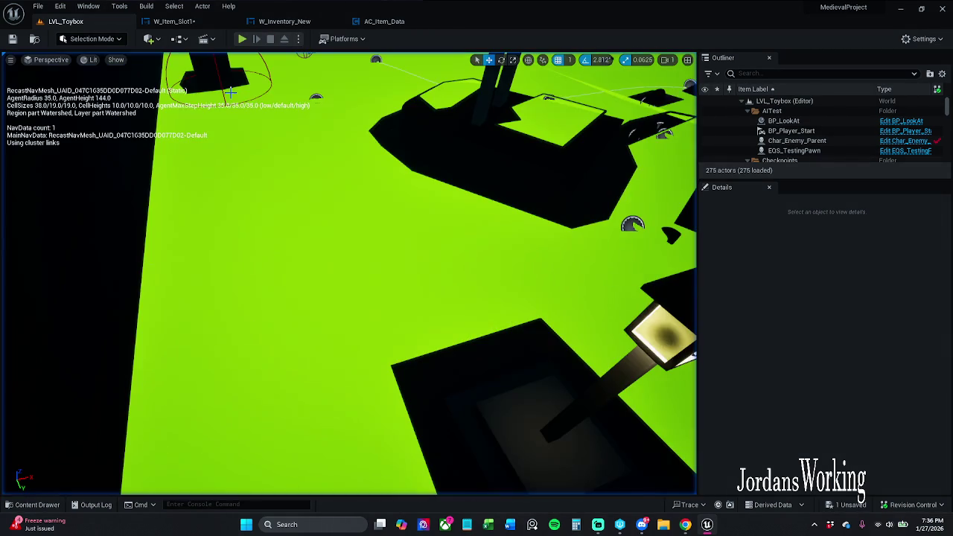
- Inspect the Size Box, itemBG, itemButton, itemIcon and Overlay entries in W_Item_Slot1's hierarchy
left_click(216, 21)
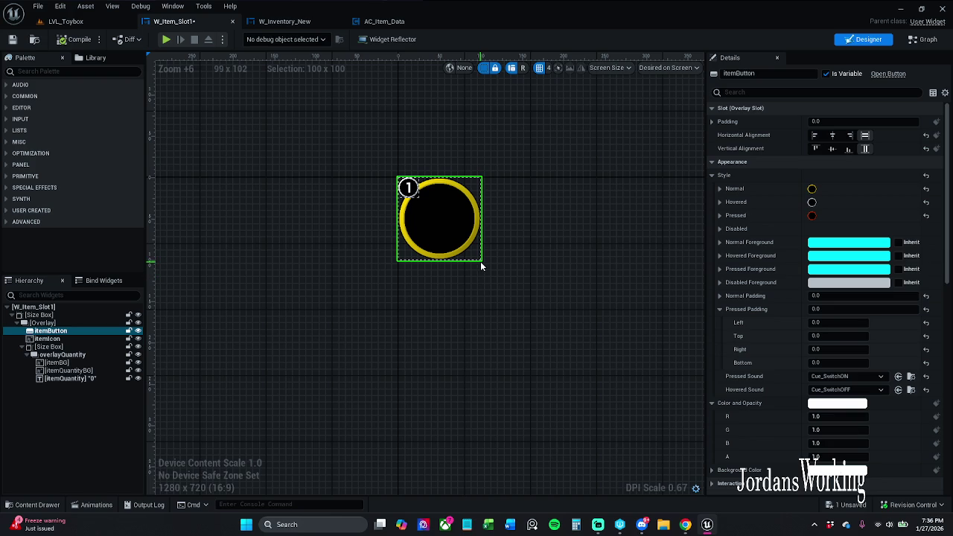
left_click(66, 347)
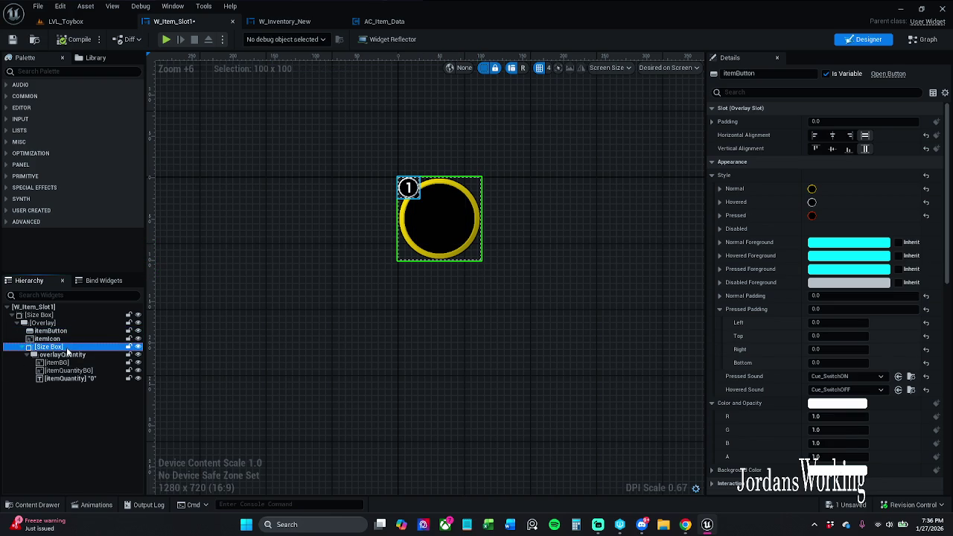
left_click(66, 362)
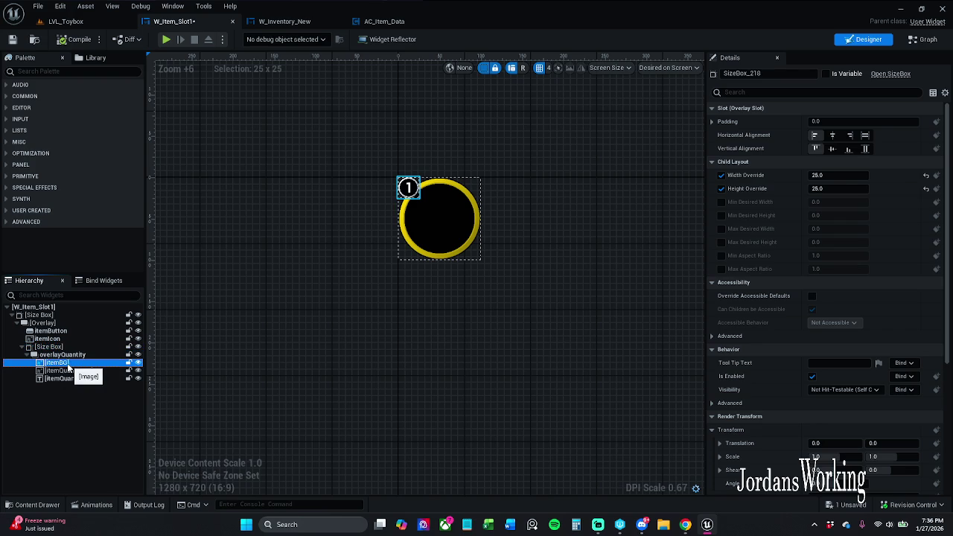
left_click(62, 347)
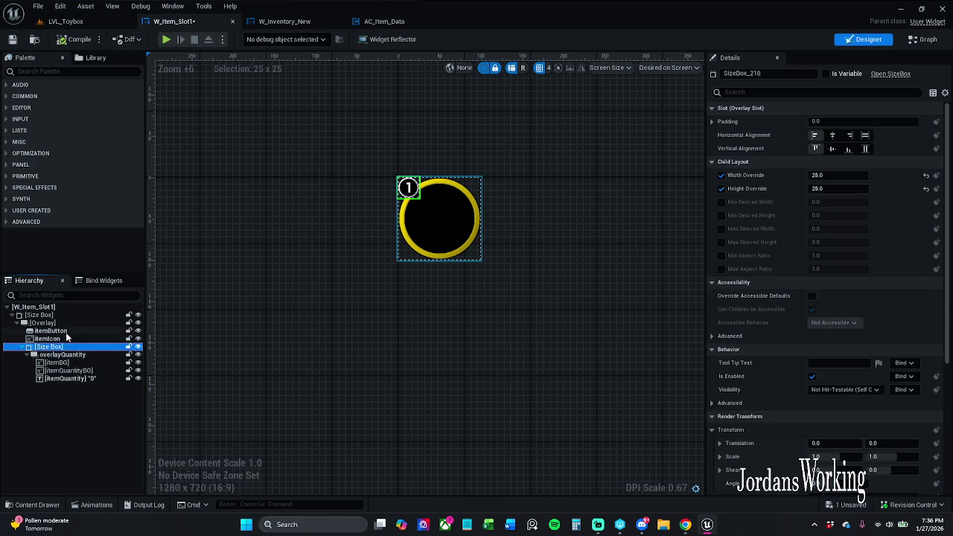
left_click(64, 331)
left_click(62, 339)
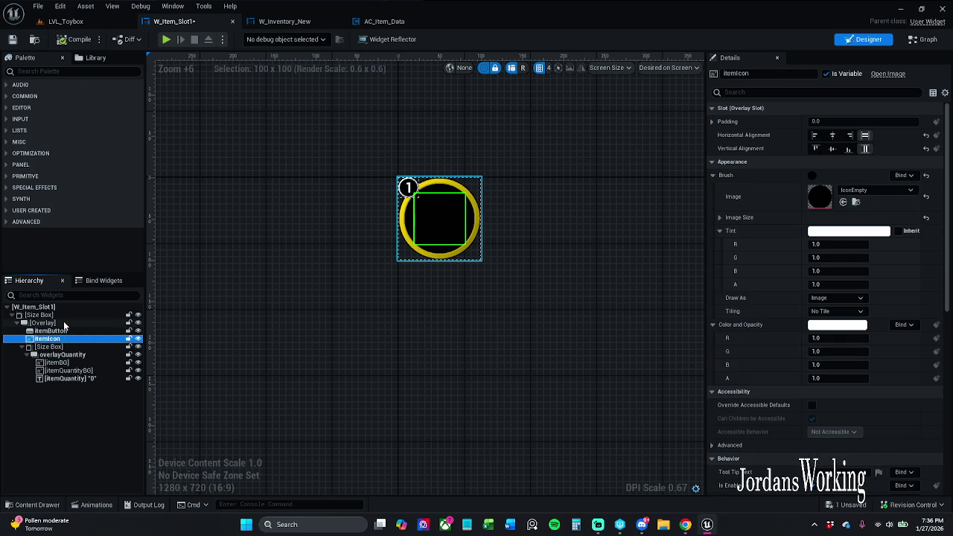
left_click(64, 323)
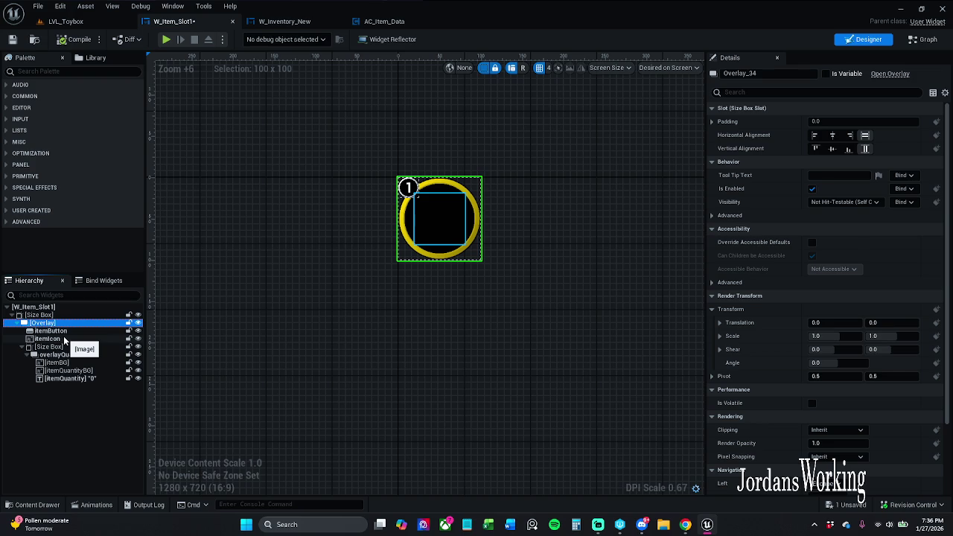
left_click(66, 330)
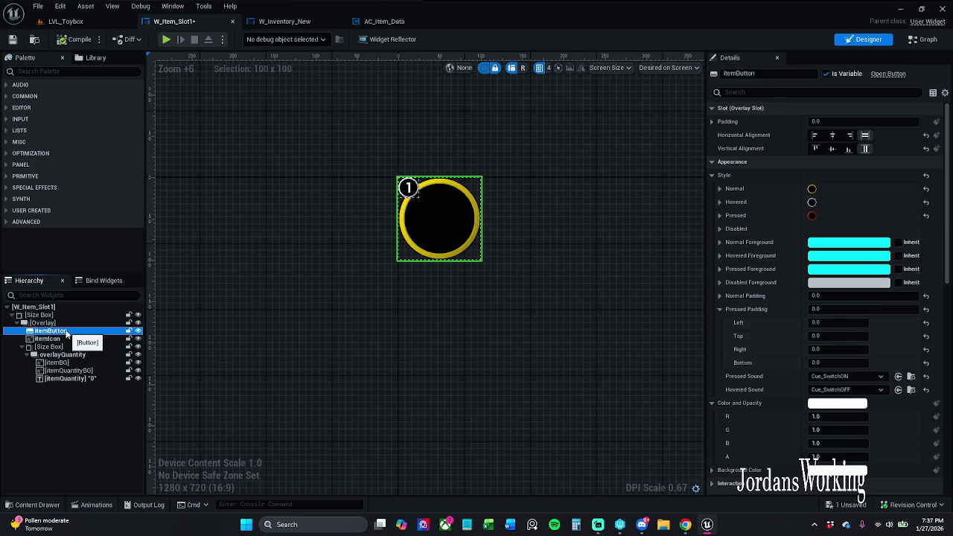
left_click(66, 324)
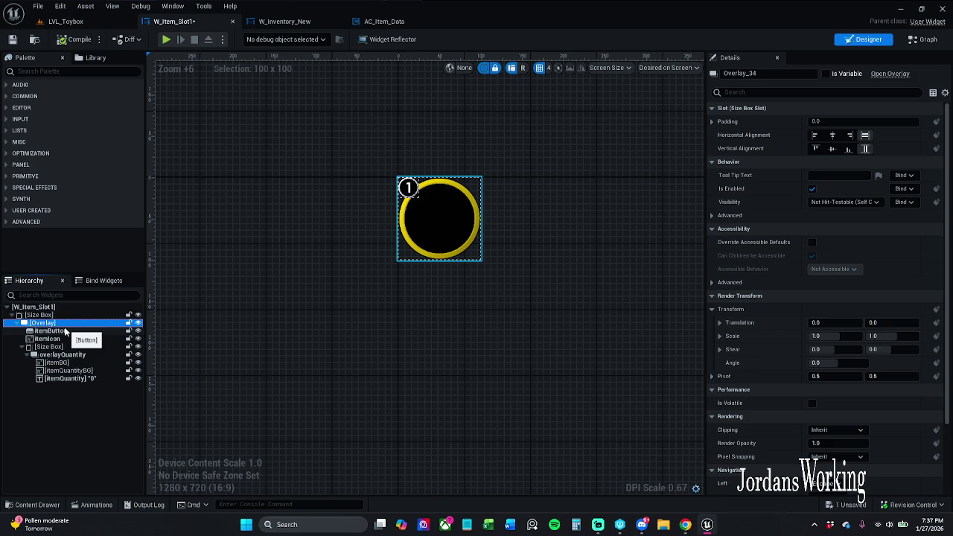
left_click(79, 70)
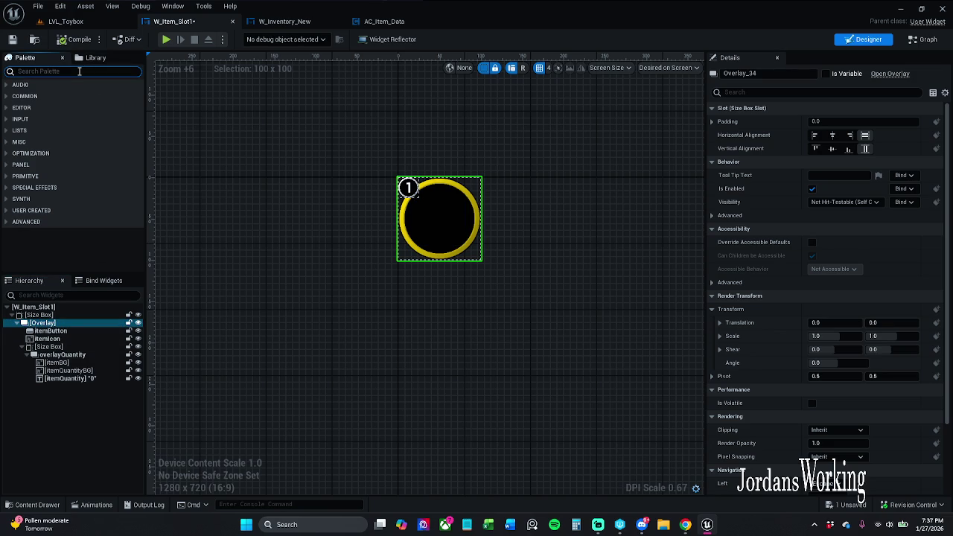
- Add a Button from the palette to the slot, then delete it
type("but")
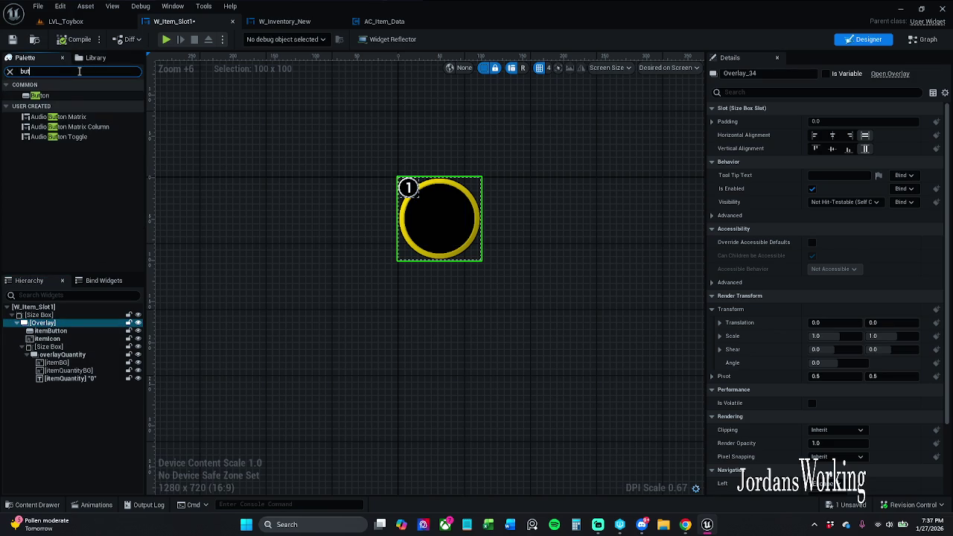
mouse_move(57, 97)
left_mouse_down()
mouse_move(66, 355)
mouse_move(71, 350)
left_mouse_up()
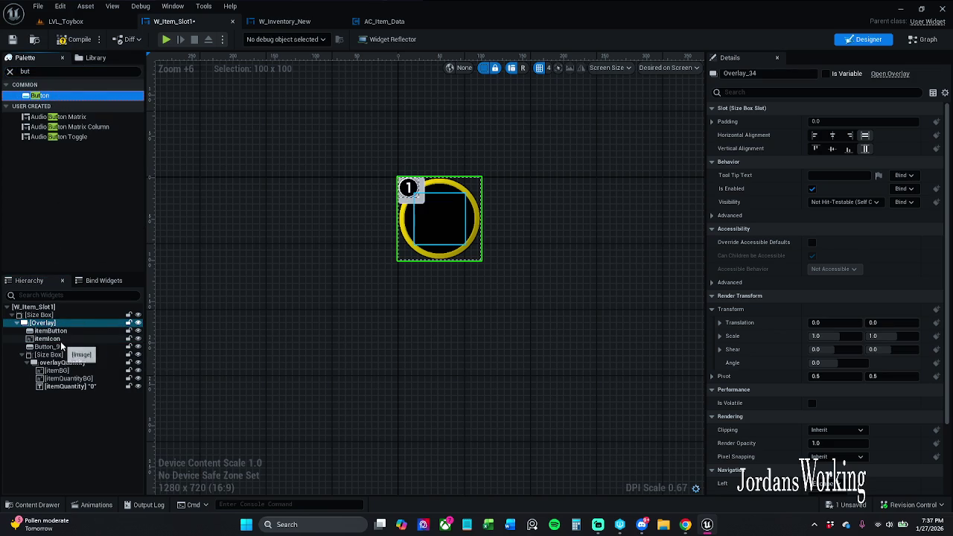
left_click(66, 347)
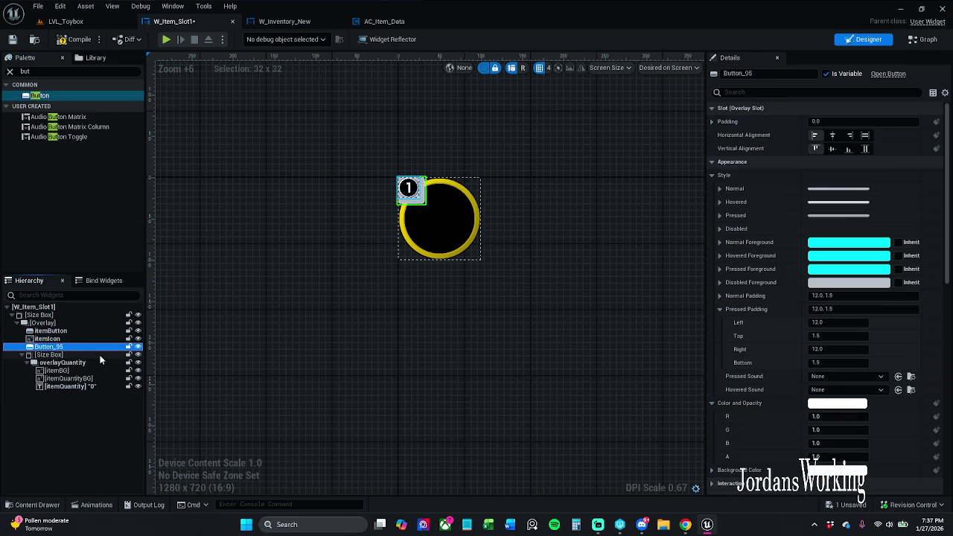
key("Delete")
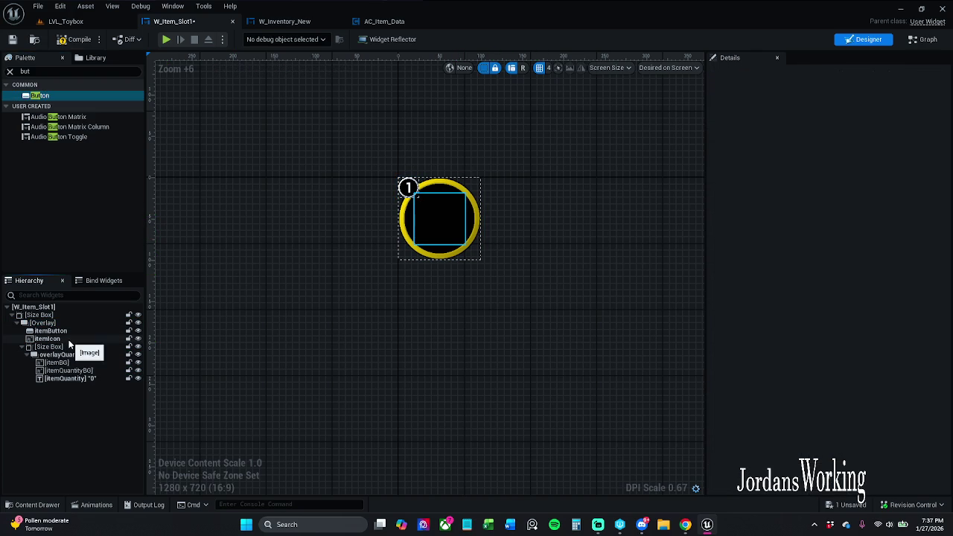
- Add Button_160 to the overlay and place it between itemButton and itemIcon
left_click(69, 340)
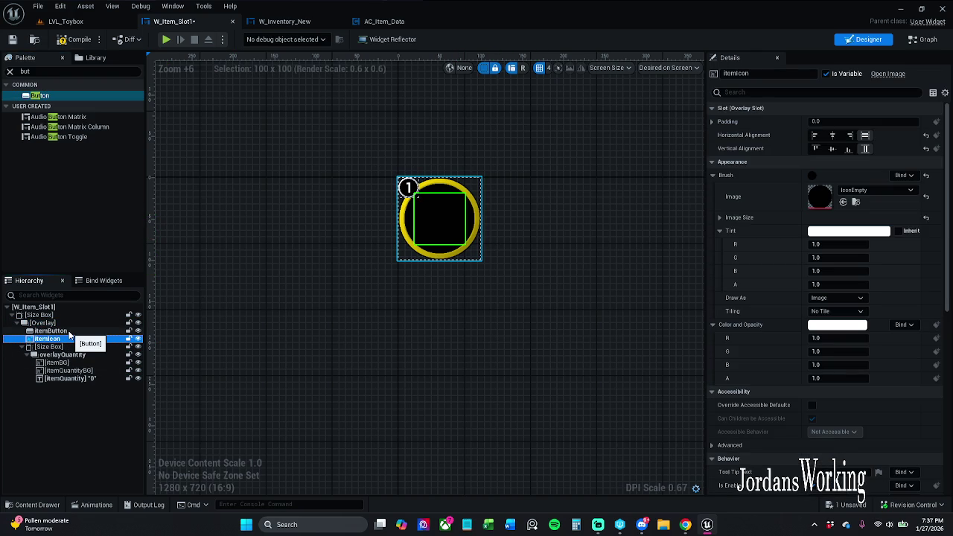
left_click(69, 331)
mouse_move(58, 93)
left_mouse_down()
mouse_move(51, 306)
mouse_move(59, 323)
left_mouse_up()
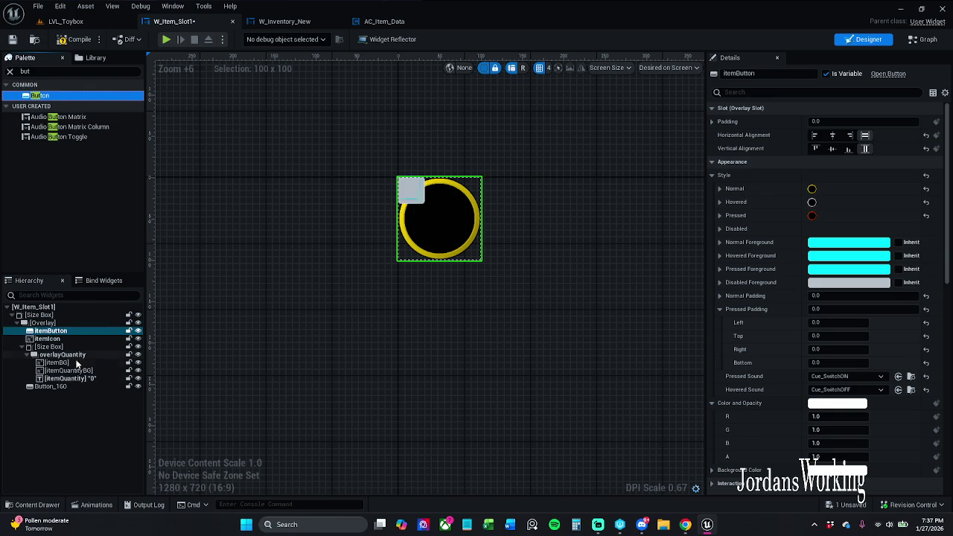
left_click(69, 386)
left_click(27, 347)
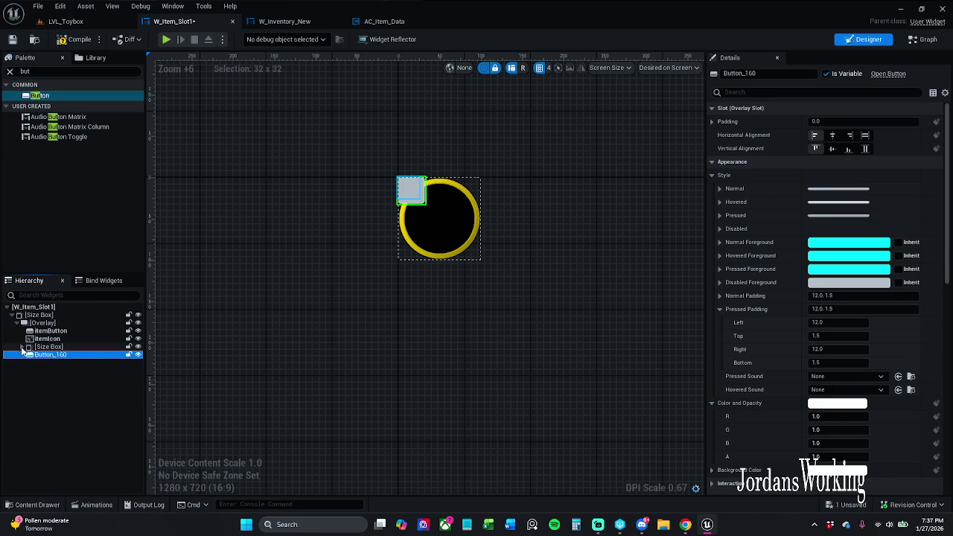
left_click_drag(47, 356, 54, 340)
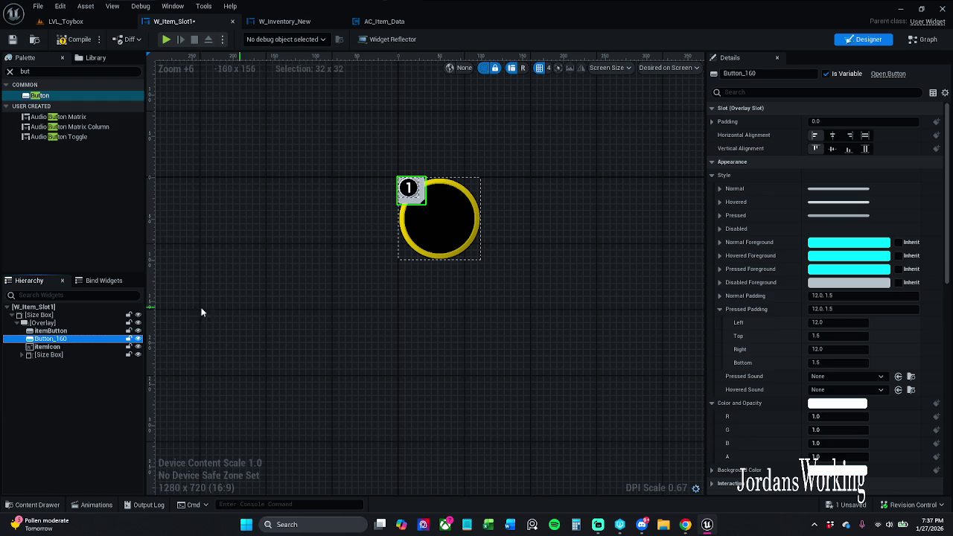
left_click_drag(63, 339, 62, 341)
- Make Button_160 fill the slot horizontally and vertically
left_click(864, 136)
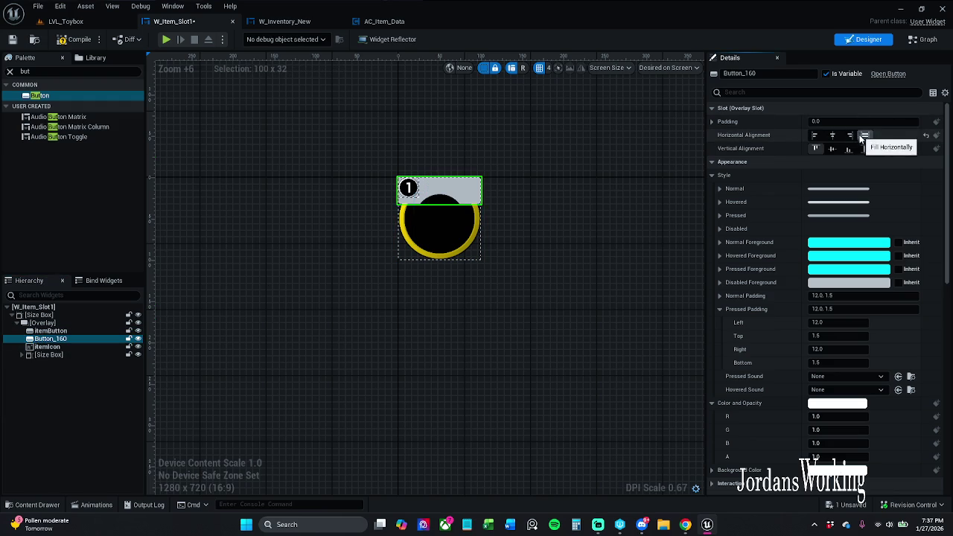
left_click(865, 149)
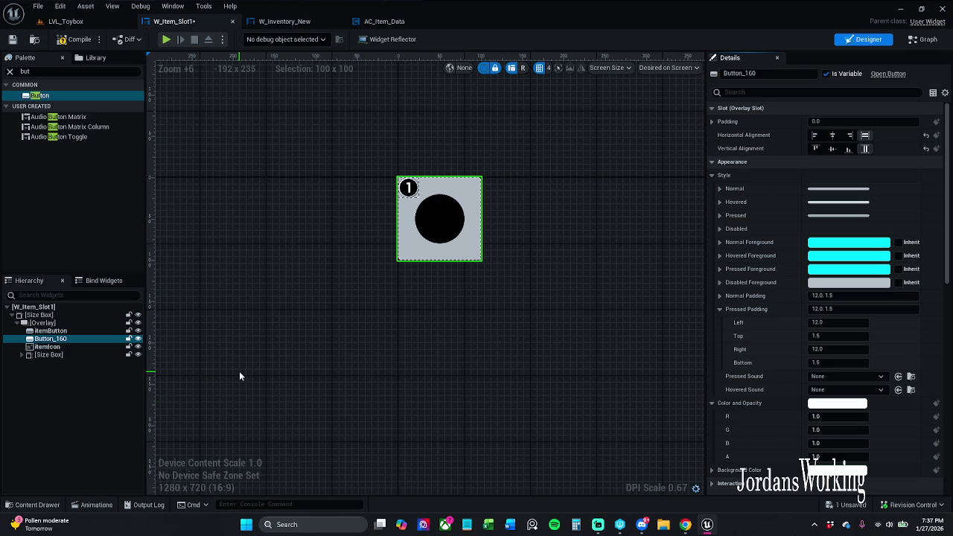
left_click(441, 221)
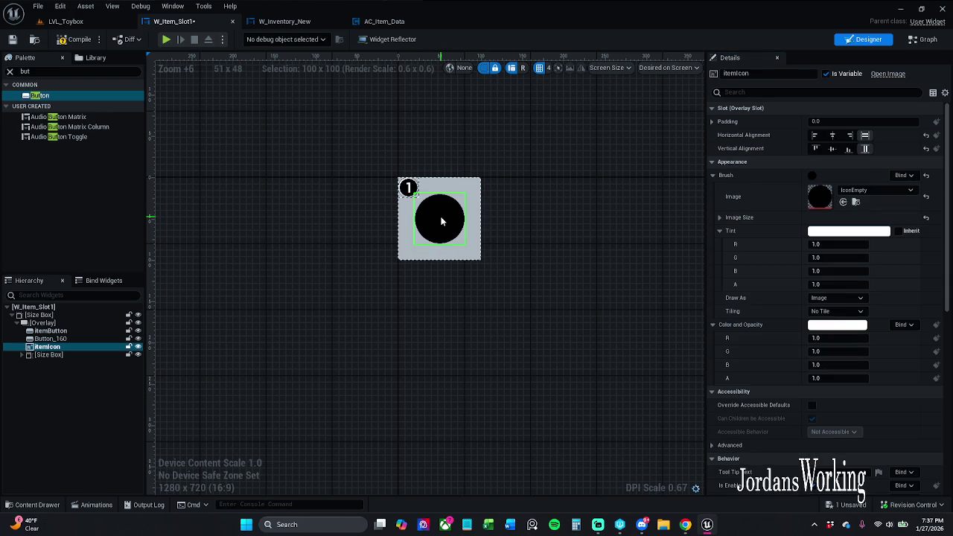
left_click(65, 339)
left_click(865, 149)
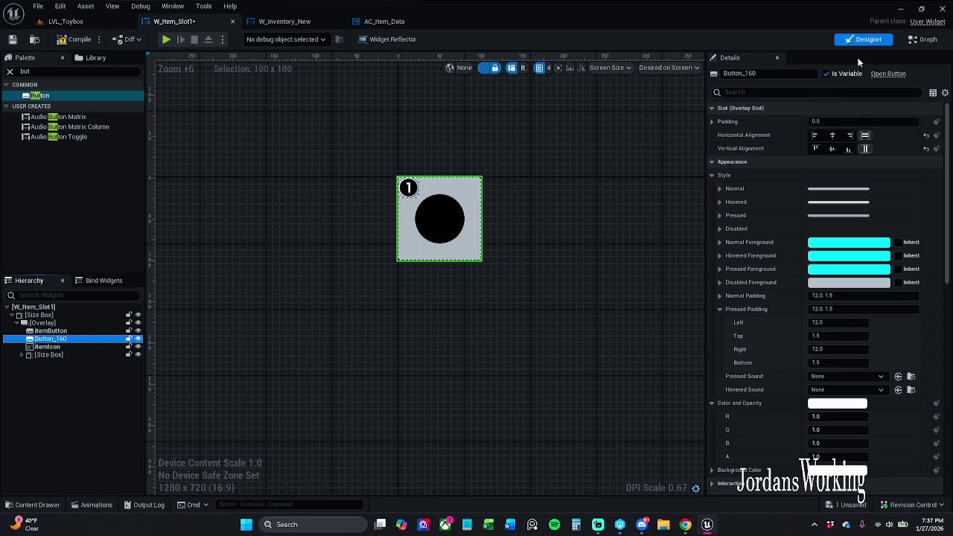
- Set Button_160's Normal Padding and Pressed Padding to 0
left_click(857, 296)
type("0")
key("Return")
left_click(843, 309)
type("0")
key("Return")
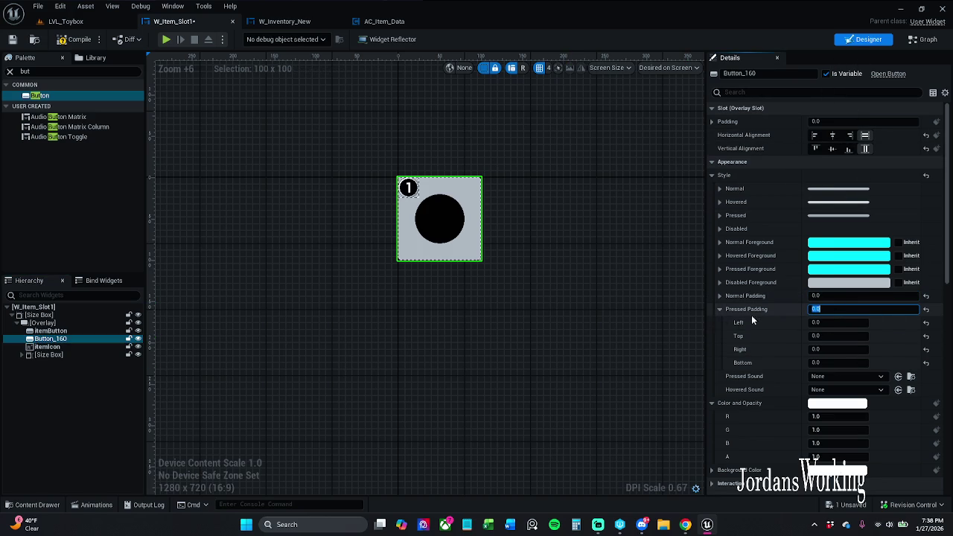
- Set Button_160's Flow Direction Preference to Culture via the details filter
left_click(816, 93)
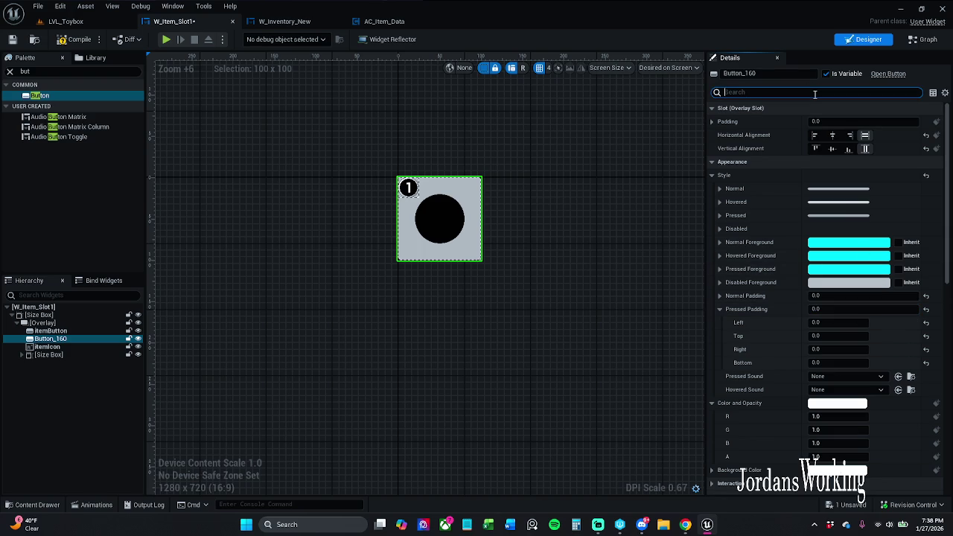
type("z")
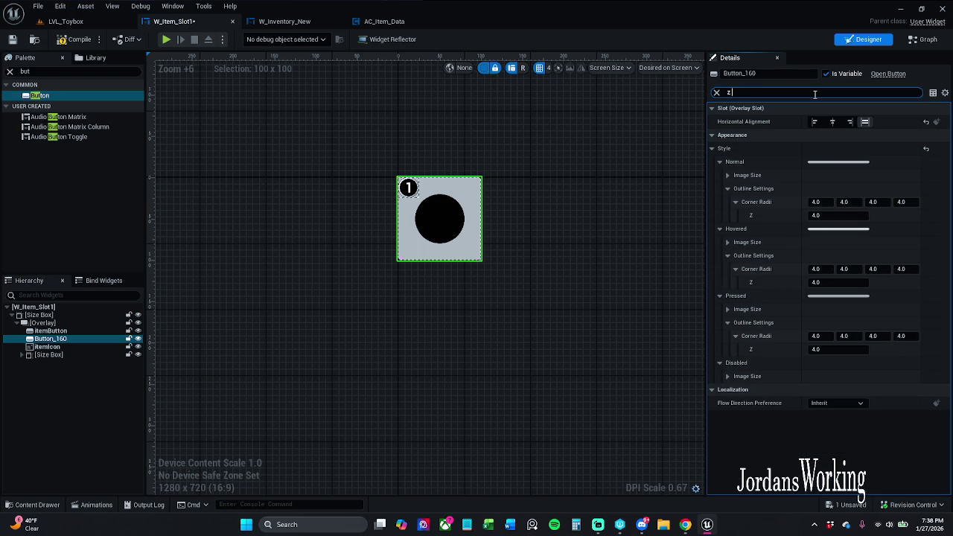
type("o")
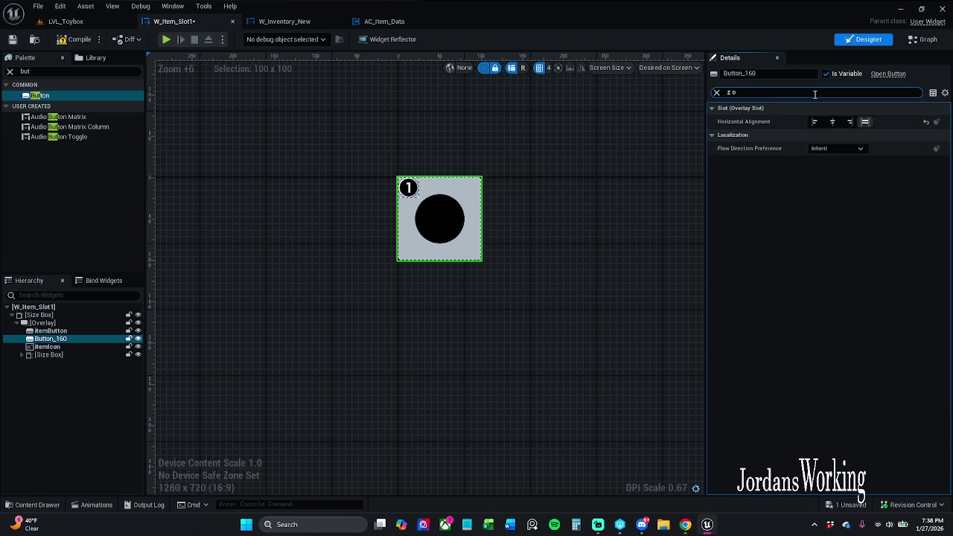
left_click(835, 148)
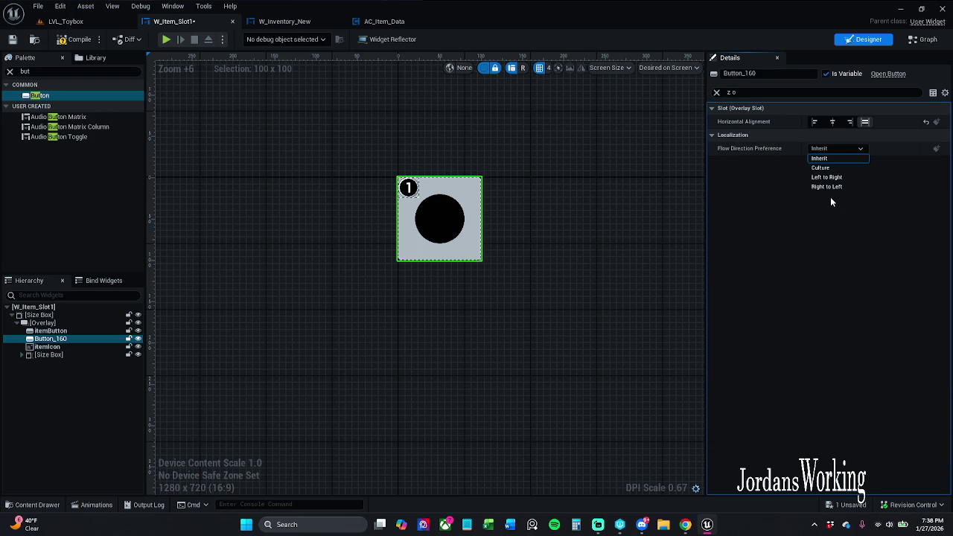
left_click(820, 167)
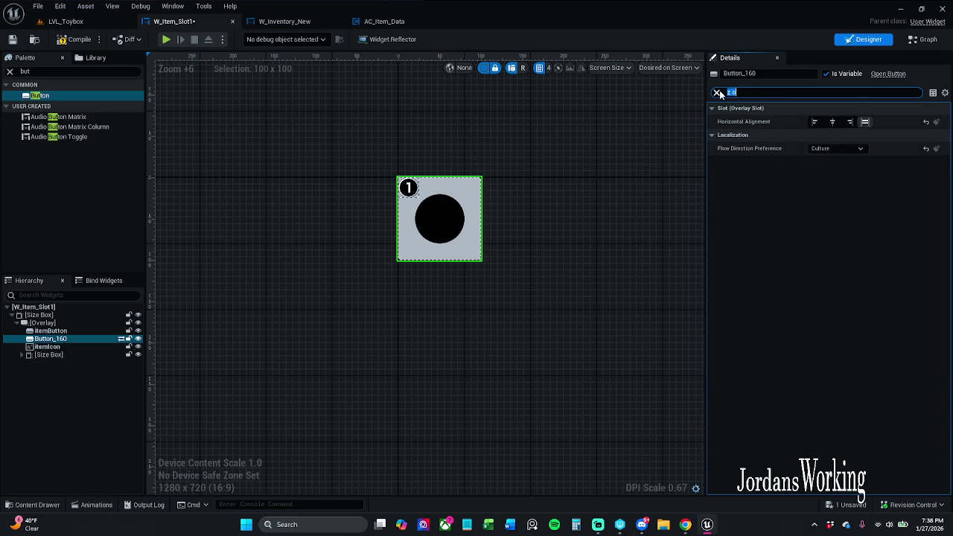
left_click(718, 92)
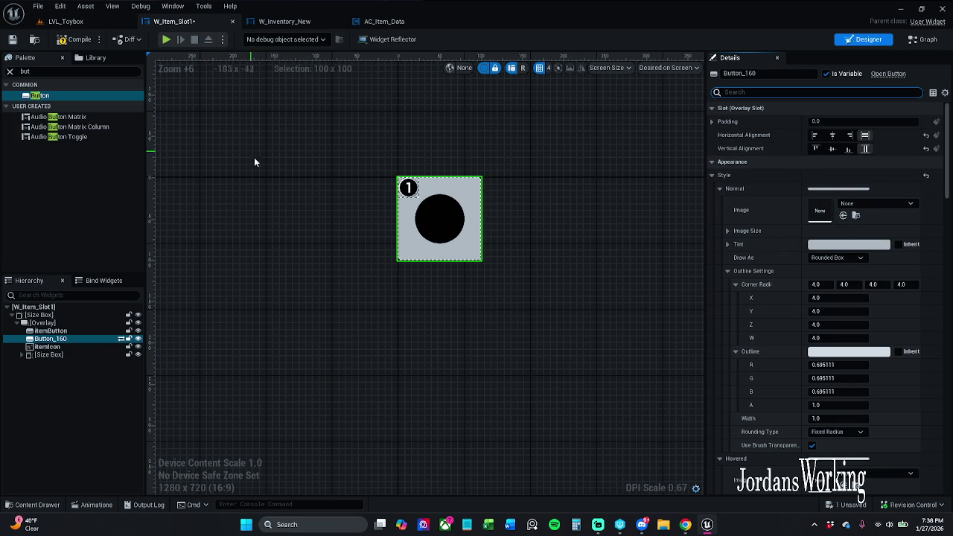
- Delete Button_160, save W_Item_Slot1 and close its editor
left_click(64, 347)
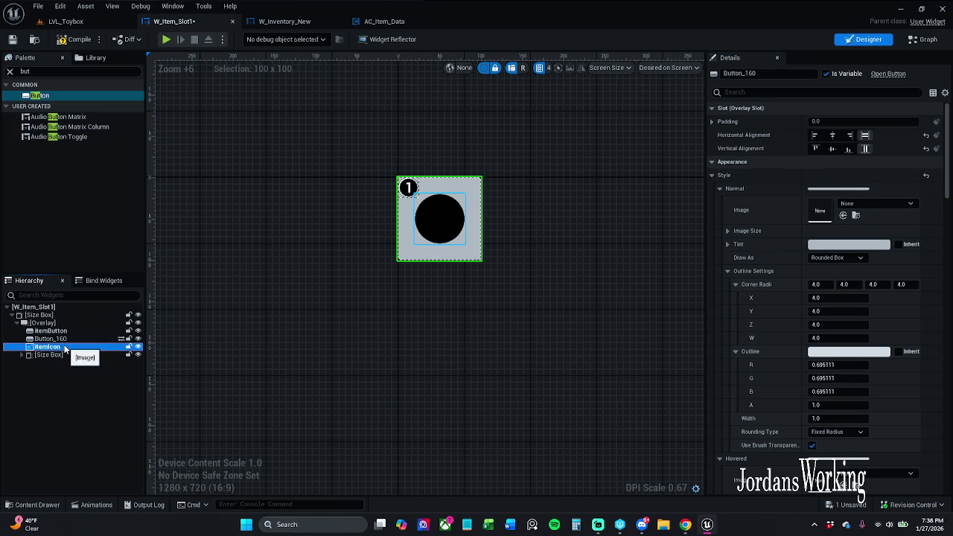
left_click(69, 338)
key("Delete")
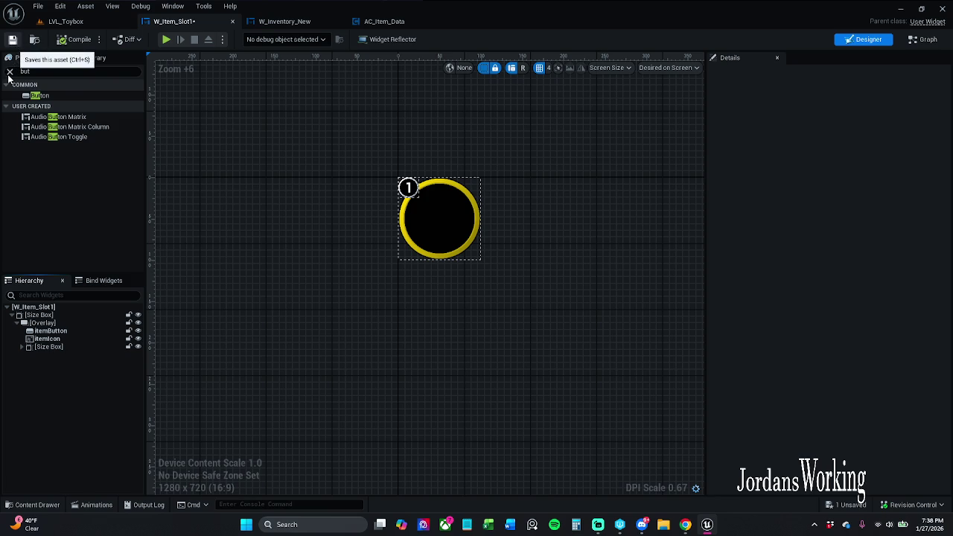
left_click(12, 39)
left_click(9, 72)
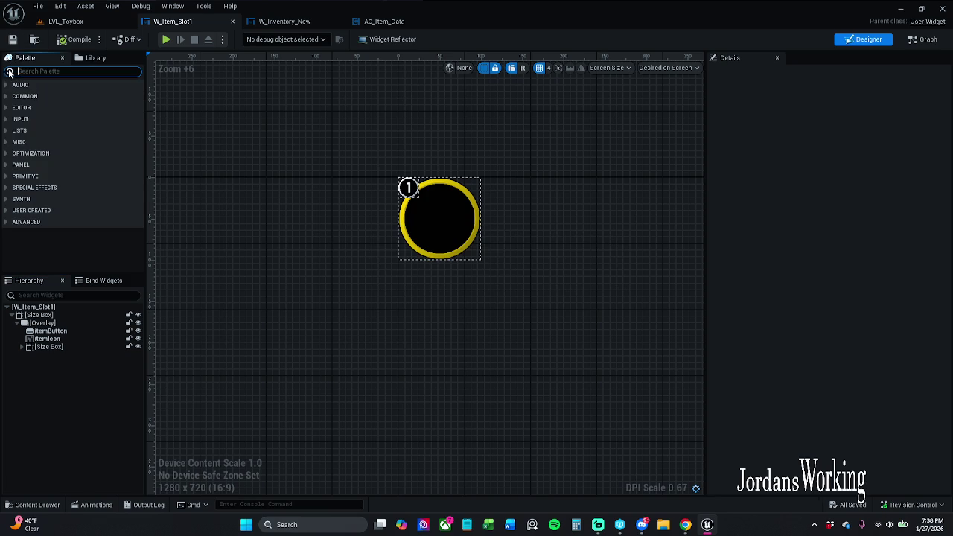
left_click(233, 21)
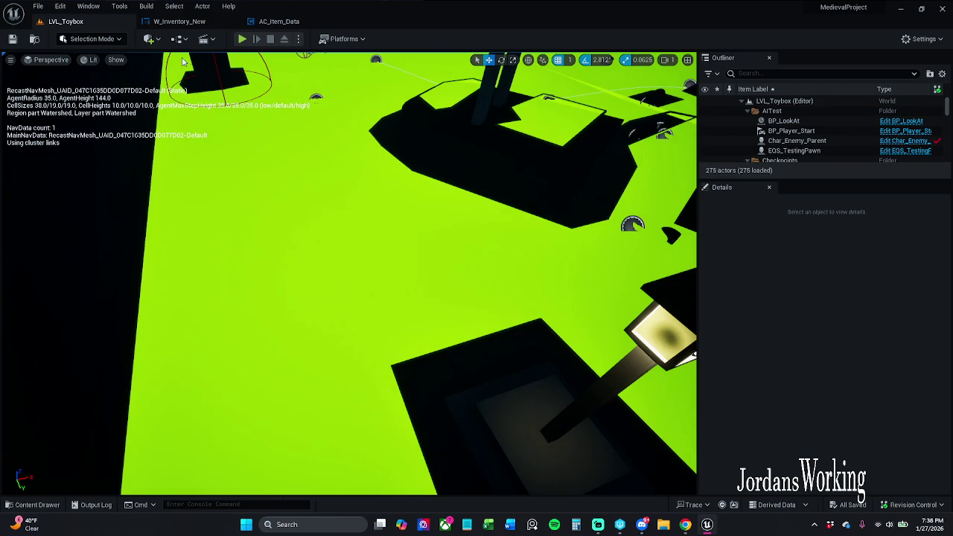
left_click(243, 39)
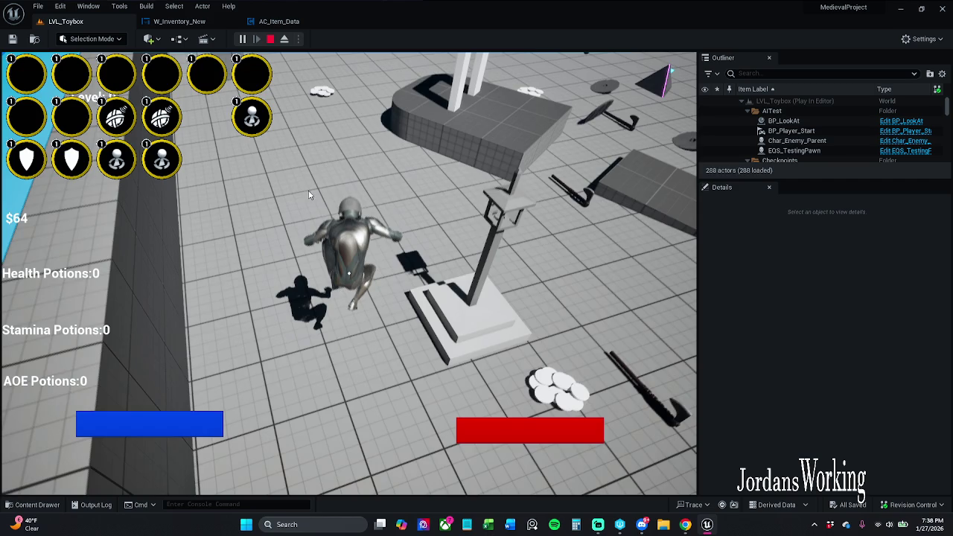
left_click(271, 39)
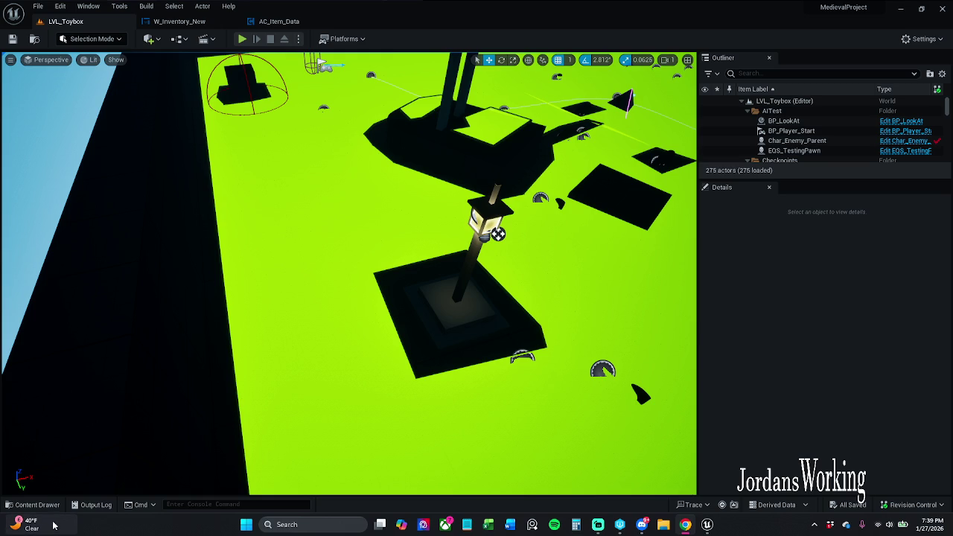
- Run a quick LVL_Toybox play test, then open the content drawer on the Icons folder
mouse_move(53, 522)
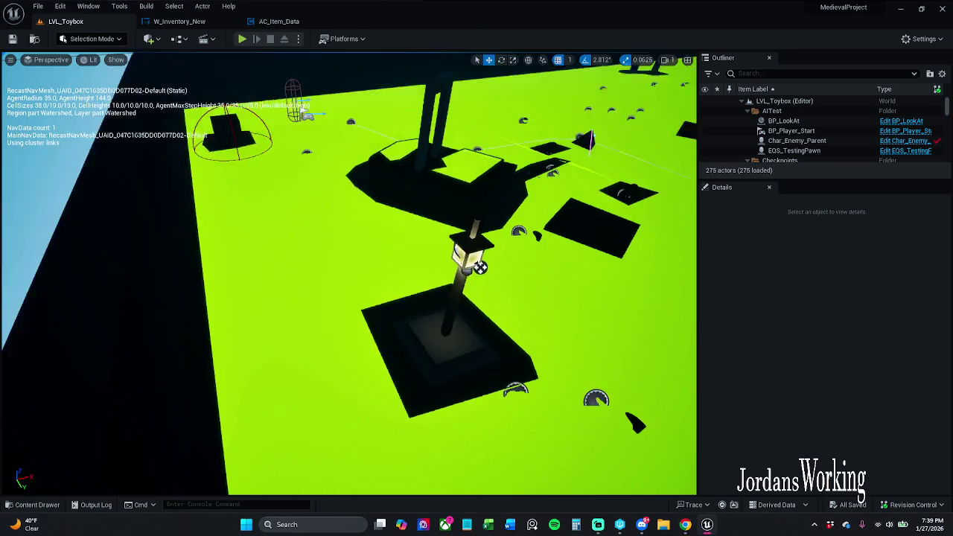
left_click(58, 506)
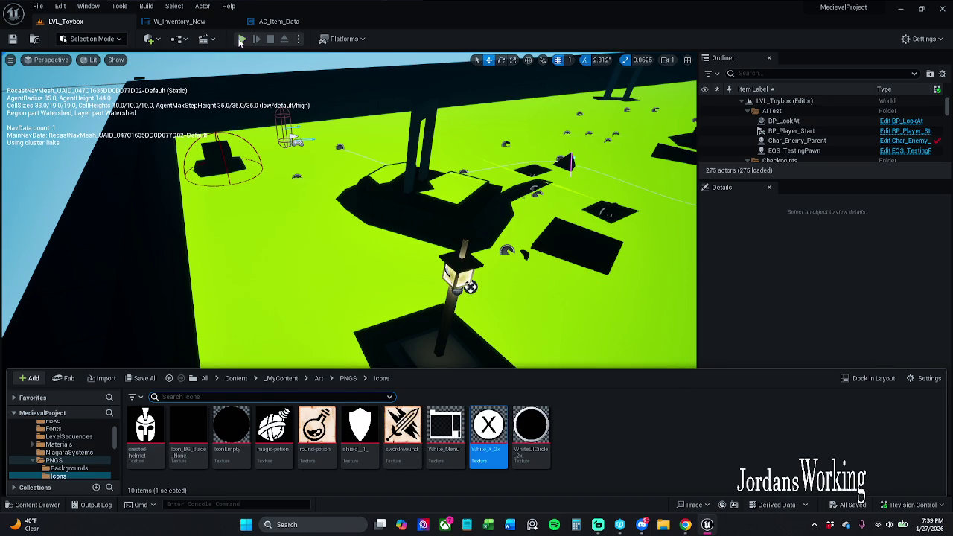
left_click(242, 39)
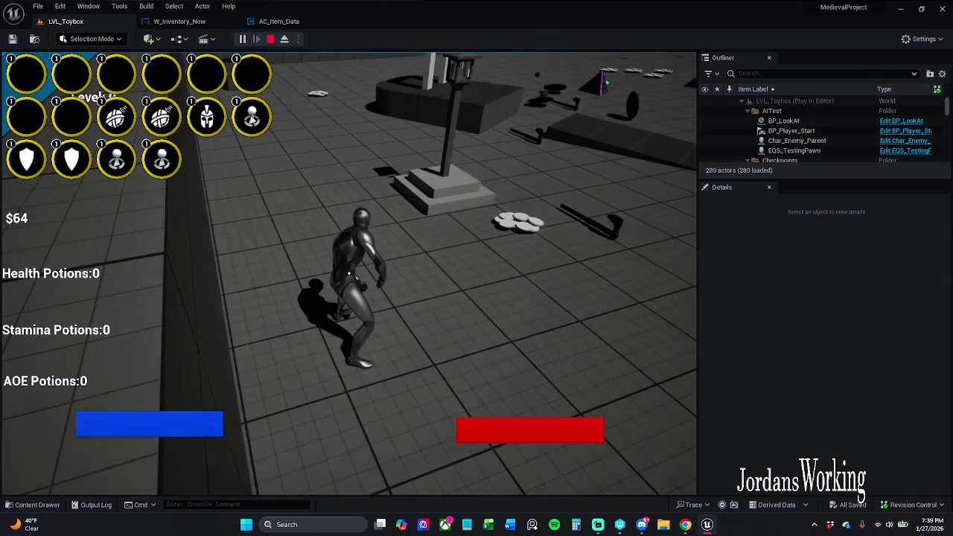
key("Escape")
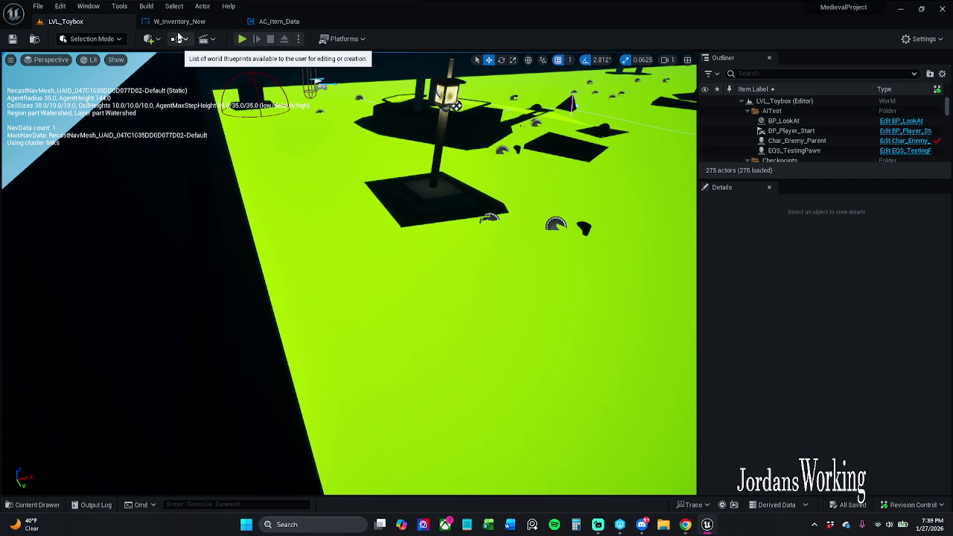
left_click(34, 505)
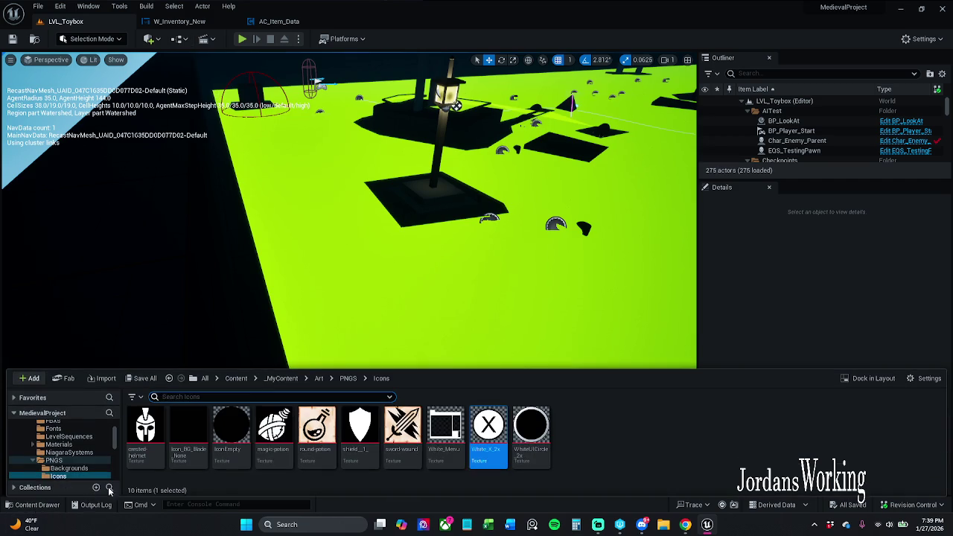
- Browse the content drawer to Widgets > InGameWidgets > Inventory
left_click(319, 378)
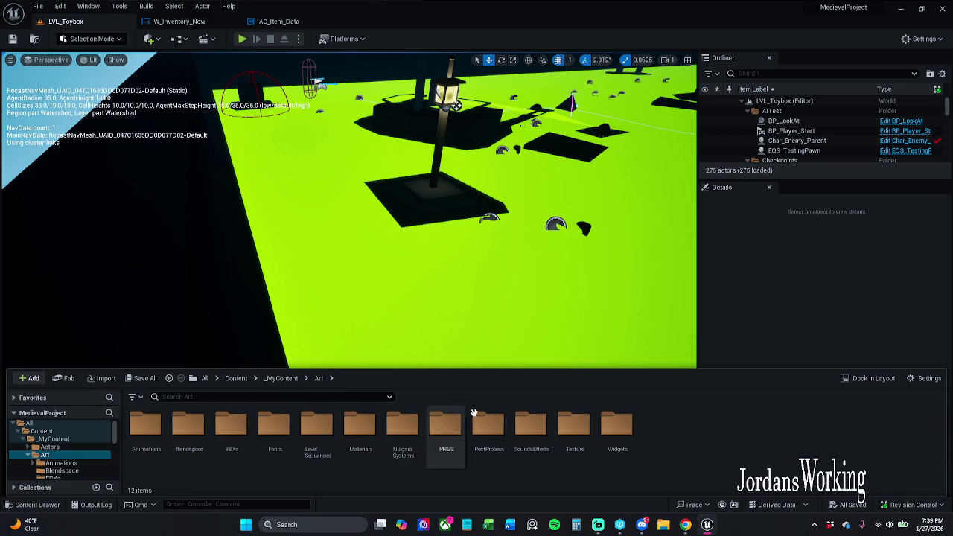
double_click(618, 426)
left_click(188, 427)
double_click(149, 445)
left_click(350, 378)
double_click(148, 447)
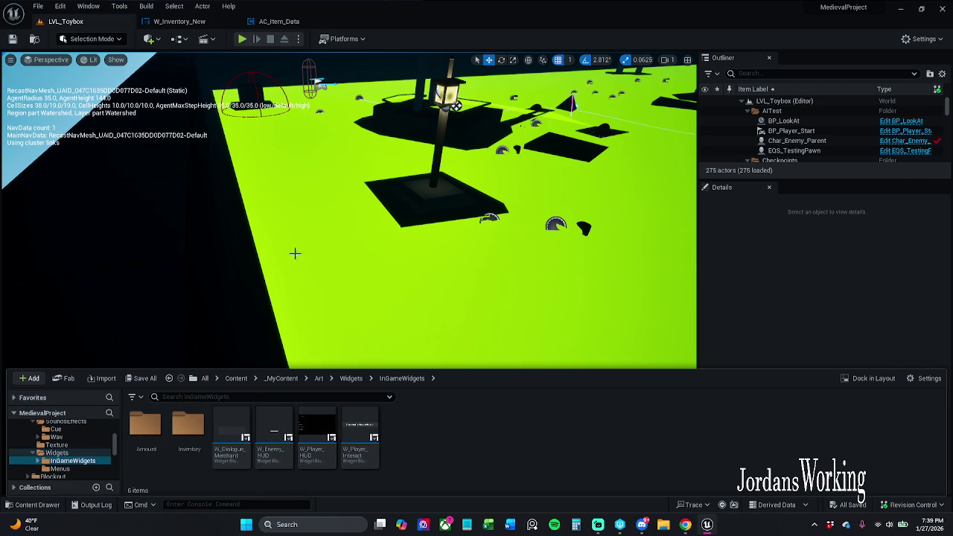
double_click(174, 448)
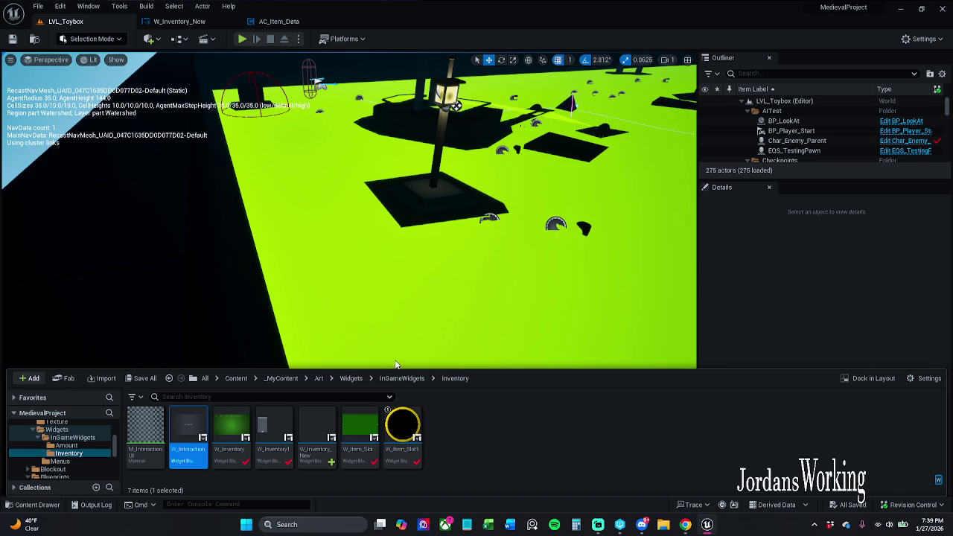
- Play-test LVL_Toybox twice, stopping each session
left_click_drag(414, 355, 357, 268)
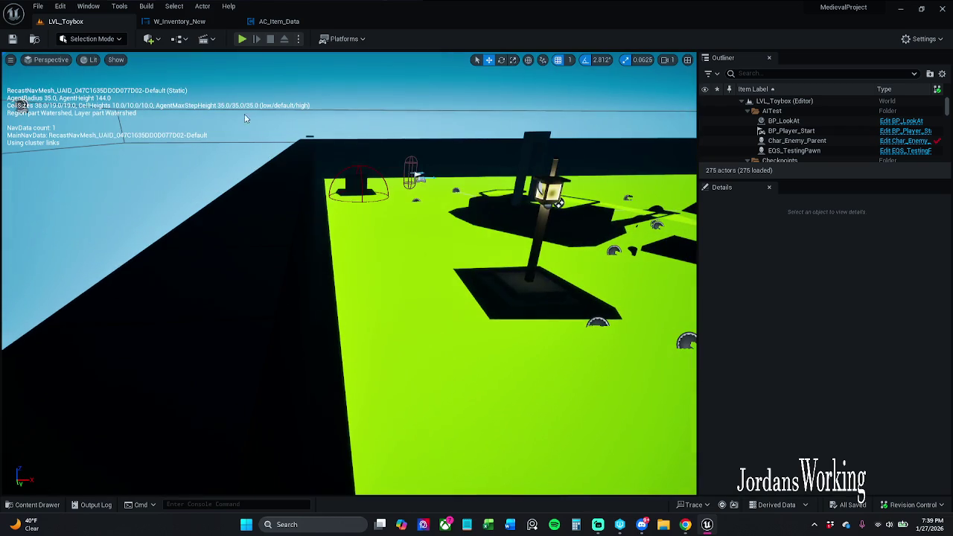
left_click(243, 42)
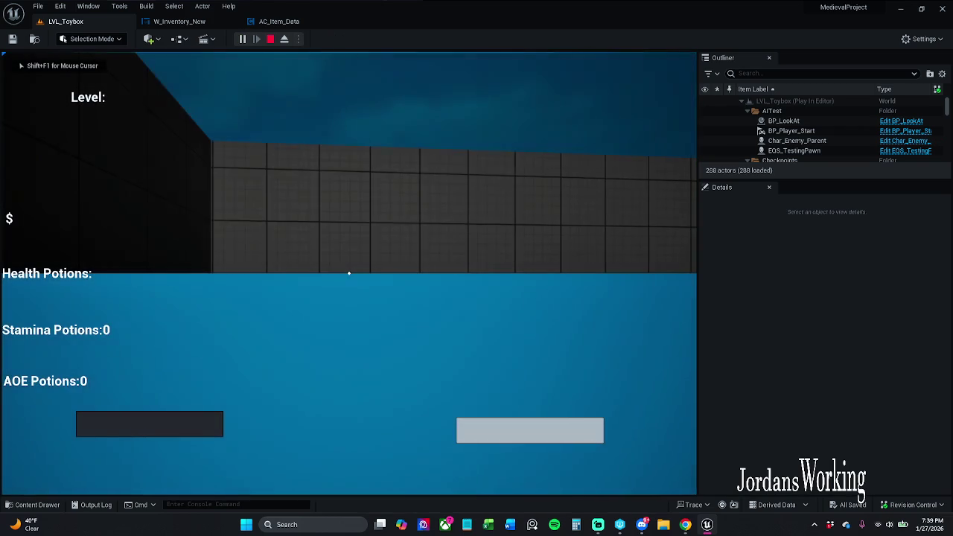
key("Escape")
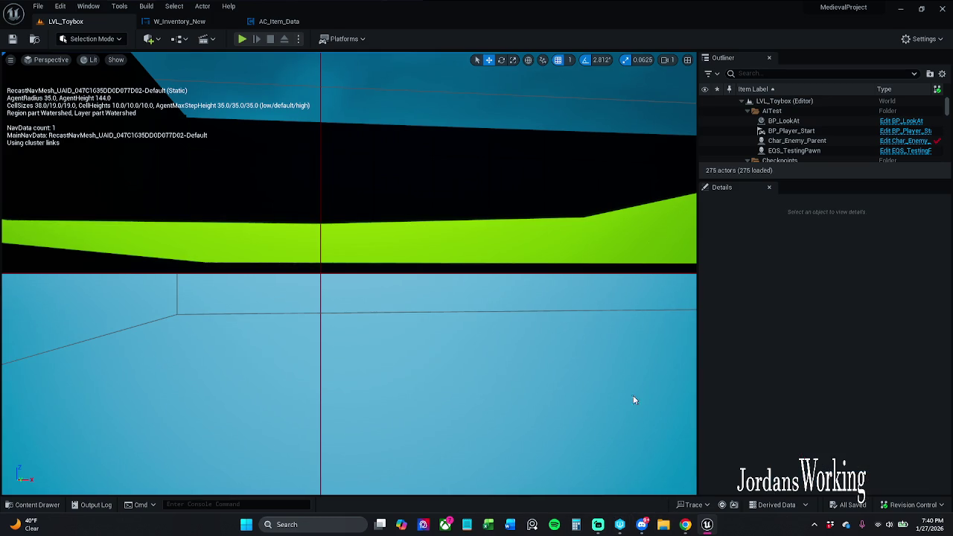
left_click_drag(633, 398, 634, 350)
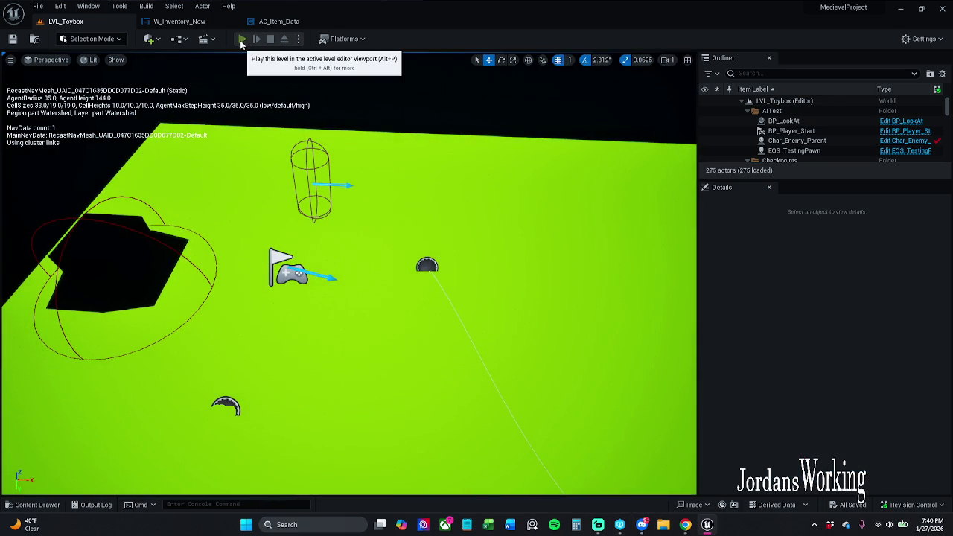
left_click(243, 38)
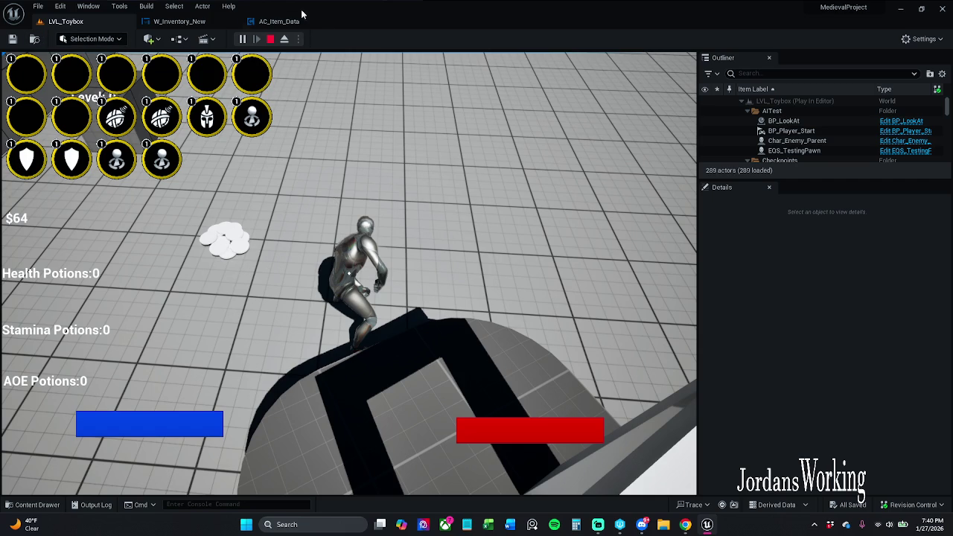
left_click(270, 38)
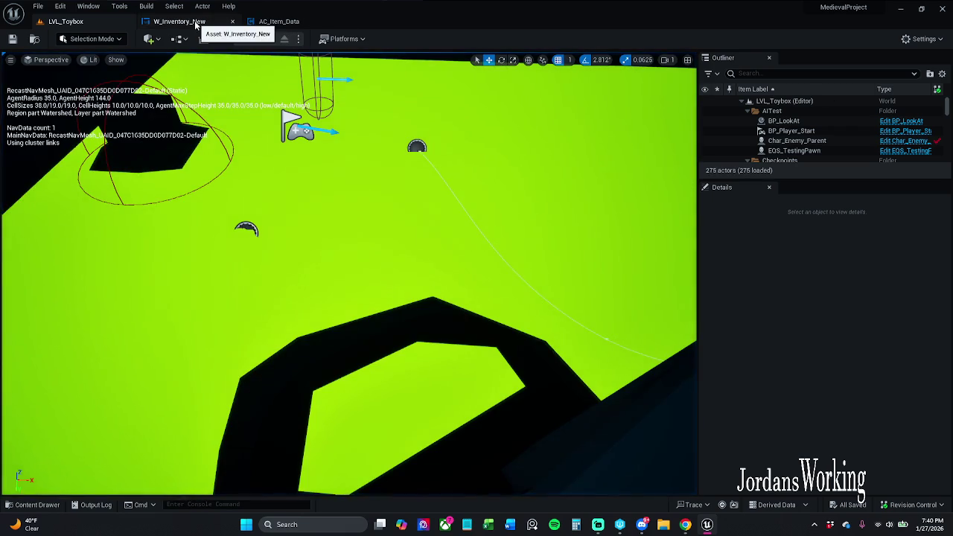
- Wire the For Loop's Loop Body into ADD in AC_Item_Data's Inventory Constructor and save
left_click(196, 22)
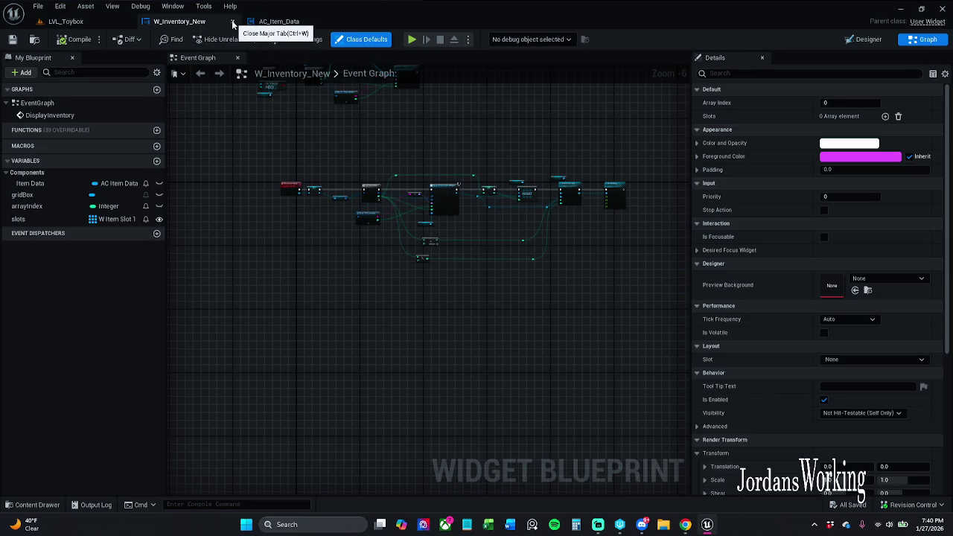
left_click(279, 22)
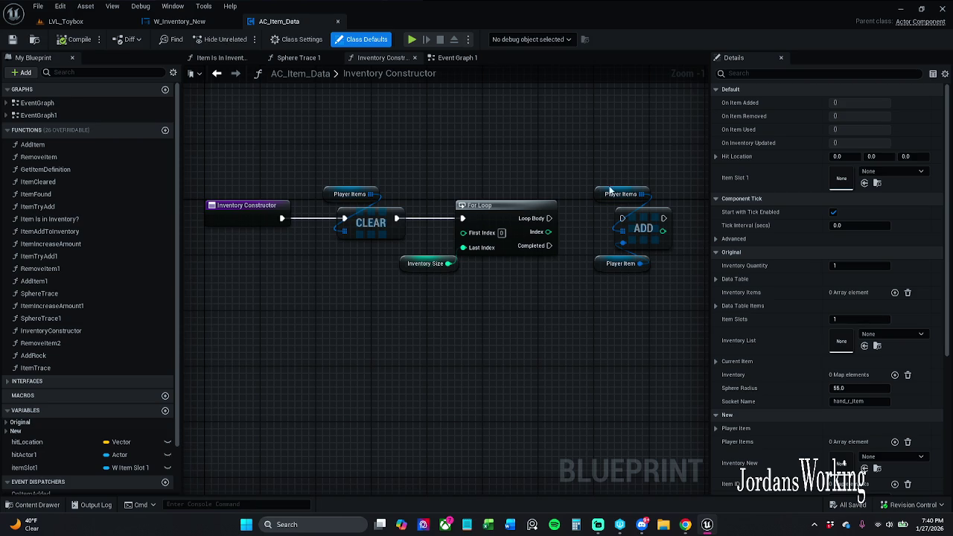
left_click_drag(503, 207, 574, 211)
scroll(452, 140, "down", 1)
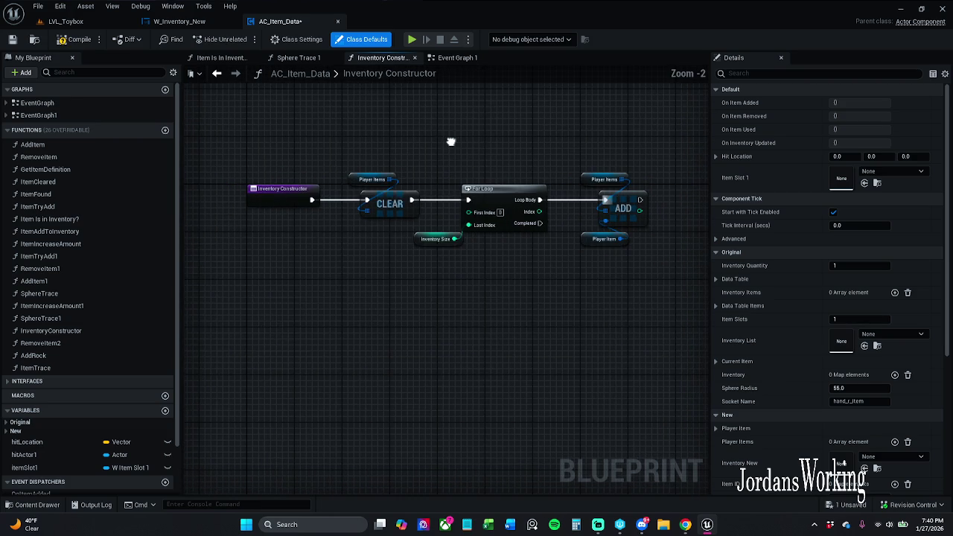
left_click_drag(241, 139, 653, 319)
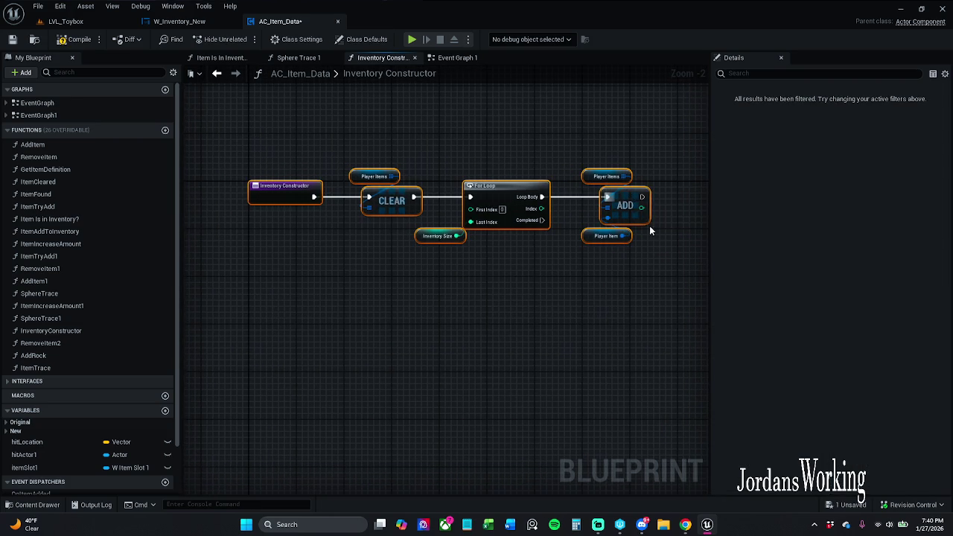
right_click(627, 195)
left_click(673, 256)
left_click(14, 40)
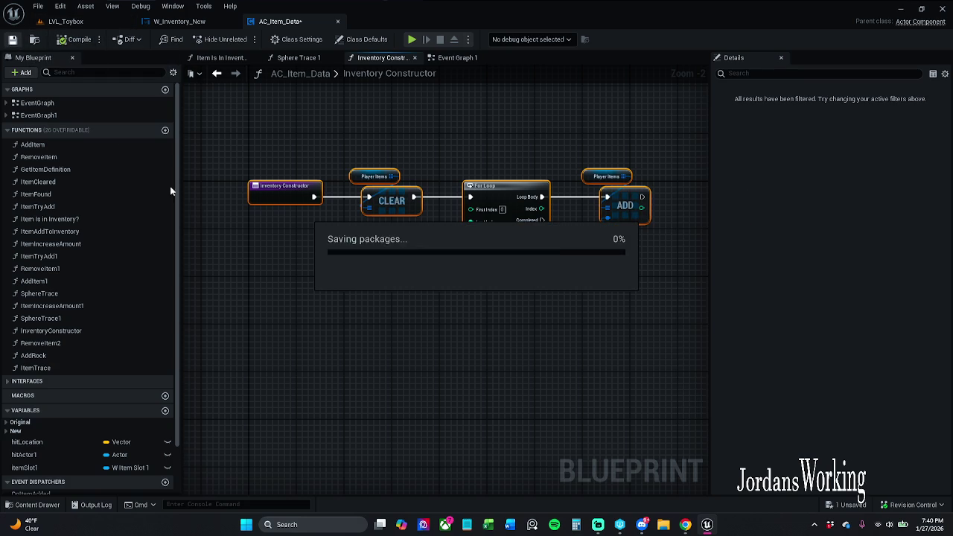
- Play-test LVL_Toybox and toggle the in-game inventory with the I key
left_click(95, 23)
left_click(241, 39)
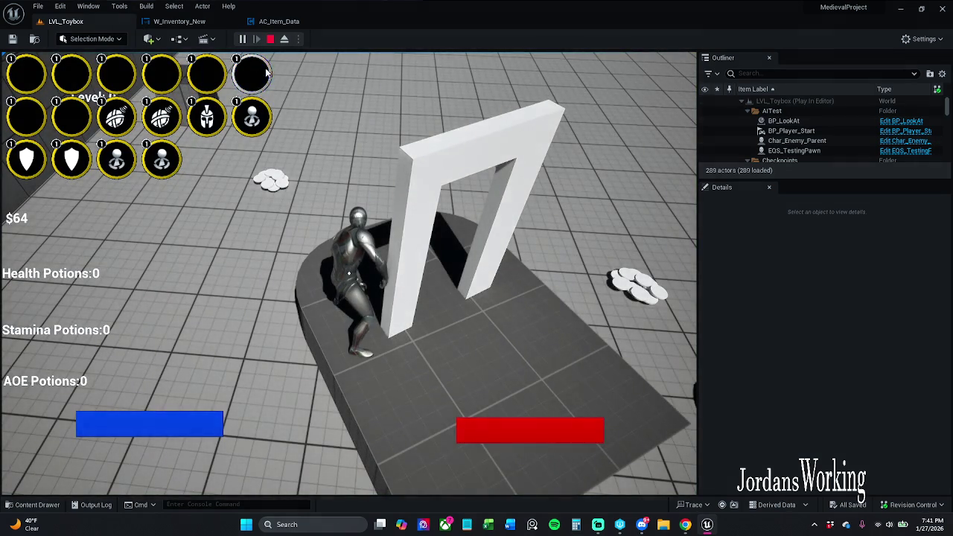
left_click(266, 72)
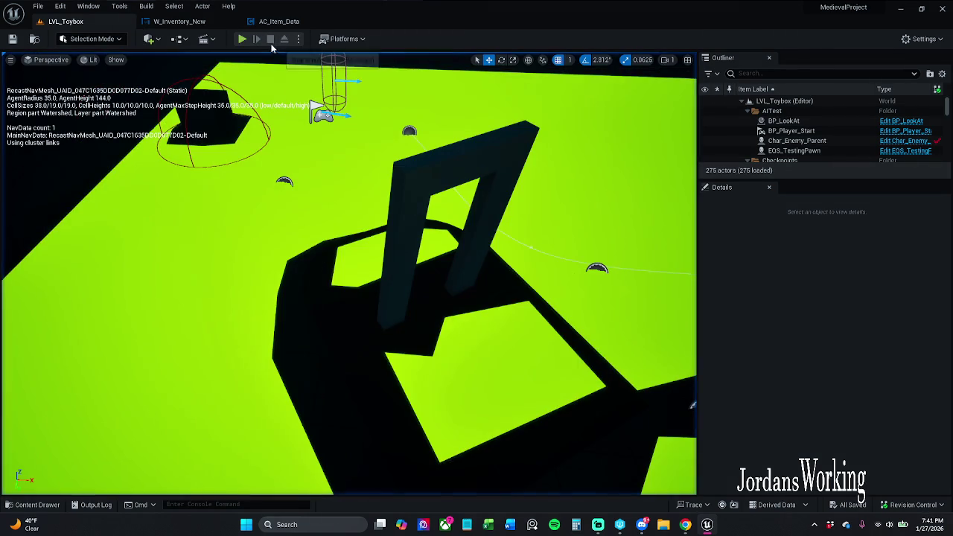
key("i")
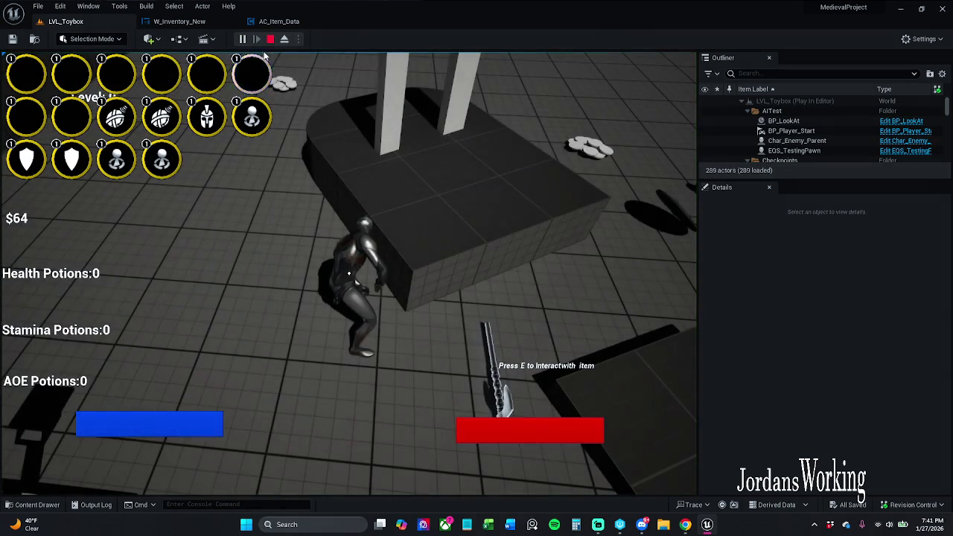
- Break the Loop Body to ADD link in AC_Item_Data, save, and return to LVL_Toybox
left_click(280, 21)
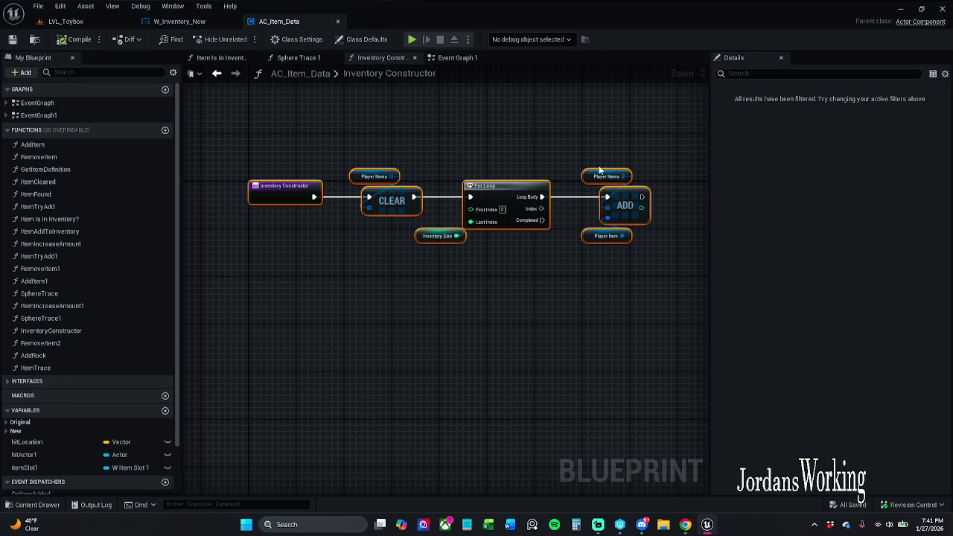
left_click(577, 201)
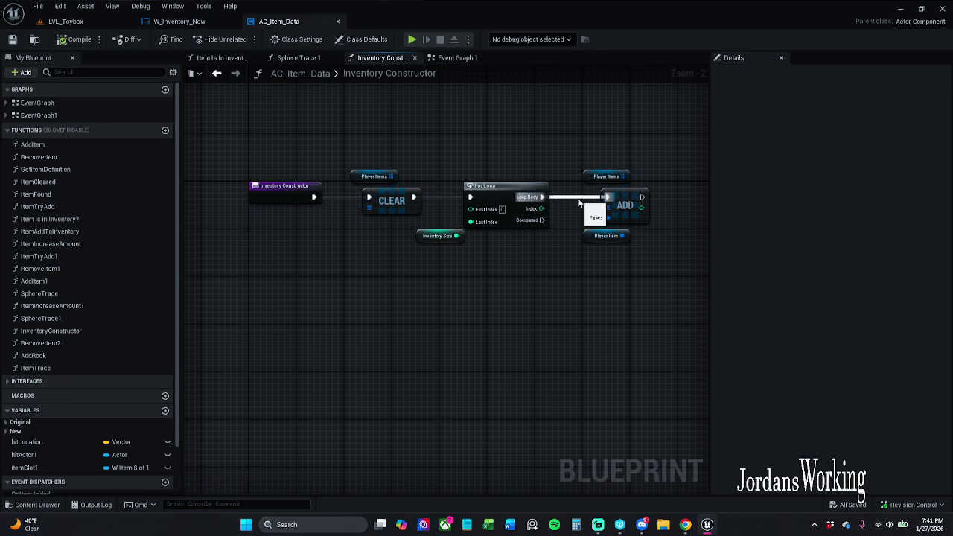
left_click(608, 197, "alt")
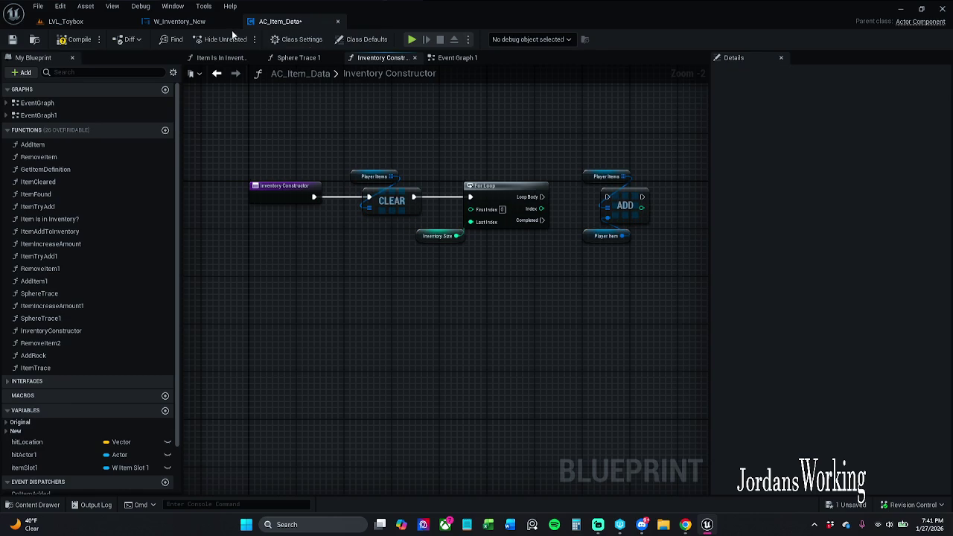
left_click(12, 41)
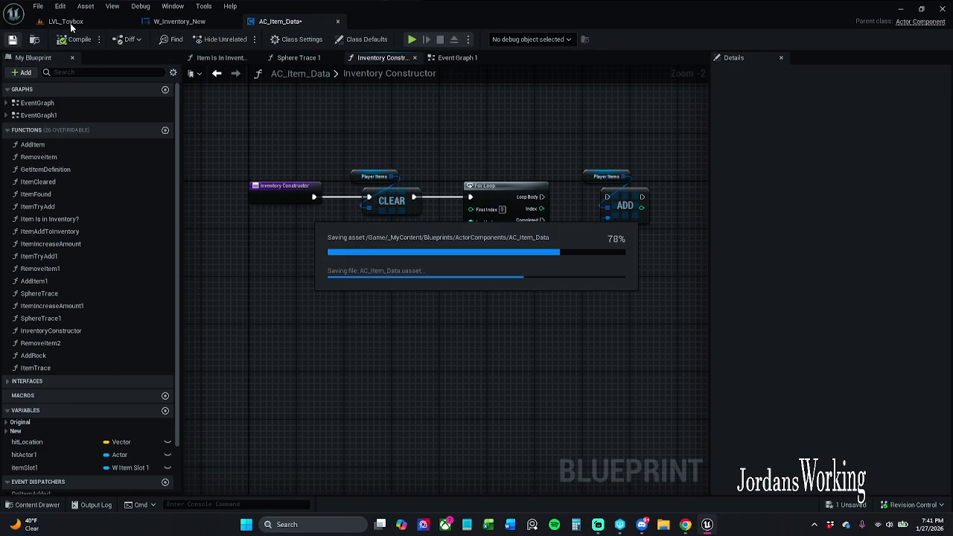
left_click(67, 21)
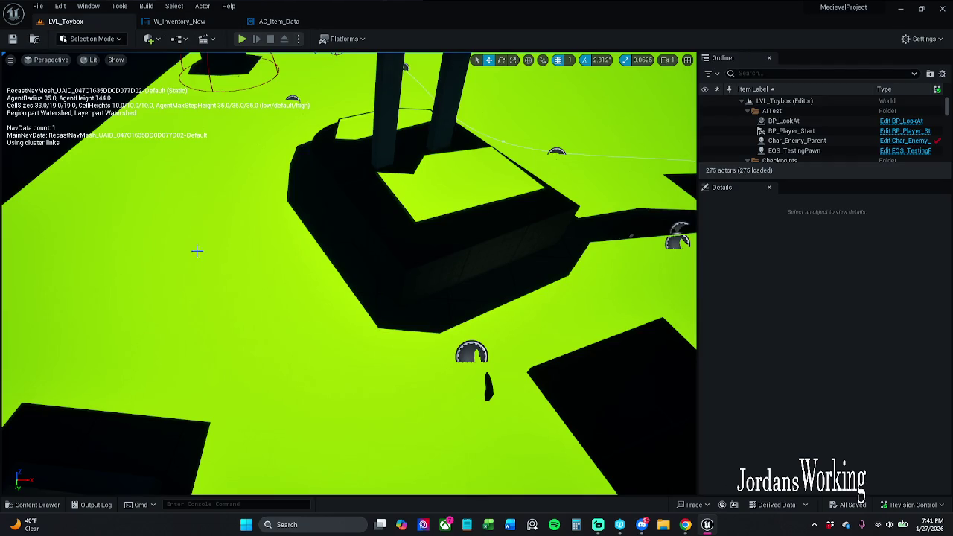
left_click(196, 22)
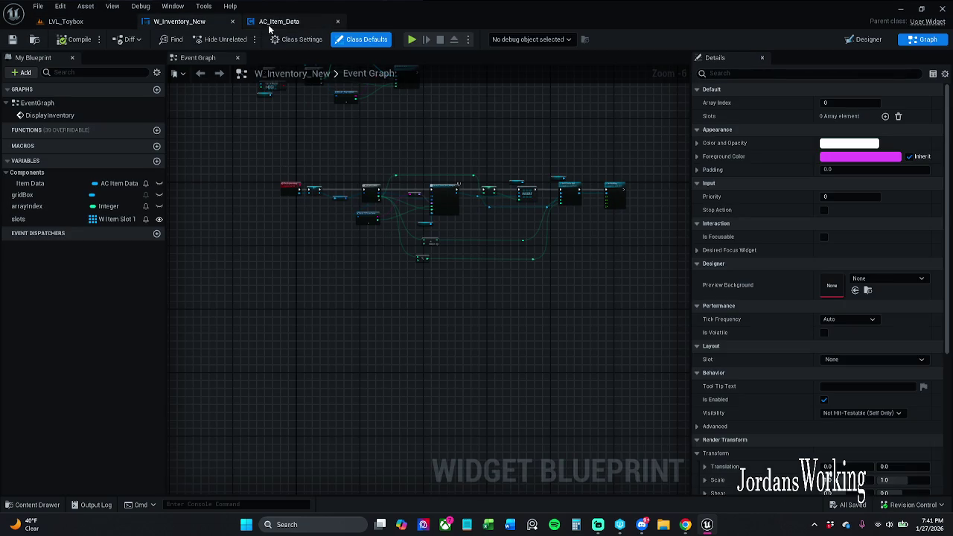
- Close W_Inventory_New and look over the Inventory widgets in the Content Drawer
key("ctrl+w")
left_click(38, 505)
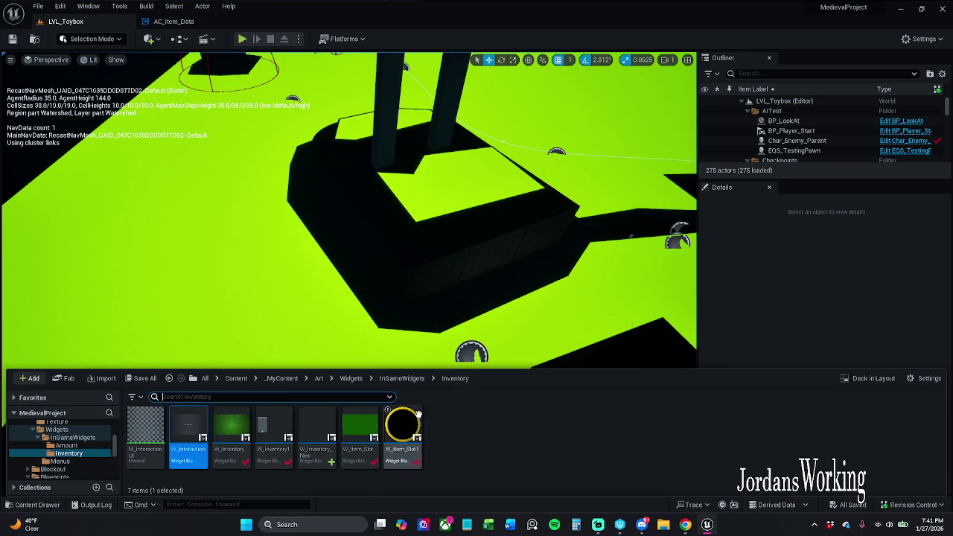
left_click(436, 443)
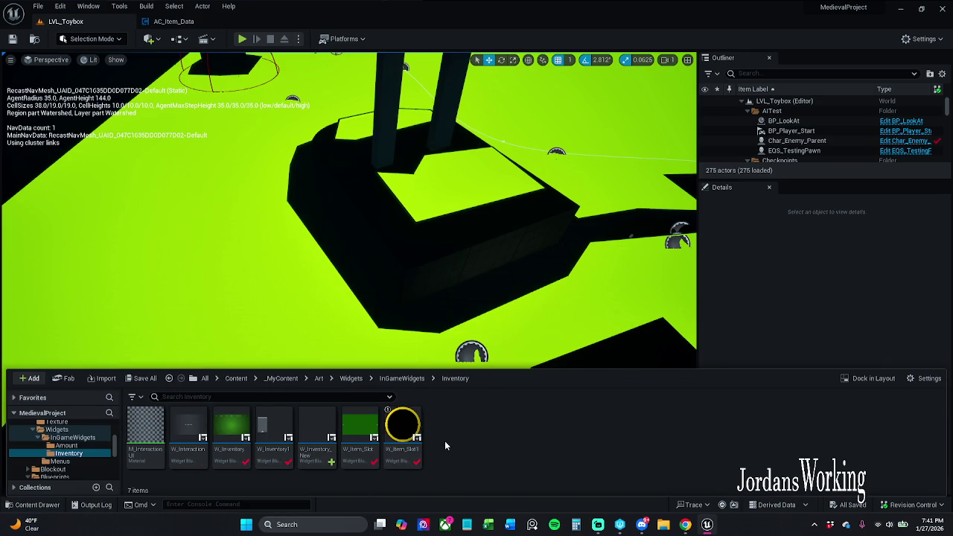
right_click(446, 446)
mouse_move(469, 355)
left_click(471, 465)
left_click(359, 430)
left_click(230, 436, "ctrl")
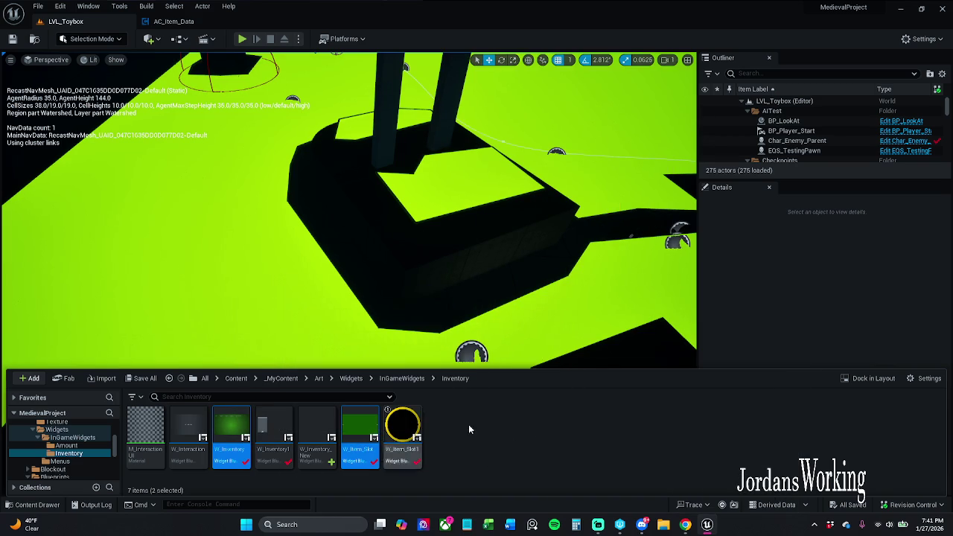
left_click(257, 477)
- Inspect W_Inventory1's event graph, including Set Horizontal Alignment and the For Each Loop nodes
double_click(274, 435)
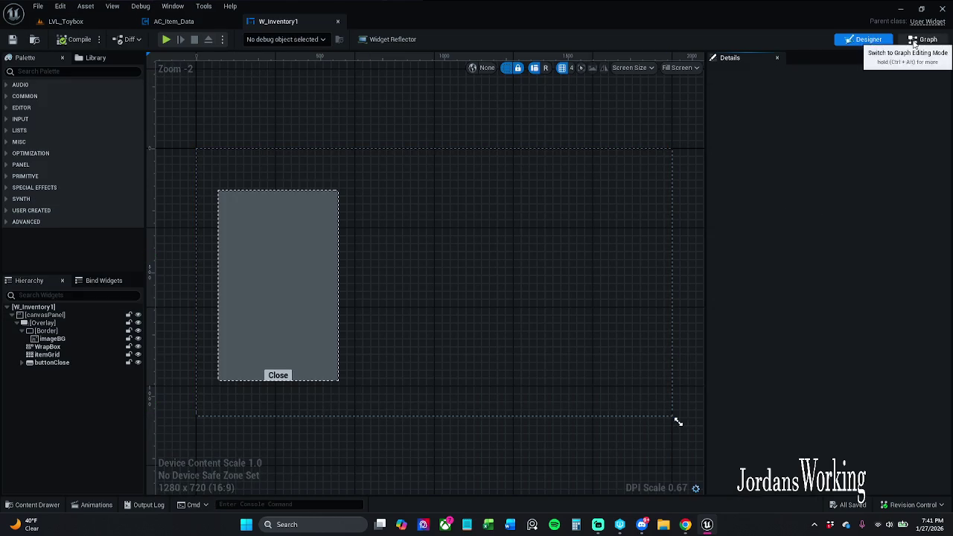
left_click(924, 39)
scroll(589, 245, "down", 4)
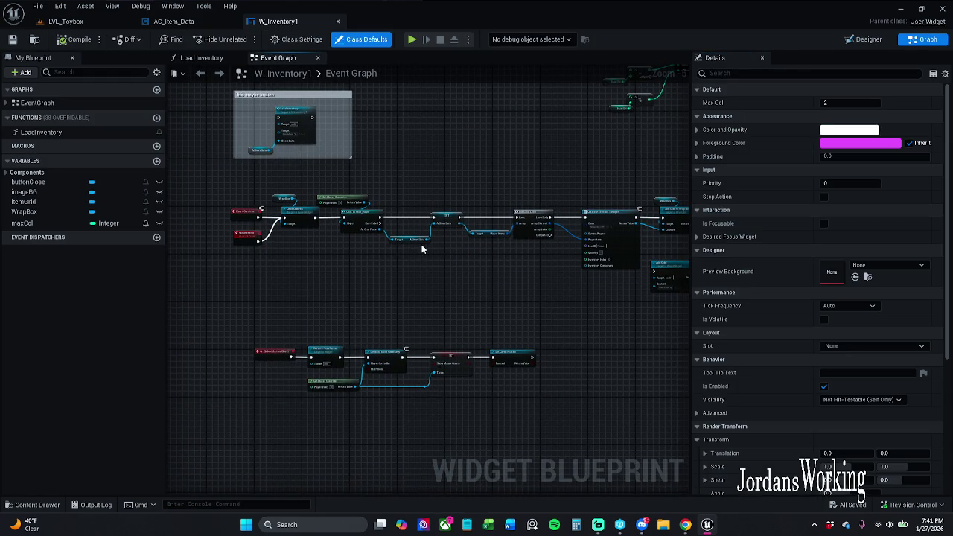
left_click_drag(420, 245, 59, 418)
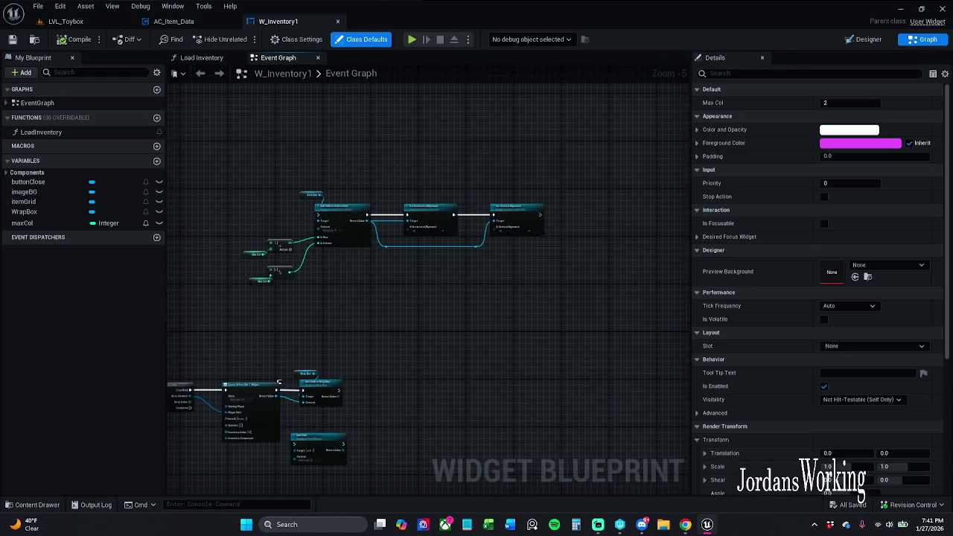
left_click_drag(248, 286, 246, 284)
scroll(283, 273, "up", 6)
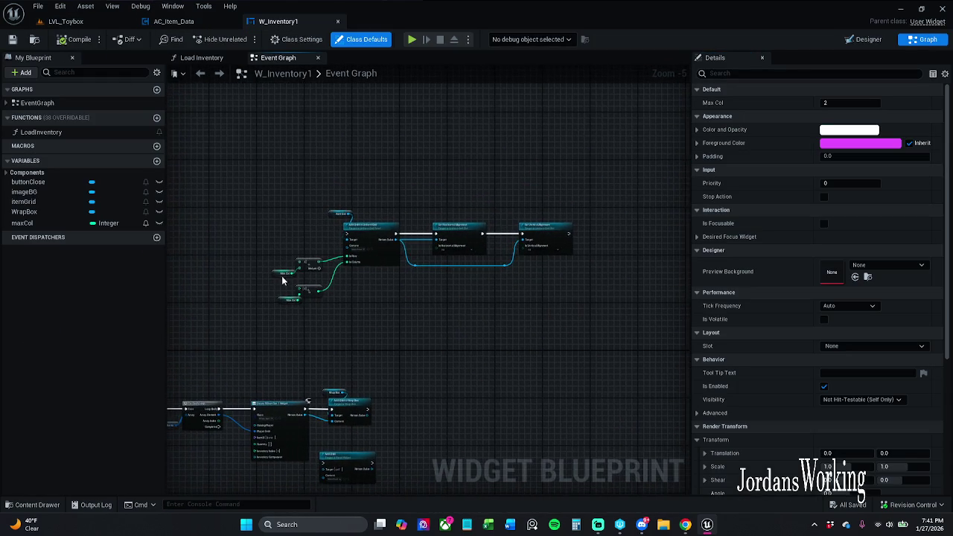
scroll(268, 264, "down", 1)
mouse_move(268, 264)
left_mouse_down()
mouse_move(64, 292)
mouse_move(65, 277)
mouse_move(283, 215)
mouse_move(477, 85)
left_mouse_up()
scroll(189, 277, "down", 1)
mouse_move(267, 204)
left_mouse_down()
mouse_move(519, 157)
mouse_move(645, 149)
mouse_move(485, 184)
mouse_move(262, 181)
left_mouse_up()
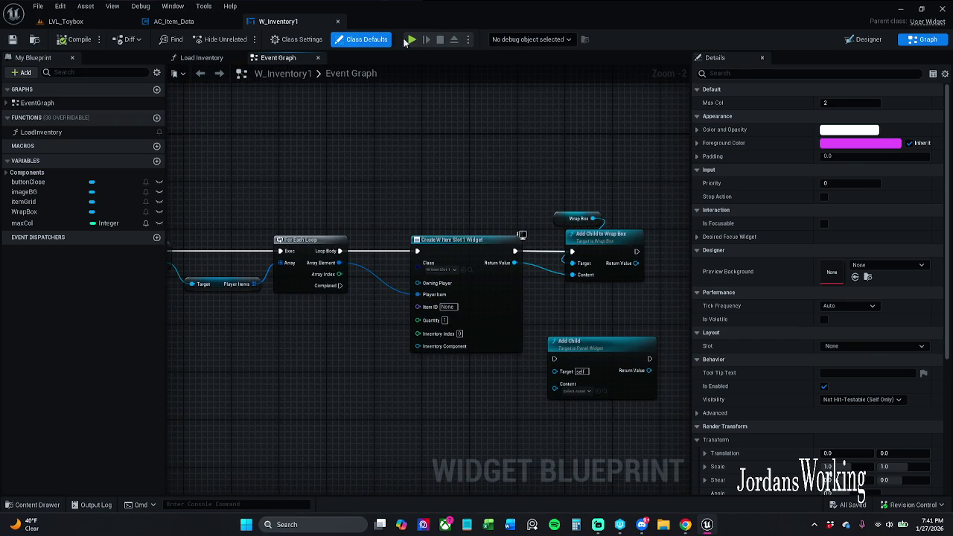
- Force-delete the W_Inventory, W_Inventory1 and W_Item_Slot widget blueprints
key("ctrl+w")
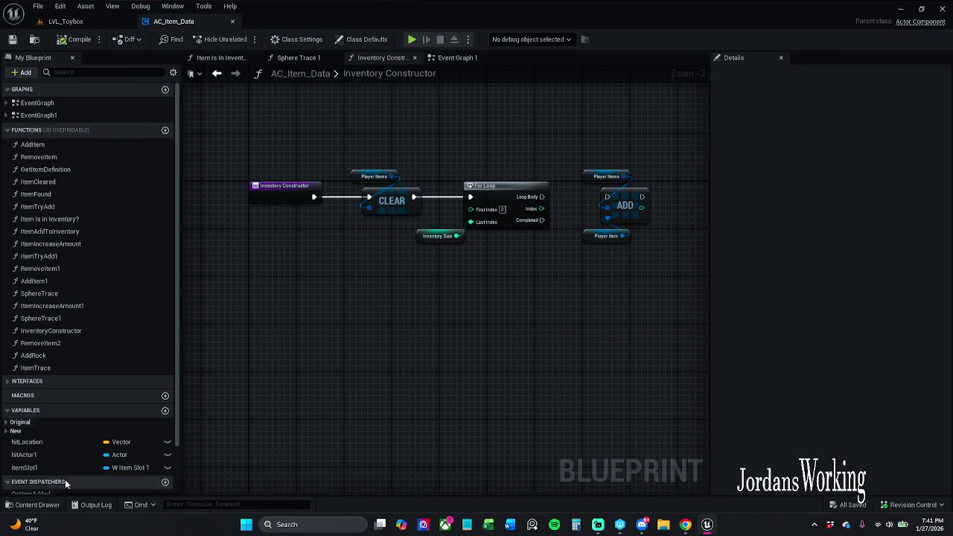
left_click(34, 504)
left_click(360, 417, "ctrl")
left_click(231, 421, "ctrl")
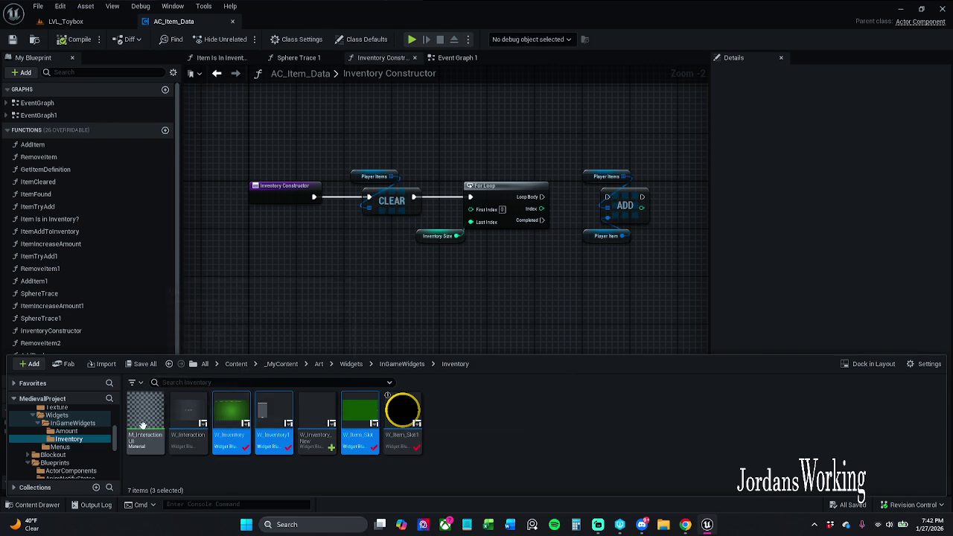
right_click(240, 414)
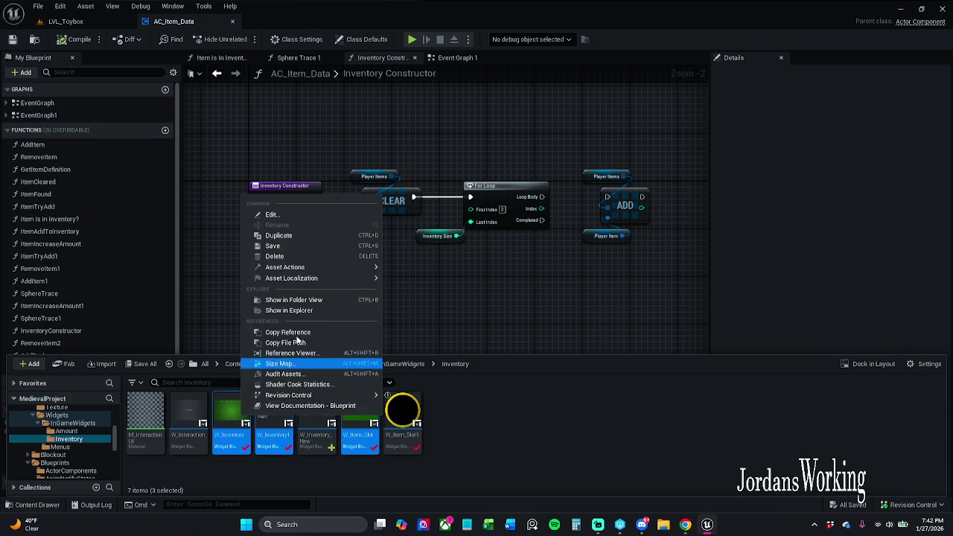
left_click(285, 256)
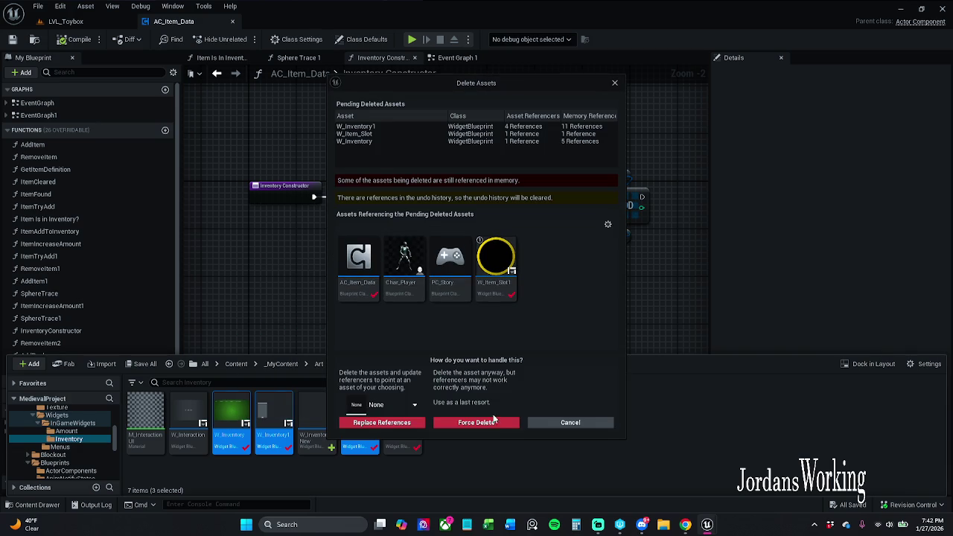
left_click(494, 429)
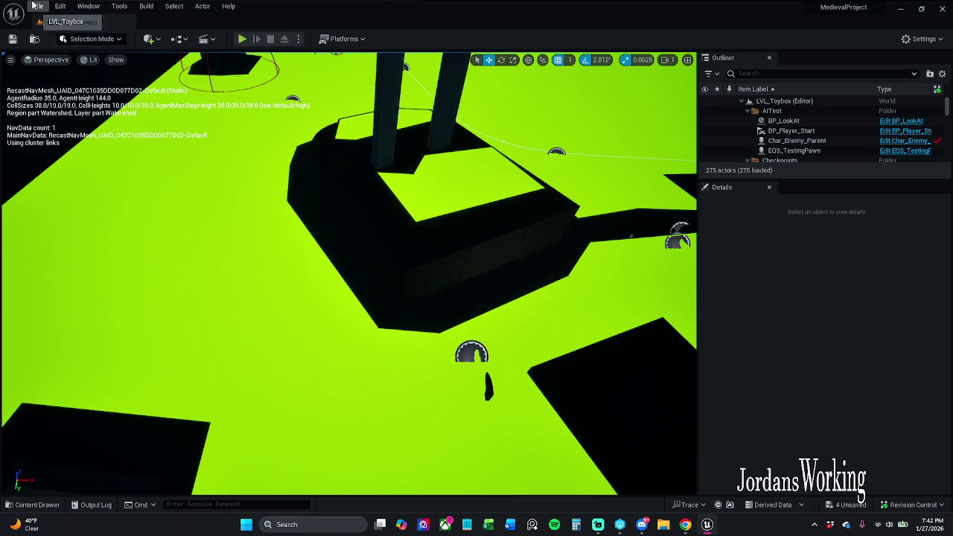
- Save all, then delete Char_Player's broken Construct NONE and SET nodes and save it
left_click(38, 6)
left_click(66, 134)
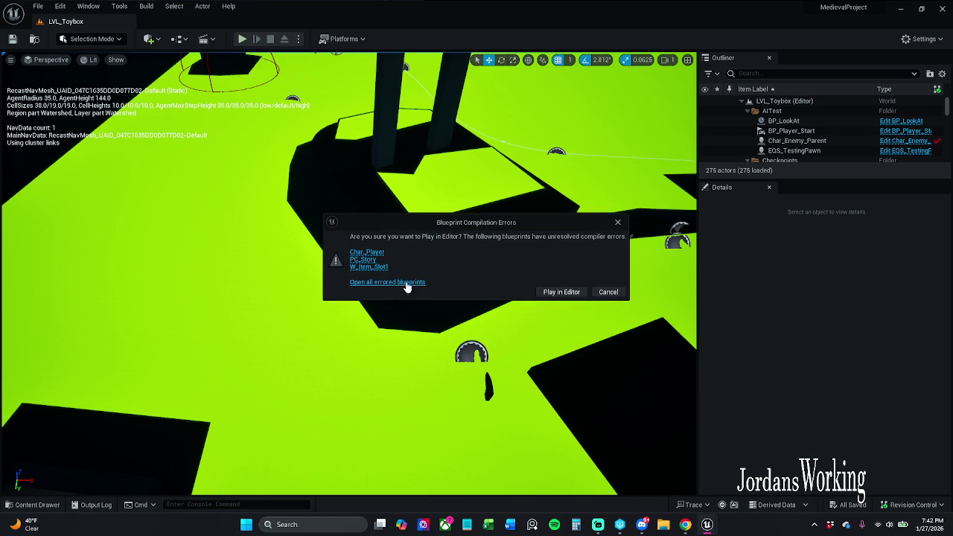
left_click(376, 253)
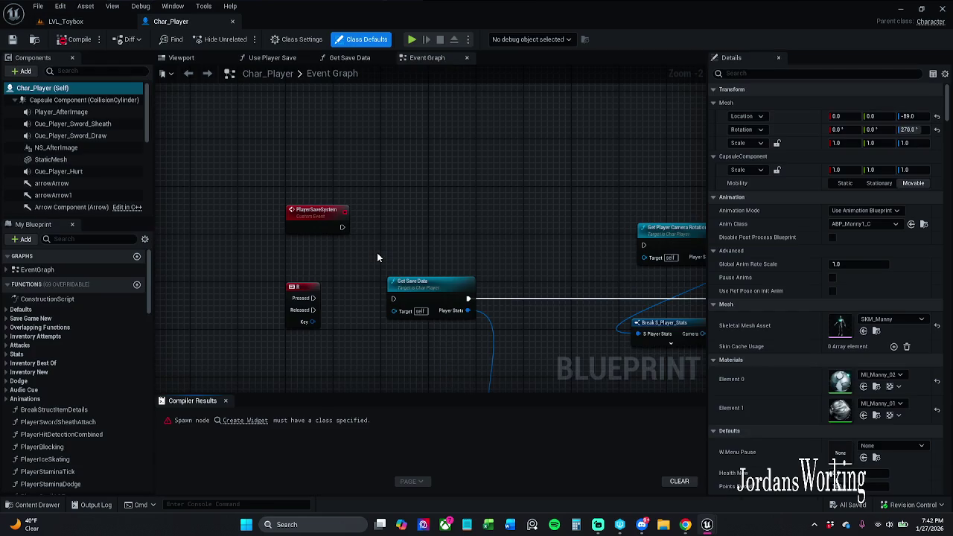
left_click(250, 423)
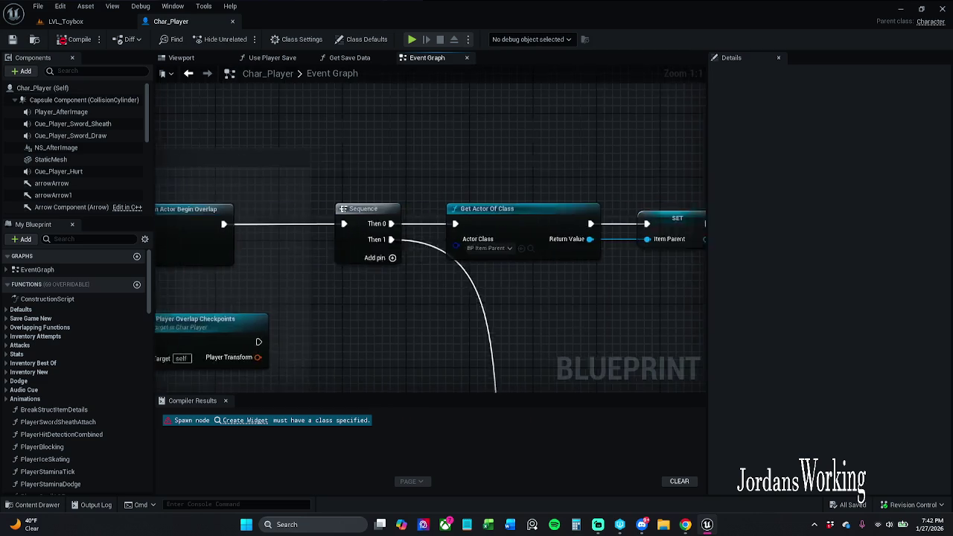
left_click_drag(276, 213, 483, 337)
key("Delete")
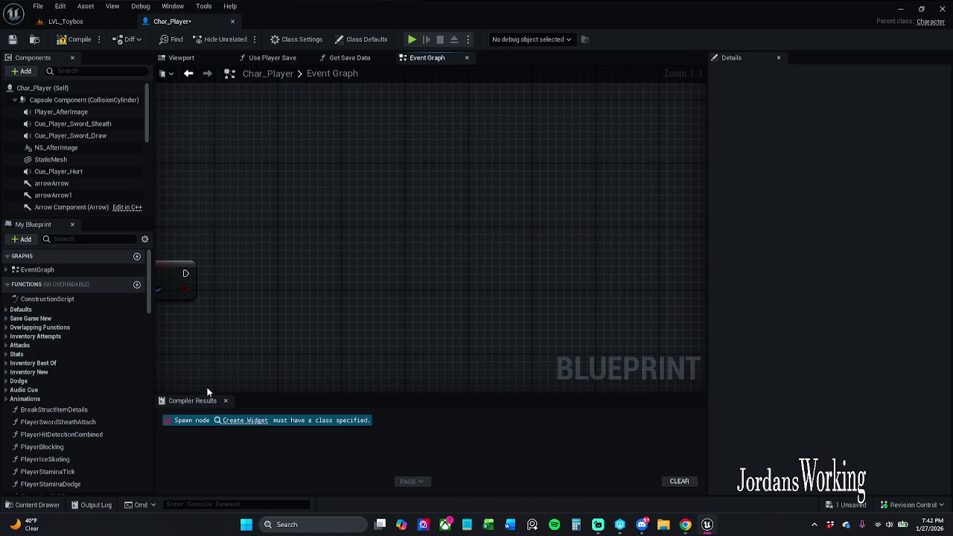
left_click(225, 401)
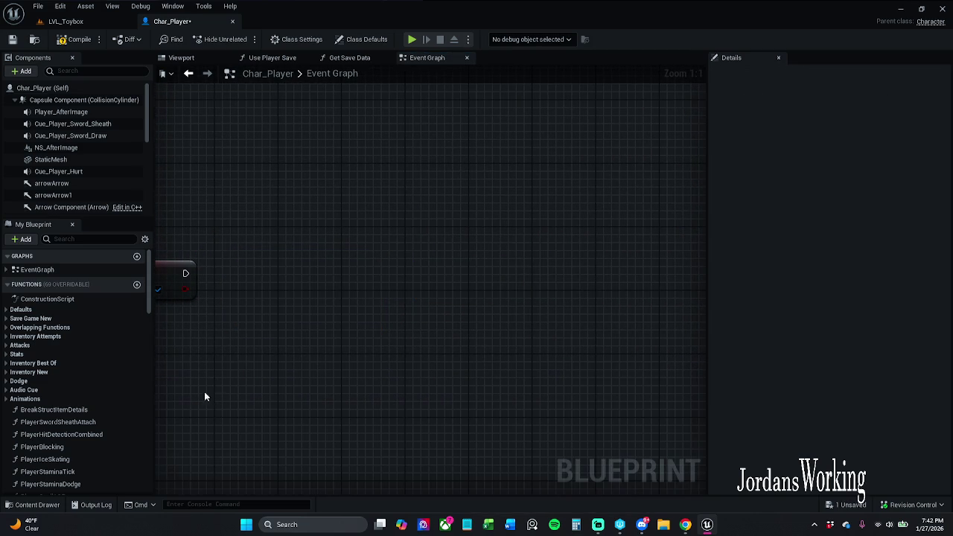
left_click(12, 39)
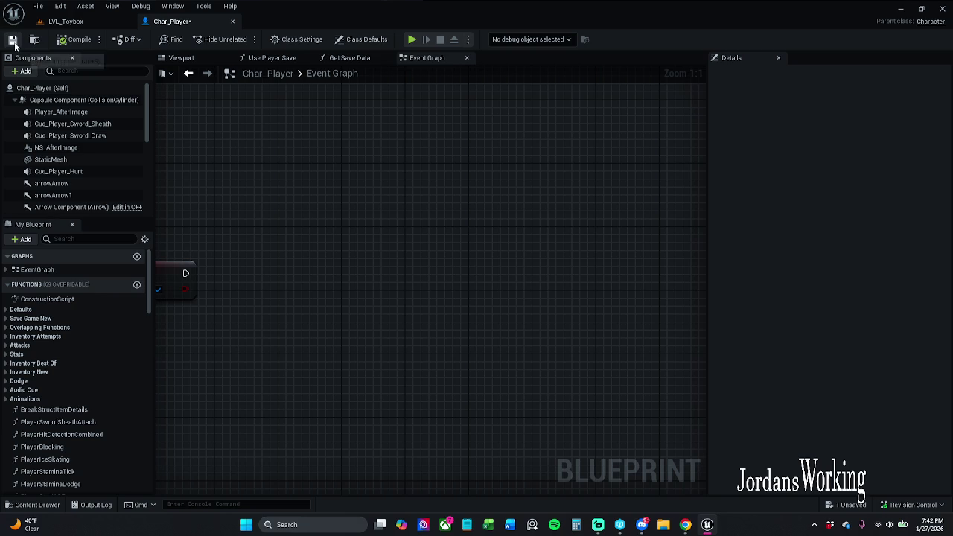
- Play-test again and open PC_Story's erroring Construct node to set its class to W_Inventory_New
left_click(234, 21)
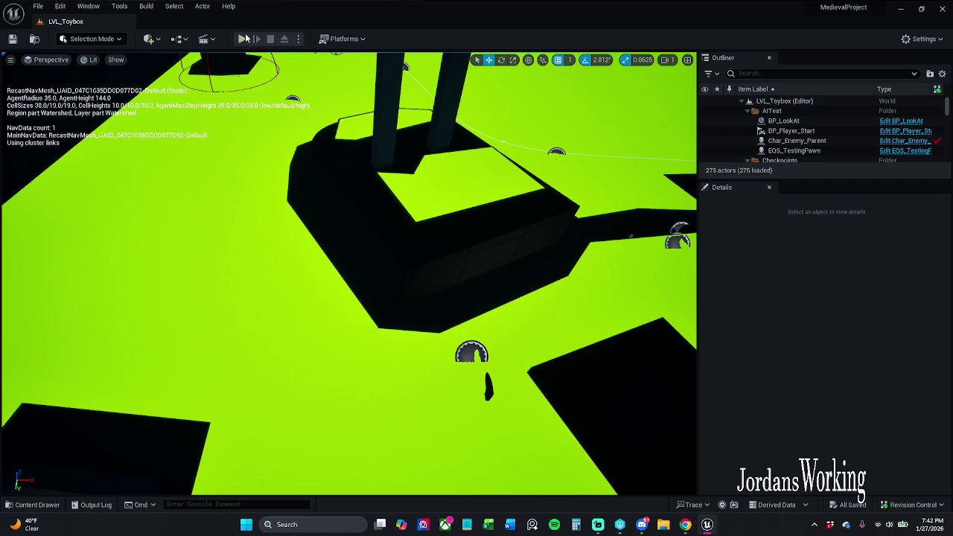
left_click(244, 40)
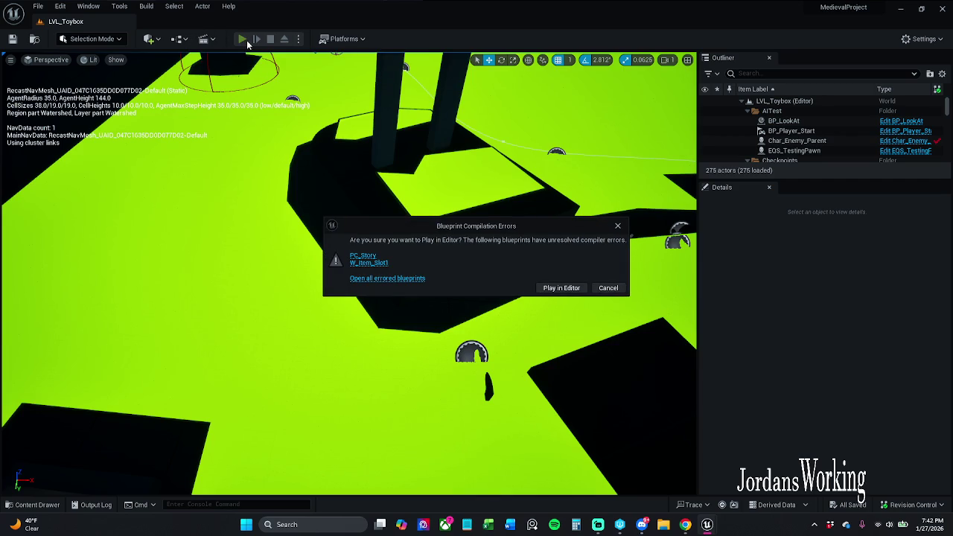
left_click(363, 256)
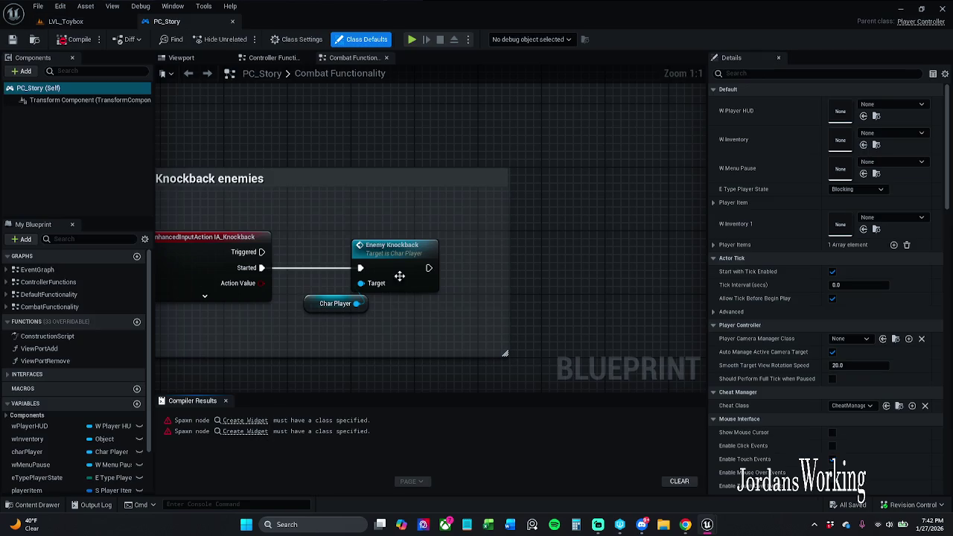
left_click(246, 419)
left_click(510, 239)
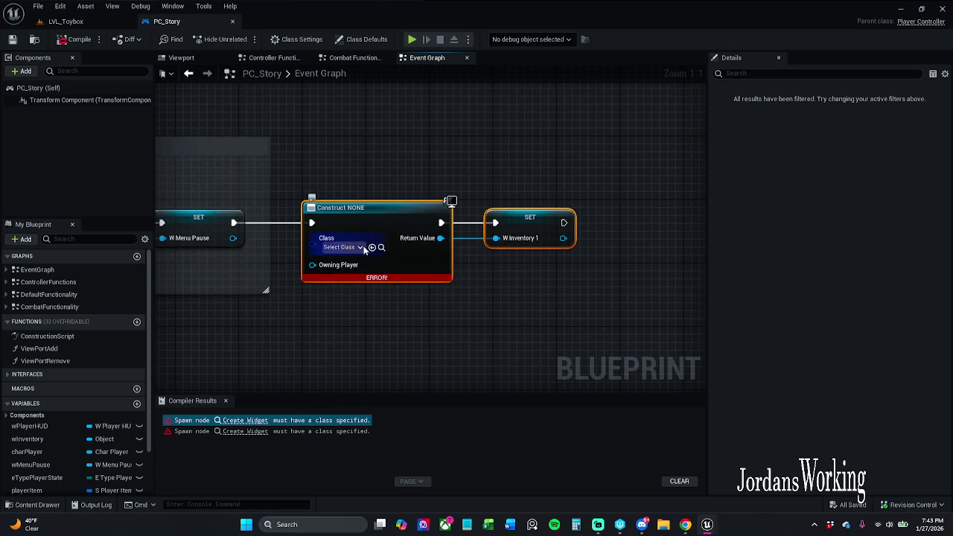
left_click(343, 247)
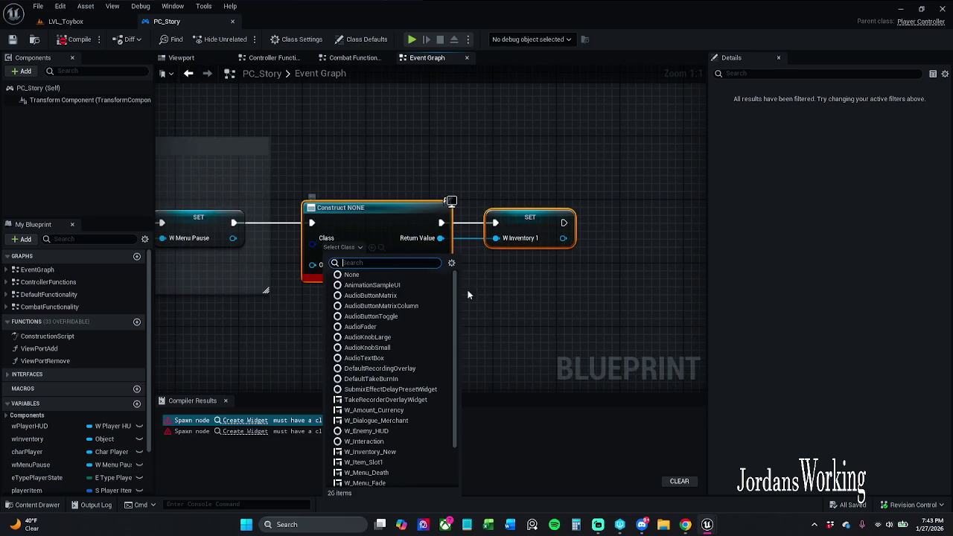
left_click(399, 452)
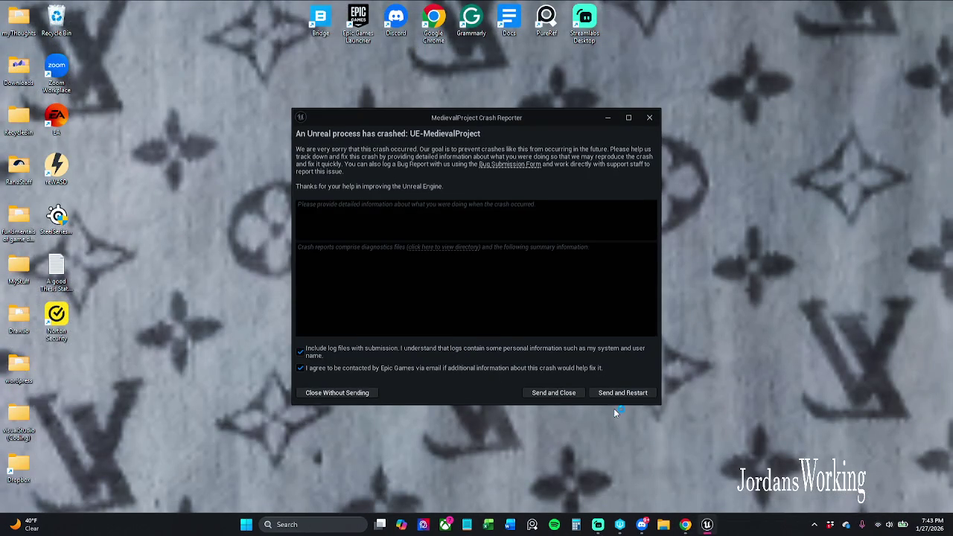
- Send the crash report and restart the MedievalProject editor
left_click(624, 393)
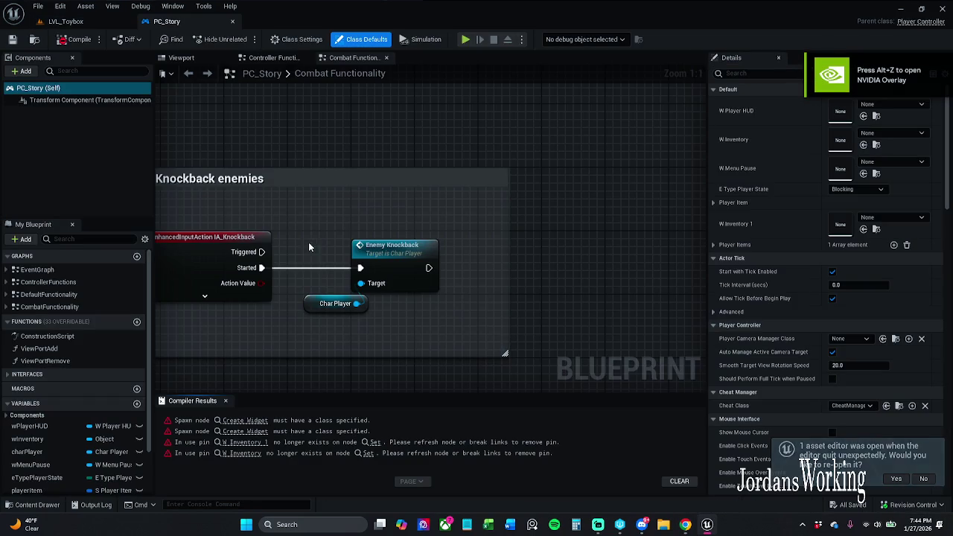
- Set the Construct node to W_Inventory_New, wire it into SET wInventory1, and refresh both nodes
left_click(245, 421)
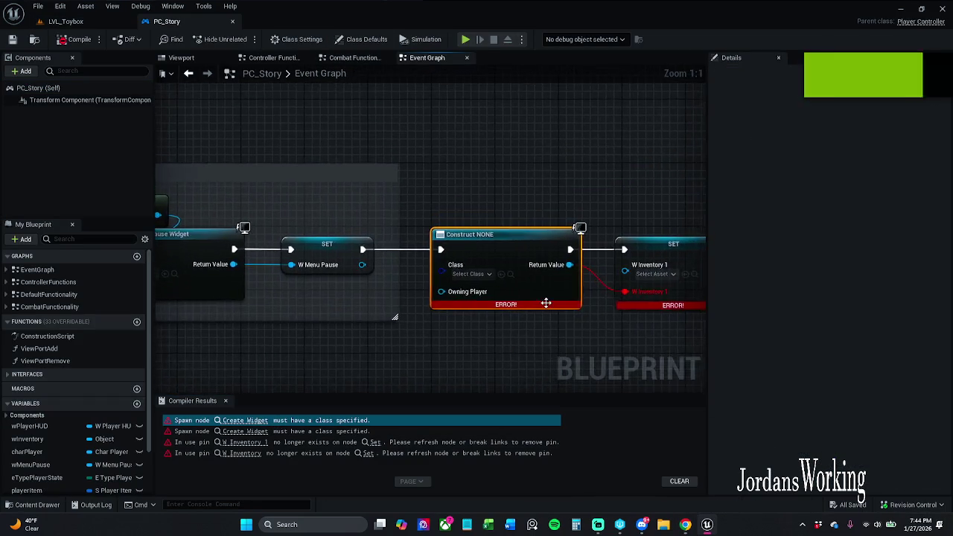
left_click(226, 401)
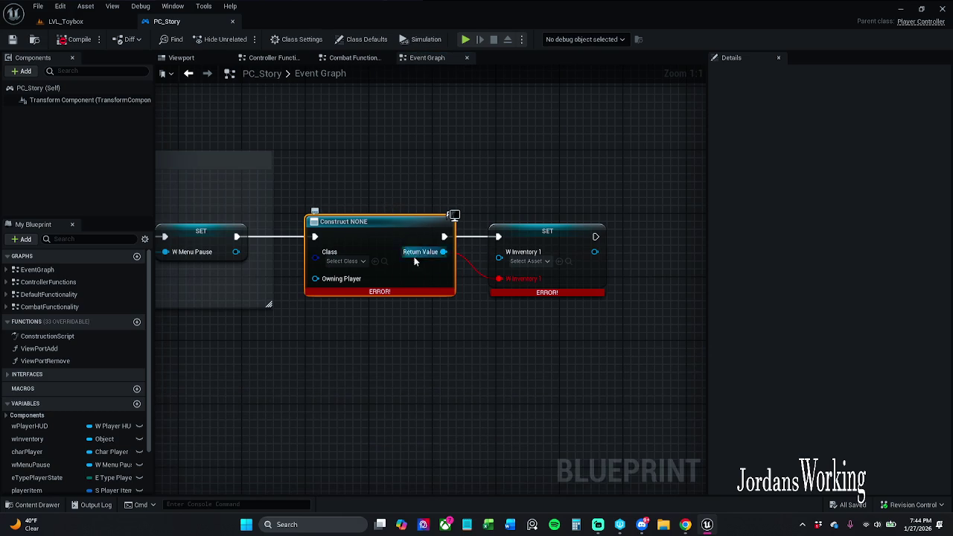
left_click(346, 261)
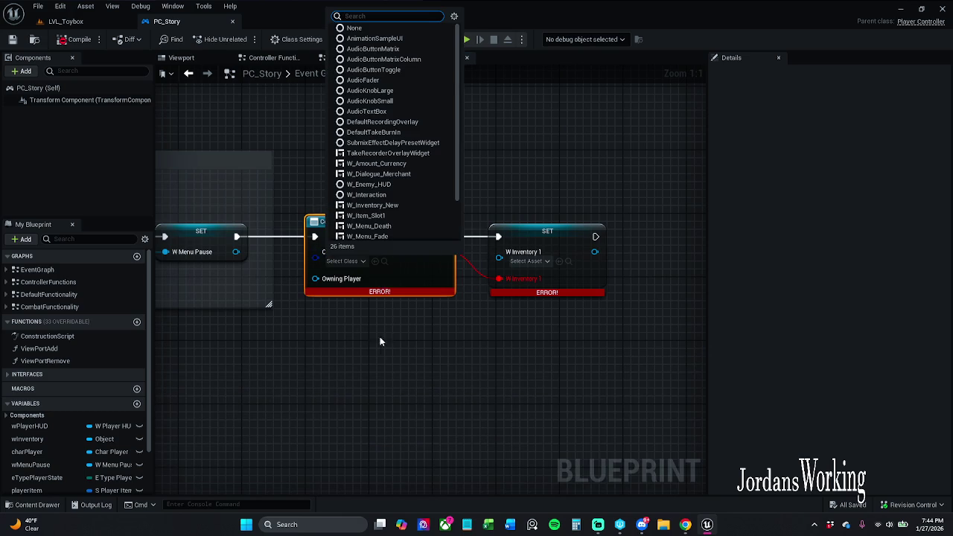
left_click(397, 207)
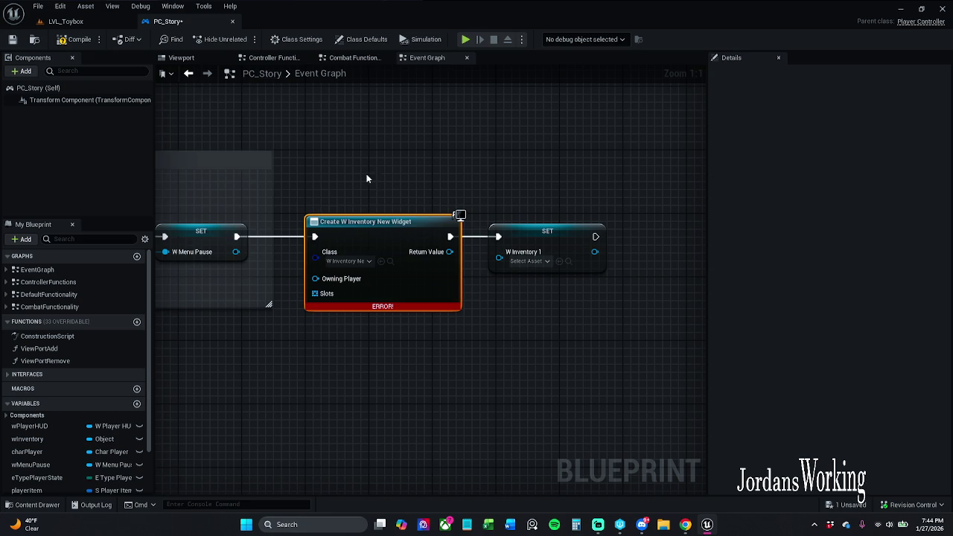
mouse_move(450, 251)
left_mouse_down()
mouse_move(496, 260)
mouse_move(498, 251)
left_mouse_up()
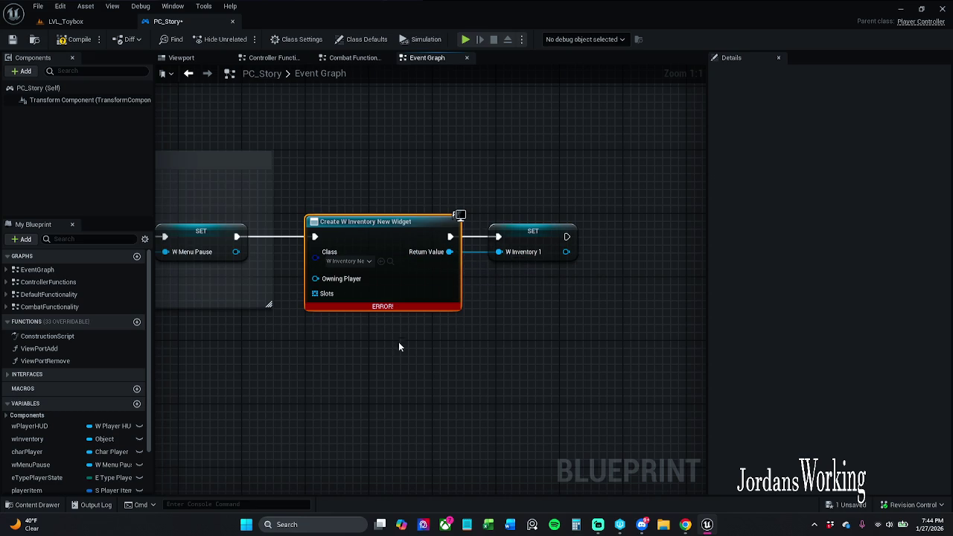
left_click_drag(336, 177, 542, 268)
right_click(415, 230)
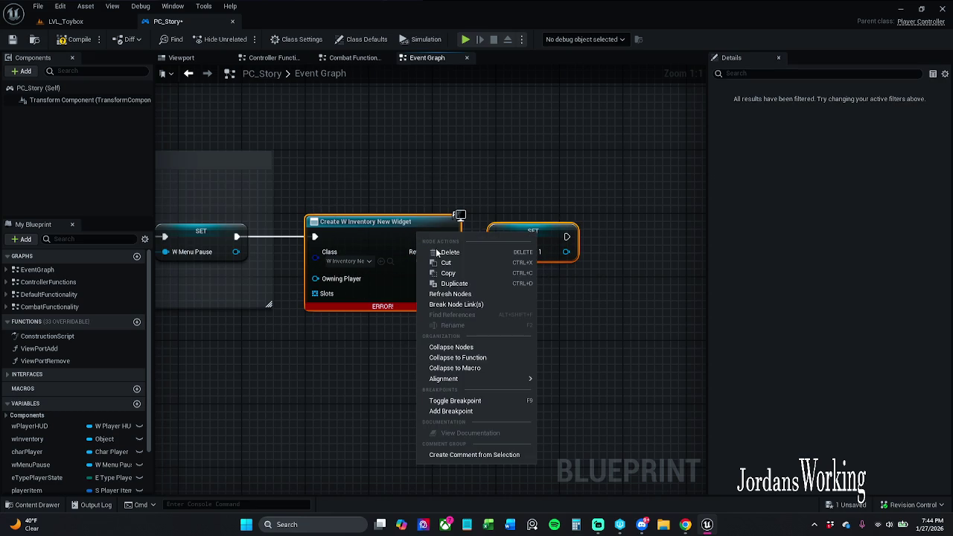
left_click(454, 295)
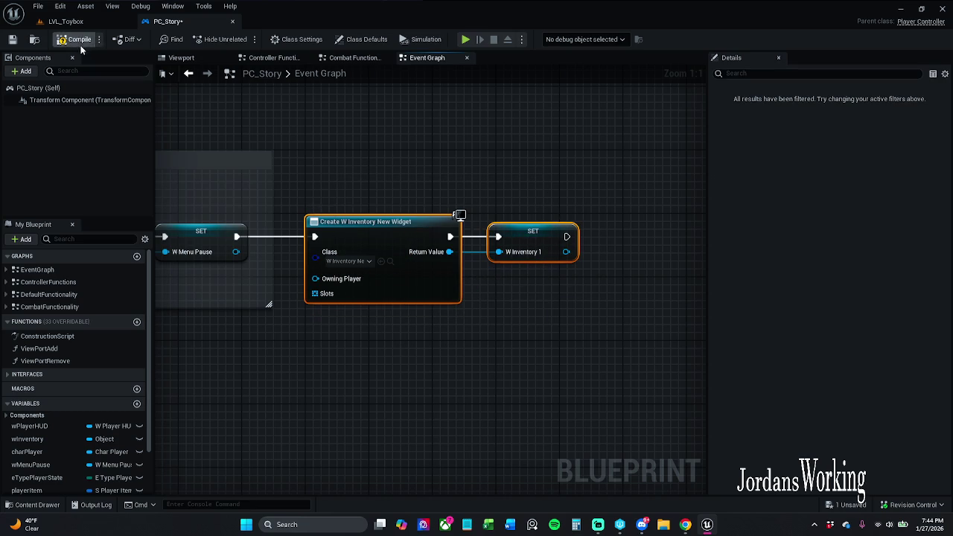
- Re-confirm the variable name wInventory1, then compile and save PC_Story
left_click(555, 247)
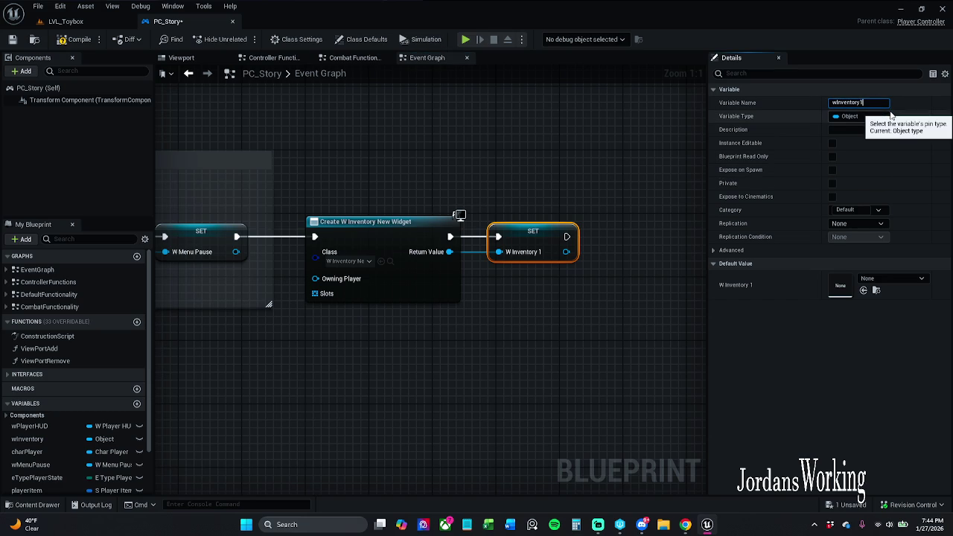
key("BackSpace")
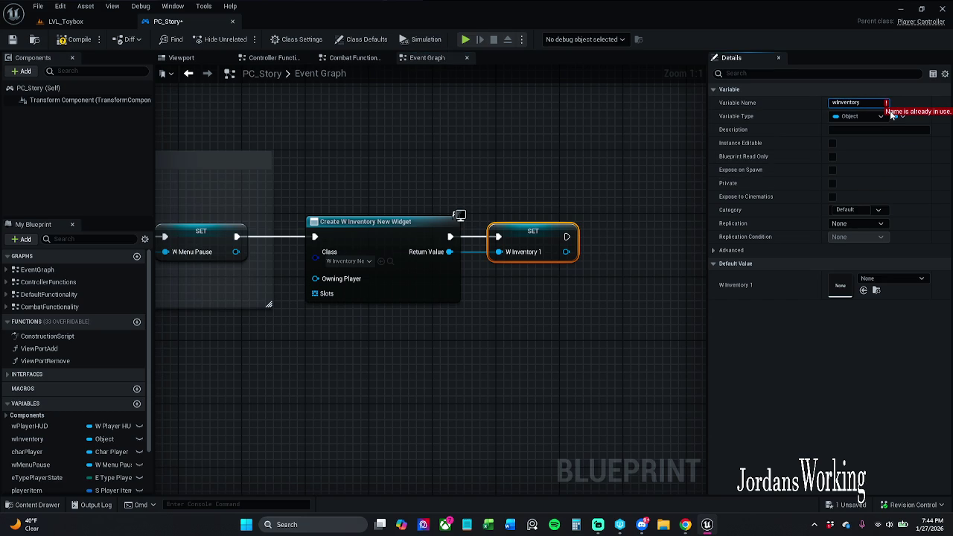
type("1")
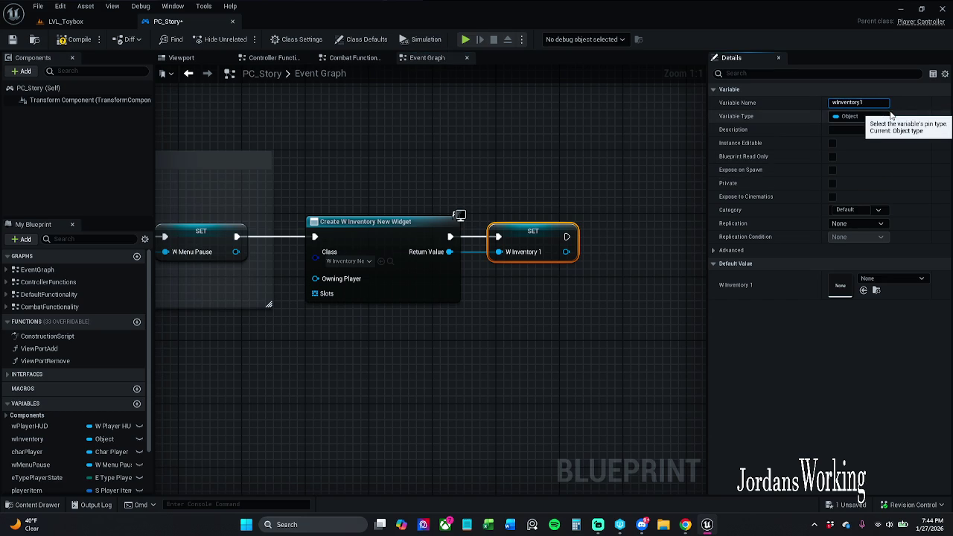
key("Return")
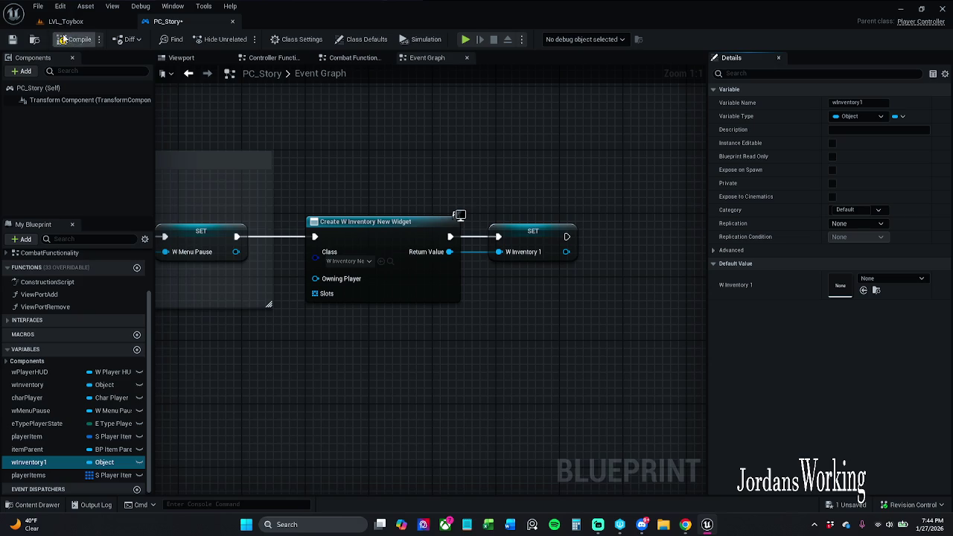
left_click(63, 39)
left_click(12, 39)
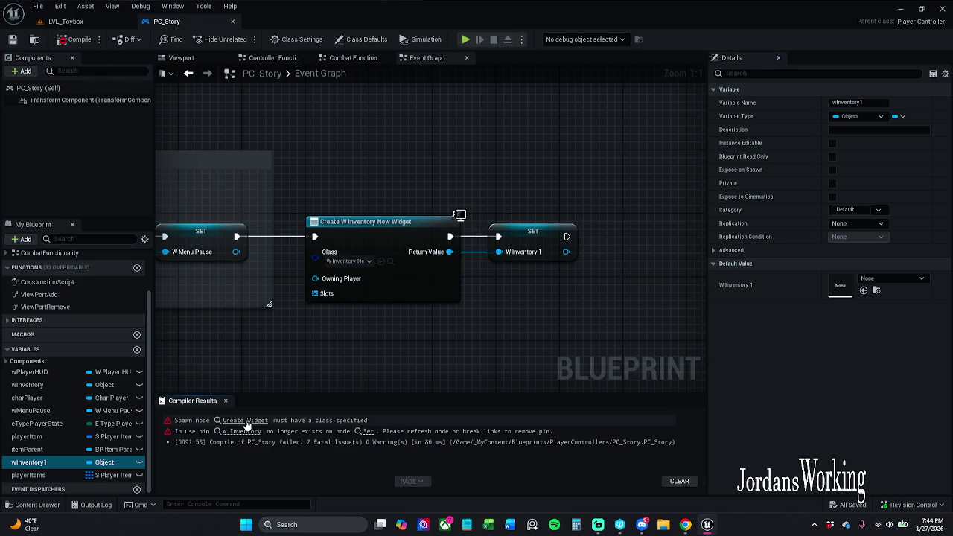
- Set the remaining Construct NONE node's class to W_Inventory_New
left_click(246, 421)
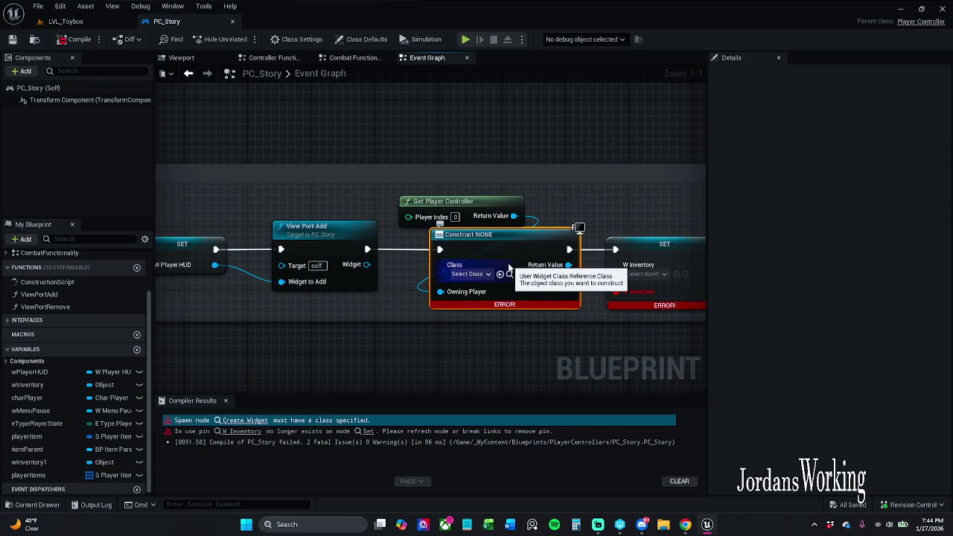
mouse_move(397, 285)
left_mouse_down()
mouse_move(428, 283)
mouse_move(292, 275)
left_mouse_up()
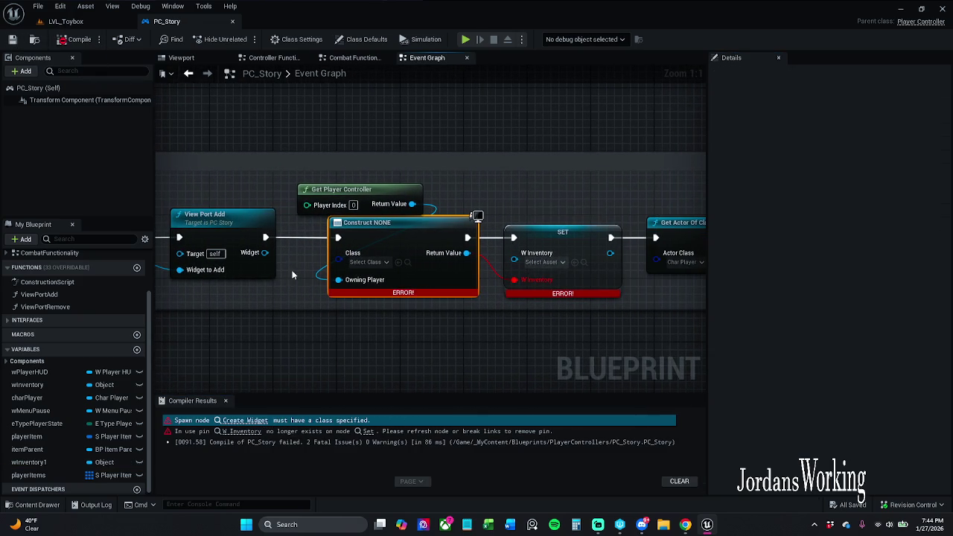
scroll(485, 311, "down", 1)
mouse_move(485, 311)
left_mouse_down()
mouse_move(242, 311)
mouse_move(297, 310)
left_mouse_up()
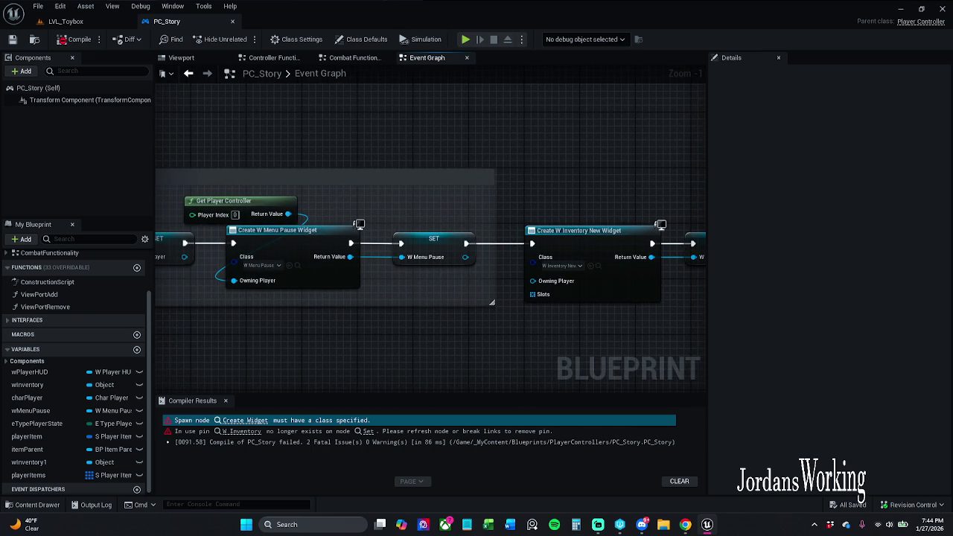
left_click_drag(224, 308, 554, 306)
left_click(406, 258)
left_click(475, 435)
left_click(417, 259)
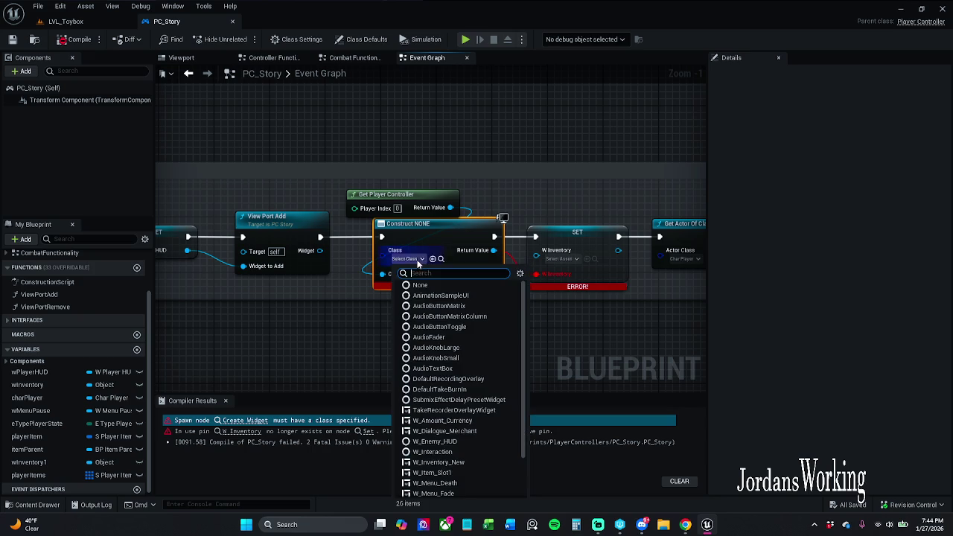
left_click(462, 463)
- Connect the new widget's Return Value to SET wInventory and apply an action to the controller, widget and SET nodes
mouse_move(560, 362)
left_mouse_down()
mouse_move(446, 330)
mouse_move(166, 315)
left_mouse_up()
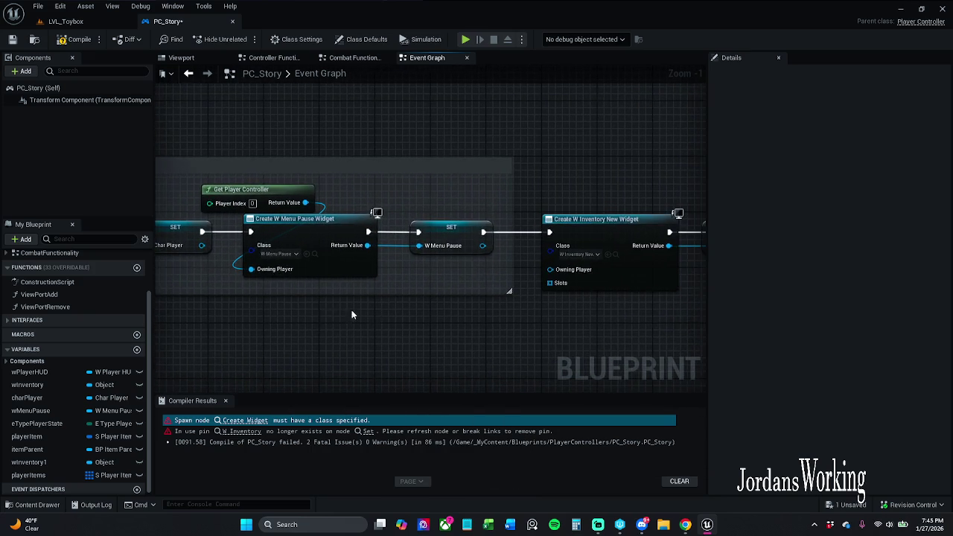
left_click_drag(569, 260, 367, 259)
mouse_move(377, 201)
left_mouse_down()
mouse_move(593, 297)
mouse_move(193, 301)
mouse_move(433, 301)
mouse_move(427, 257)
left_mouse_up()
key("Delete")
left_click_drag(362, 246, 395, 244)
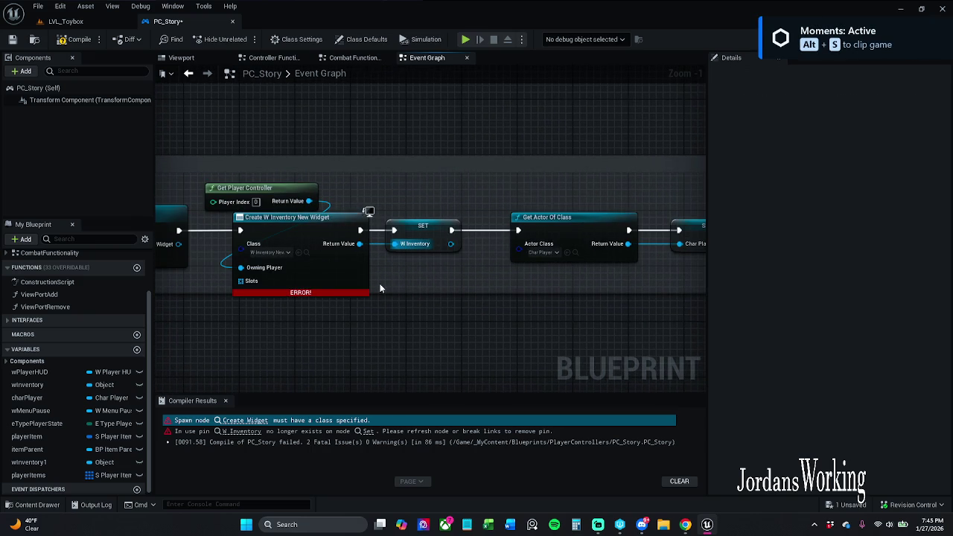
left_click_drag(291, 330, 486, 171)
right_click(321, 241)
left_click(372, 278)
- Refresh every node in the begin-play group and compile PC_Story
scroll(468, 189, "down", 6)
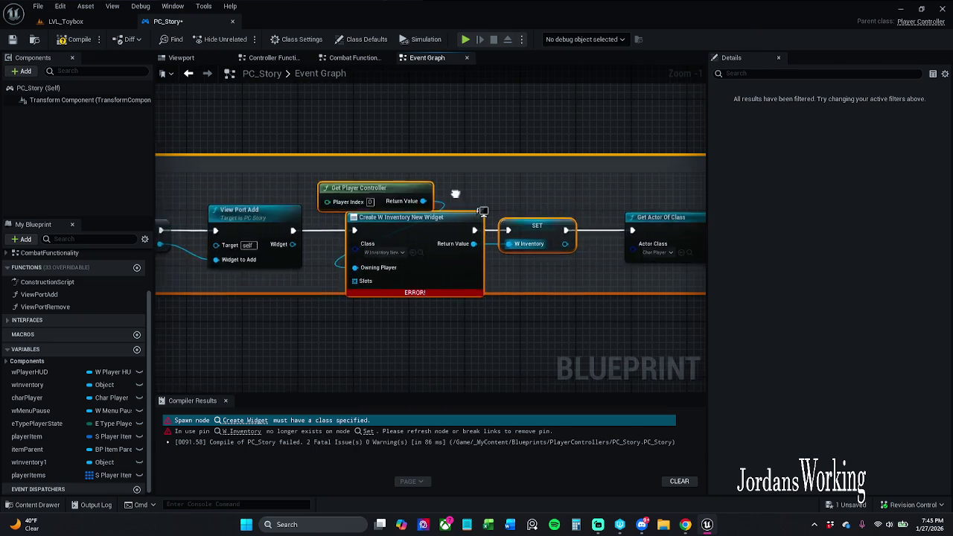
mouse_move(263, 160)
left_mouse_down()
mouse_move(540, 240)
mouse_move(697, 266)
left_mouse_up()
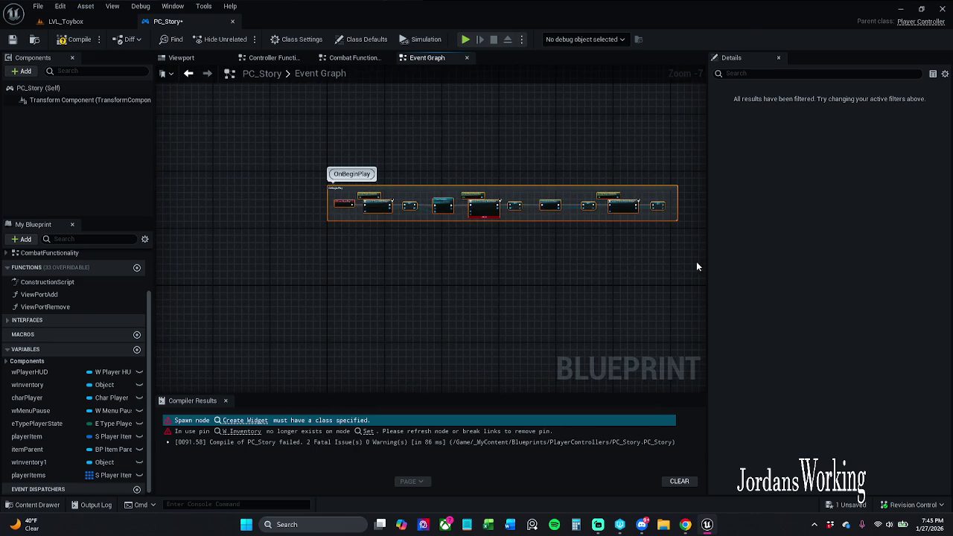
scroll(469, 215, "up", 3)
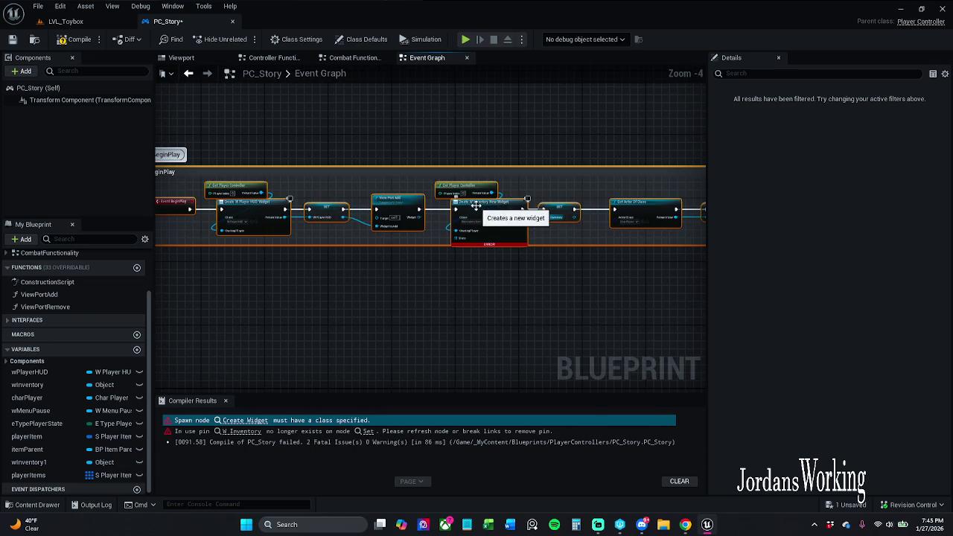
right_click(481, 212)
left_click(492, 268)
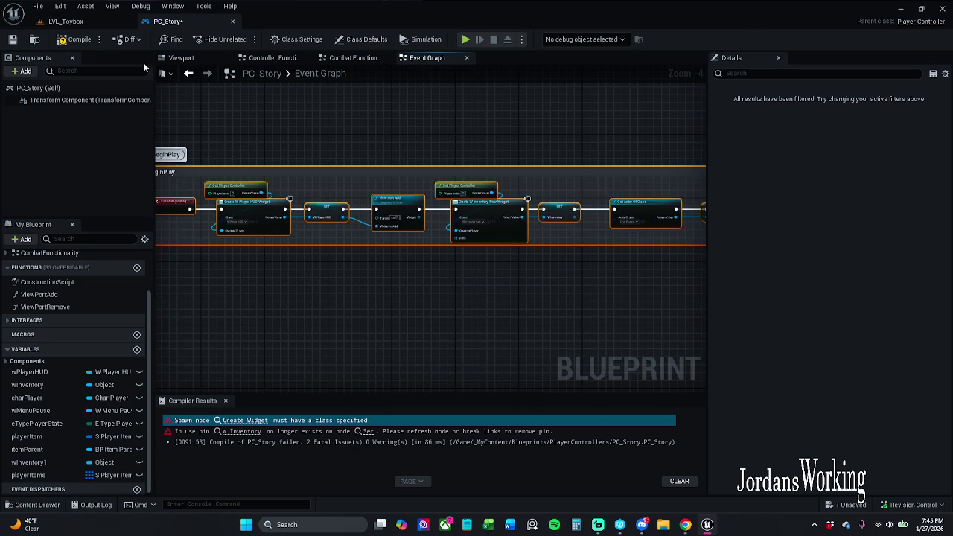
left_click(80, 38)
- Extend the comment box downward, save PC_Story, and close its editor
left_click(323, 271)
left_click_drag(442, 242, 443, 253)
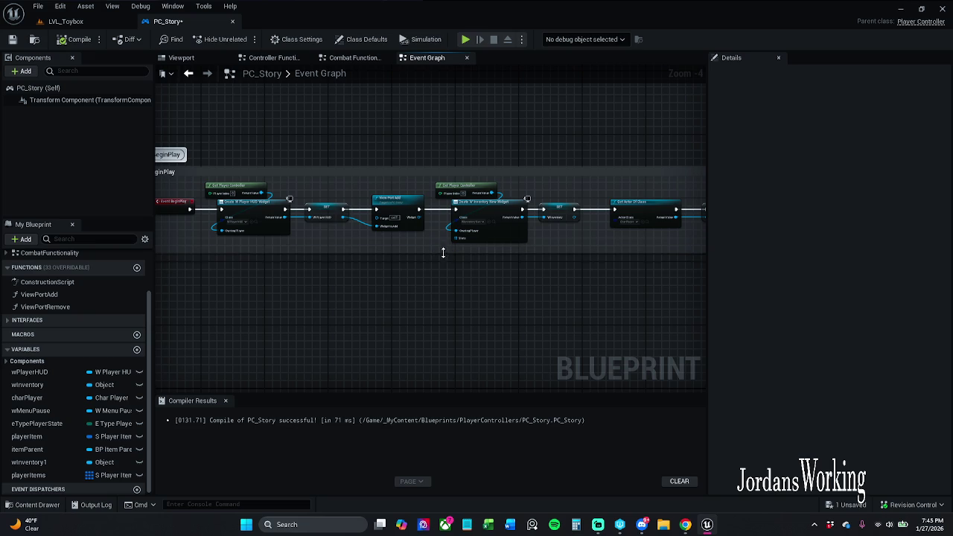
left_click(12, 39)
left_click(225, 401)
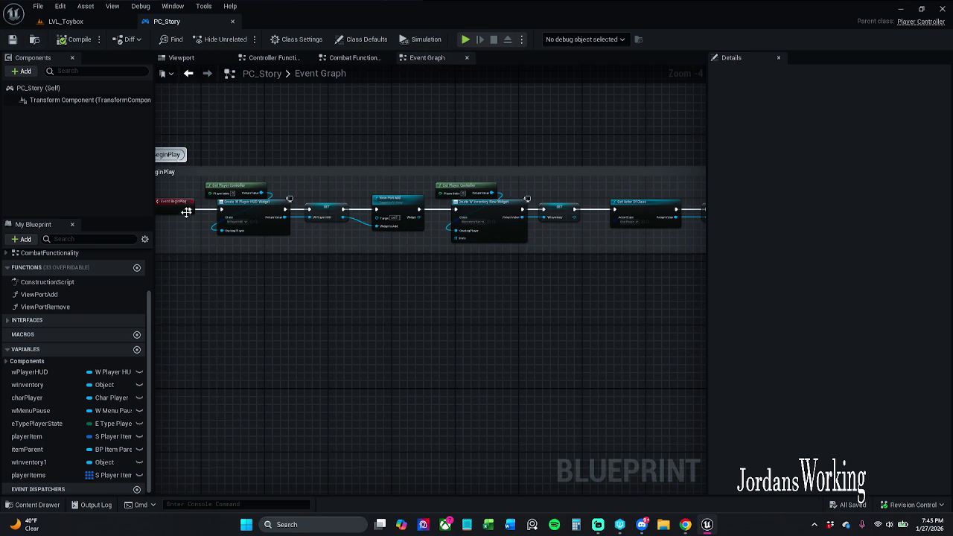
left_click(232, 22)
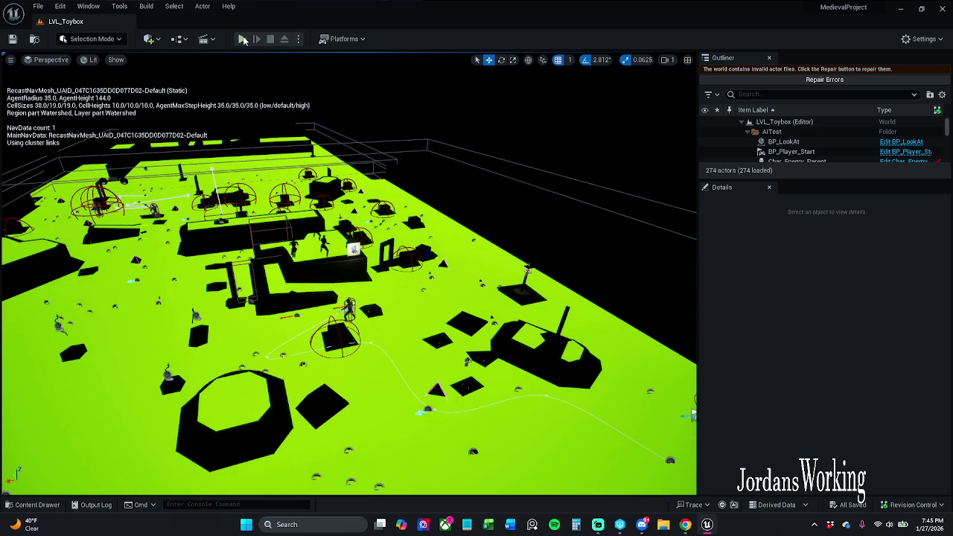
- Play-test, open the failing W_Item_Slot1 widget, and compile to jump to its first error
left_click(244, 40)
left_click(376, 268)
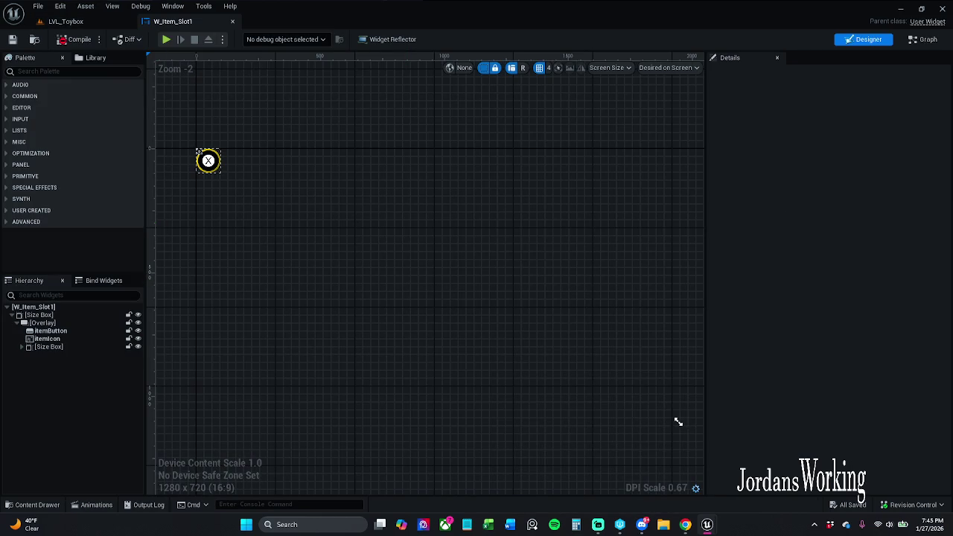
left_click(925, 40)
scroll(480, 238, "down", 5)
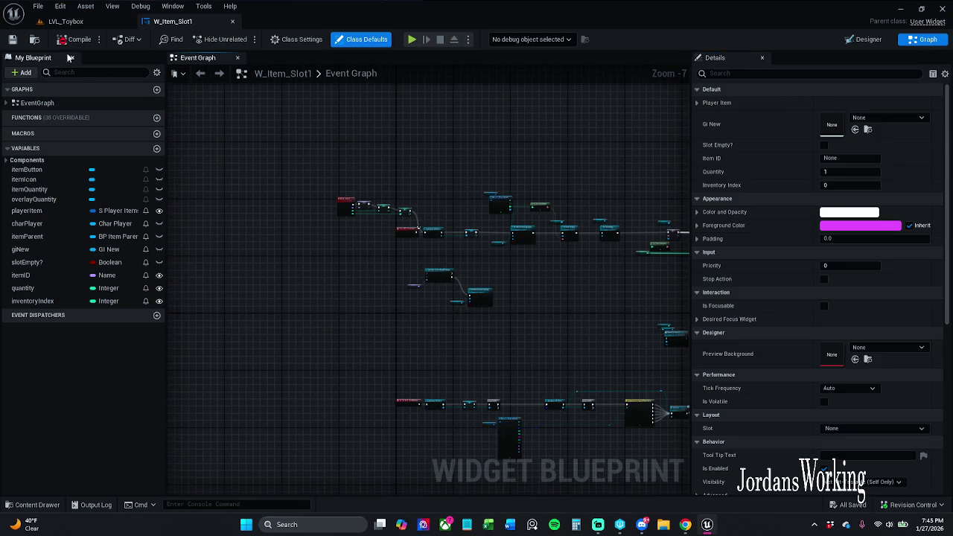
left_click(76, 40)
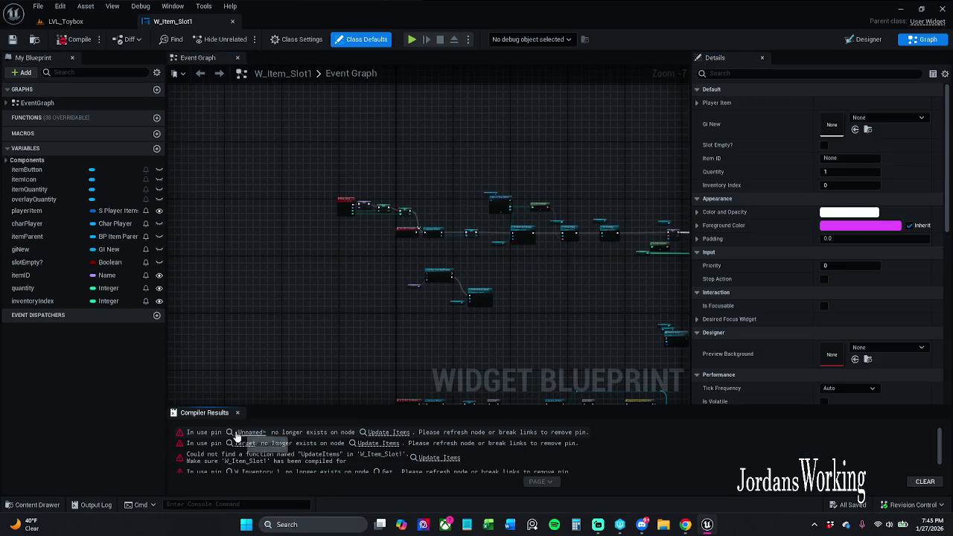
left_click(236, 433)
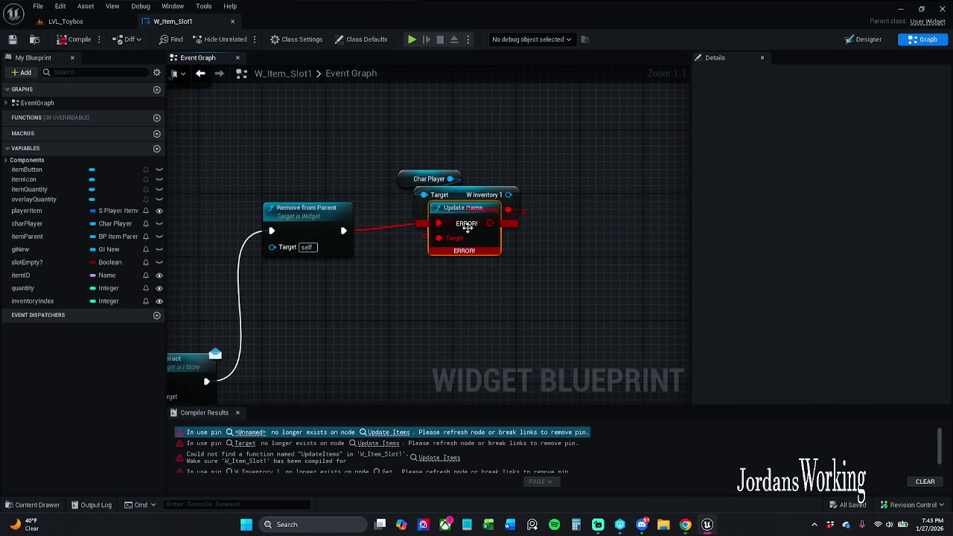
- Refresh nodes, delete the broken Update Items node, then recompile and save W_Item_Slot1
left_click(515, 198)
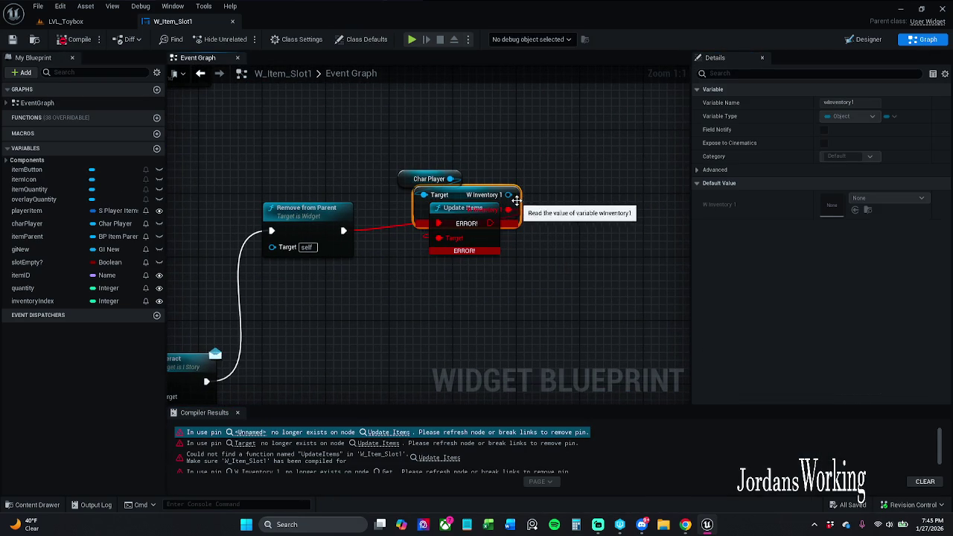
right_click(518, 201)
left_click(560, 264)
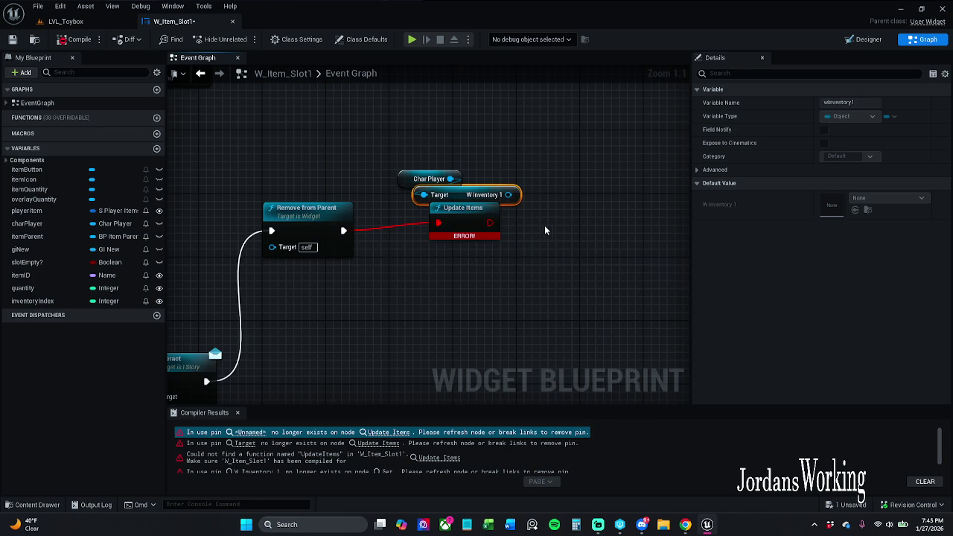
left_click(545, 230)
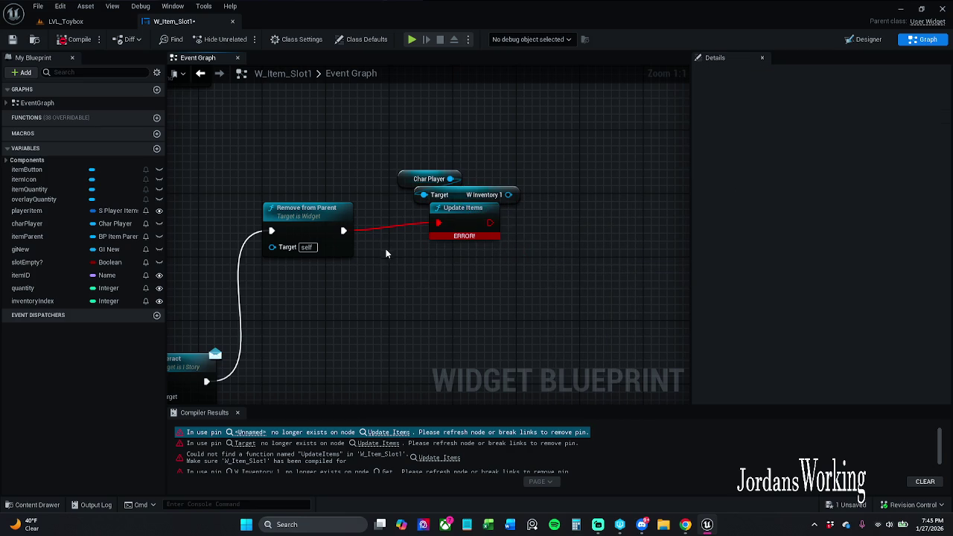
scroll(372, 251, "down", 2)
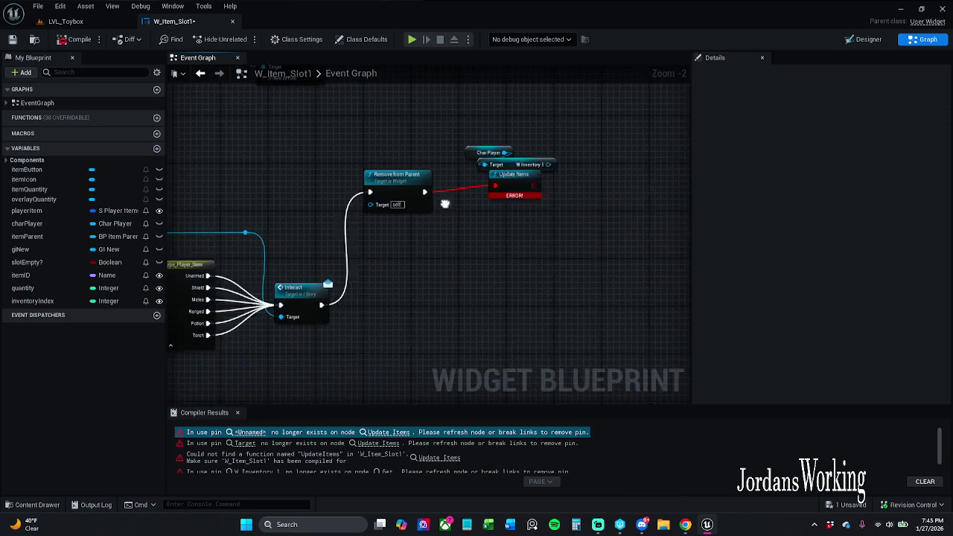
left_click_drag(406, 186, 406, 210)
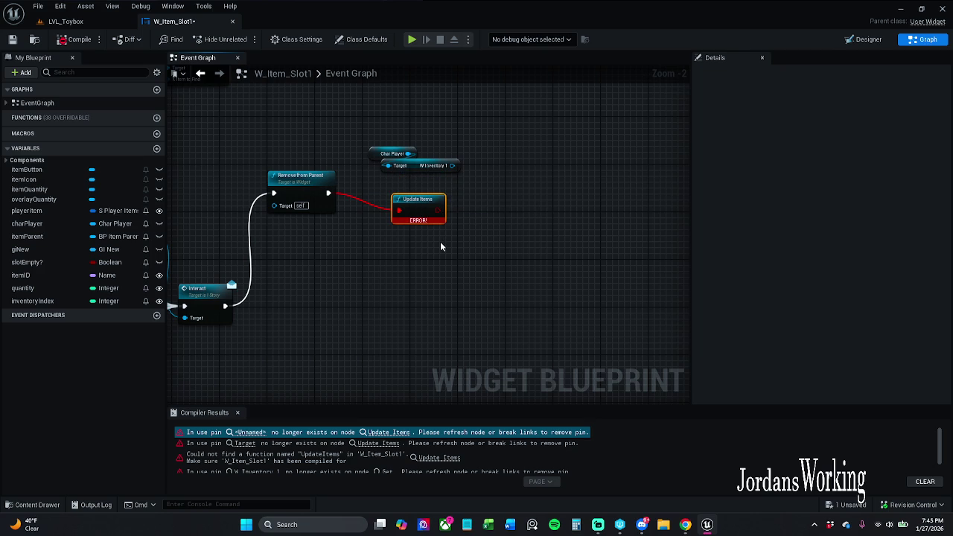
key("Delete")
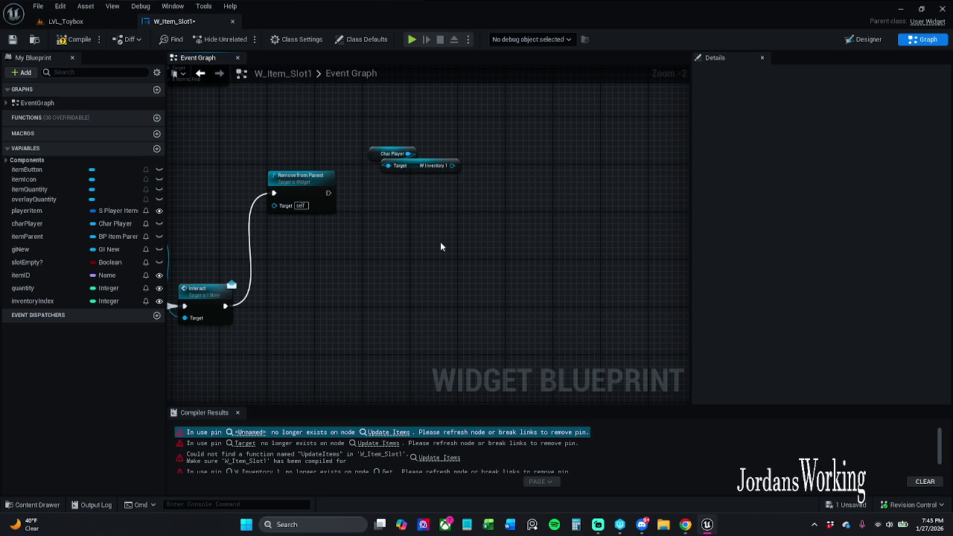
left_click(74, 39)
mouse_move(200, 233)
left_mouse_down()
mouse_move(425, 186)
mouse_move(388, 188)
left_mouse_up()
left_click(6, 43)
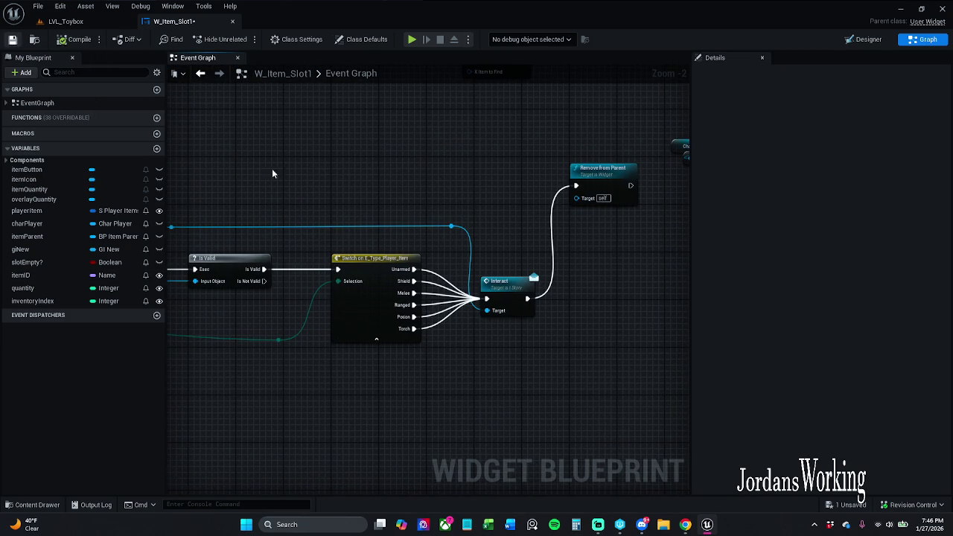
- Delete the unused W Inventory 1 getter off Char Player
left_click_drag(446, 169, 330, 170)
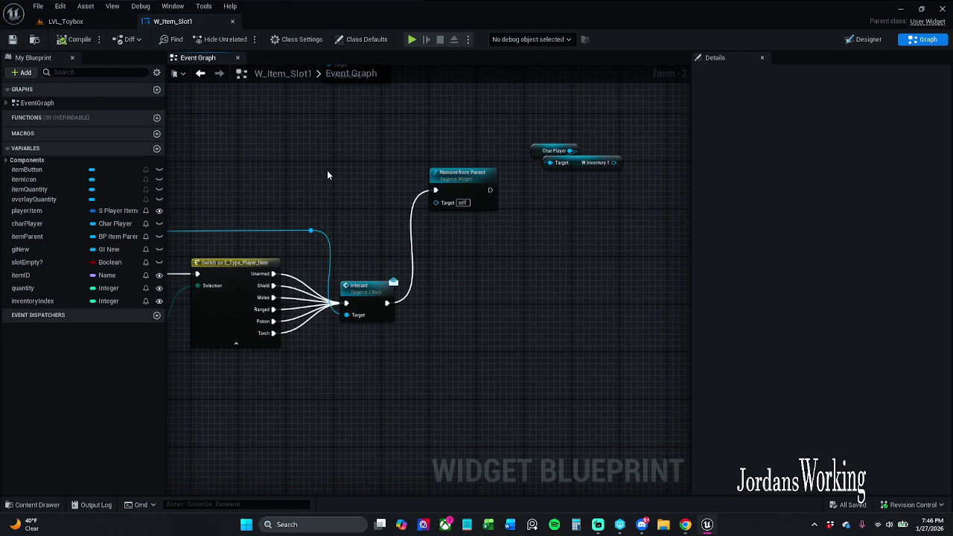
left_click(588, 163)
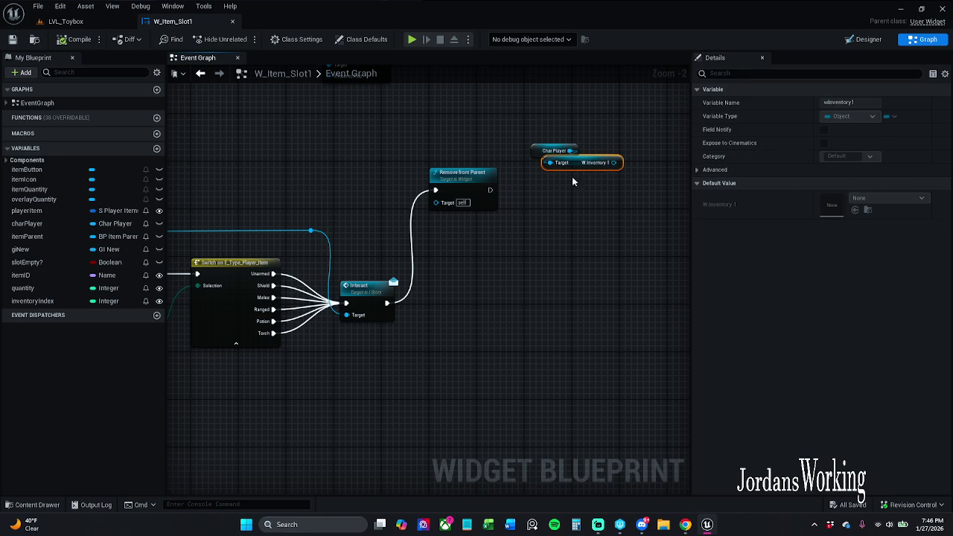
key("Delete")
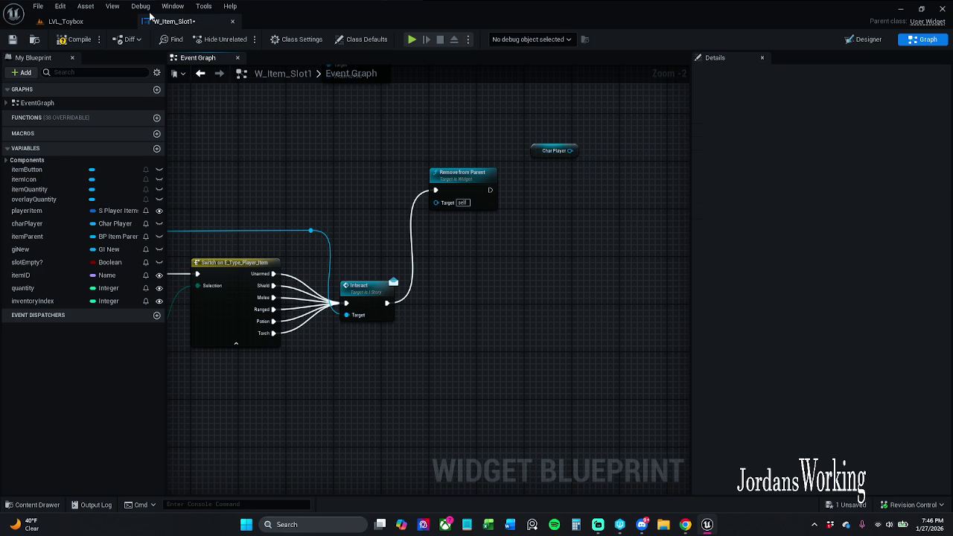
- Browse to _MyContent > Characters > Player in the Content Drawer and select Char_Player
left_click(35, 505)
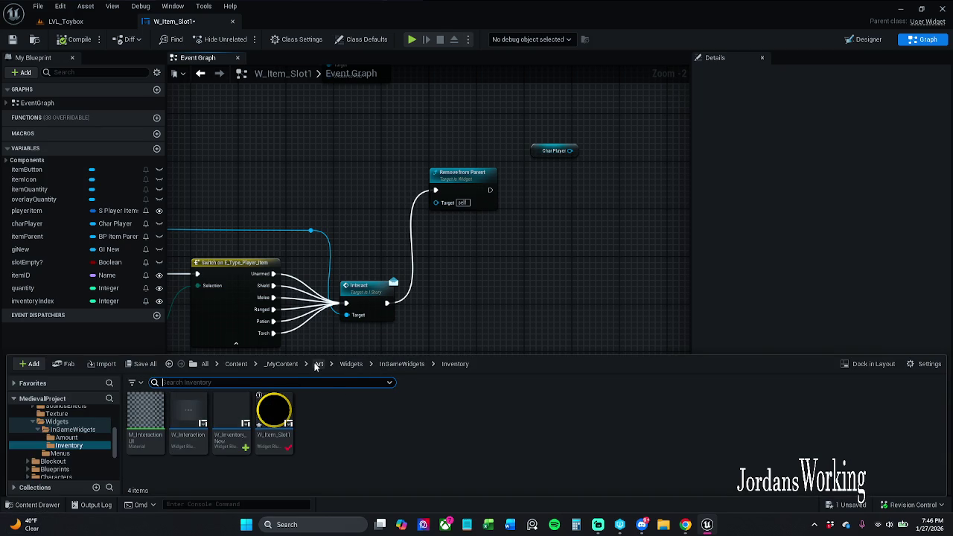
left_click(287, 364)
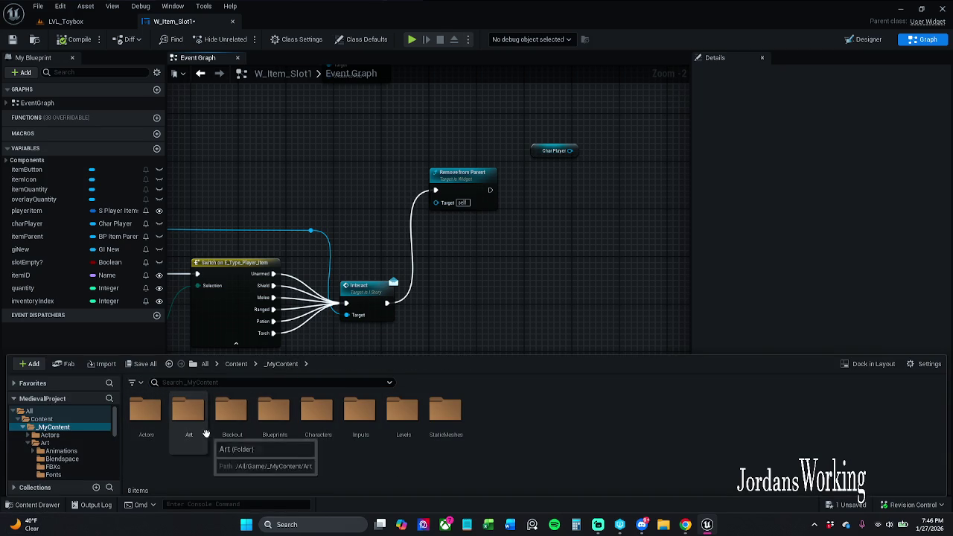
double_click(312, 431)
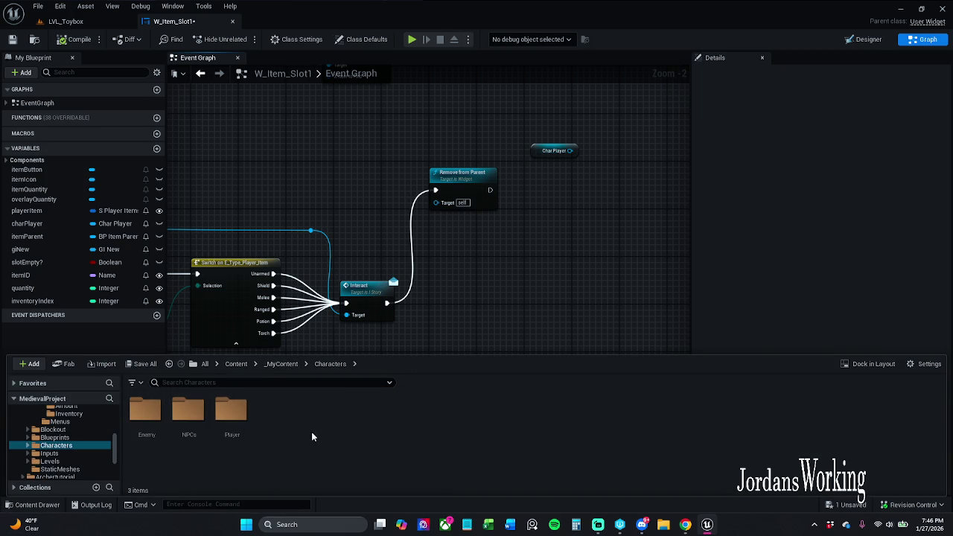
double_click(228, 415)
left_click(190, 420)
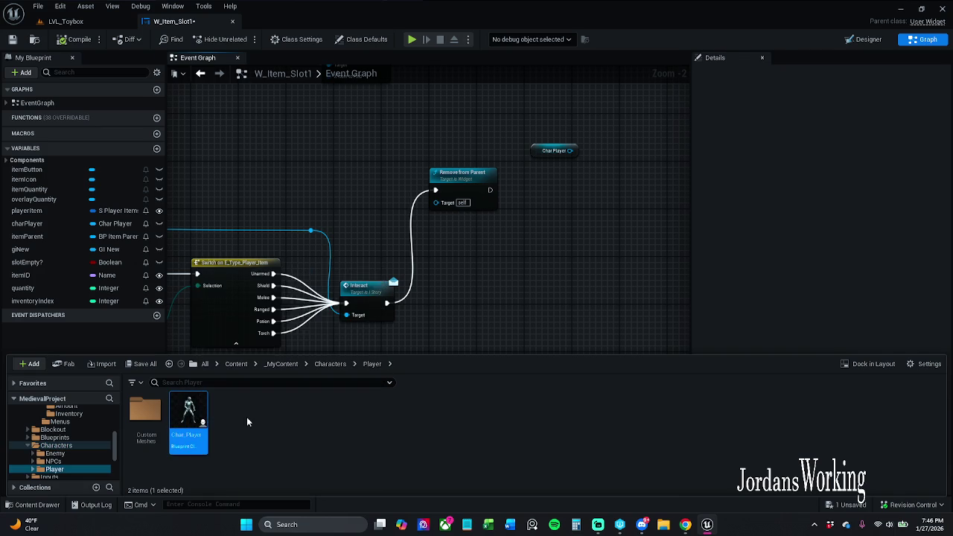
- Inspect Char_Player's Event Graph and close its Get Save Data, Use Player Save and Viewport tabs
scroll(636, 201, "down", 5)
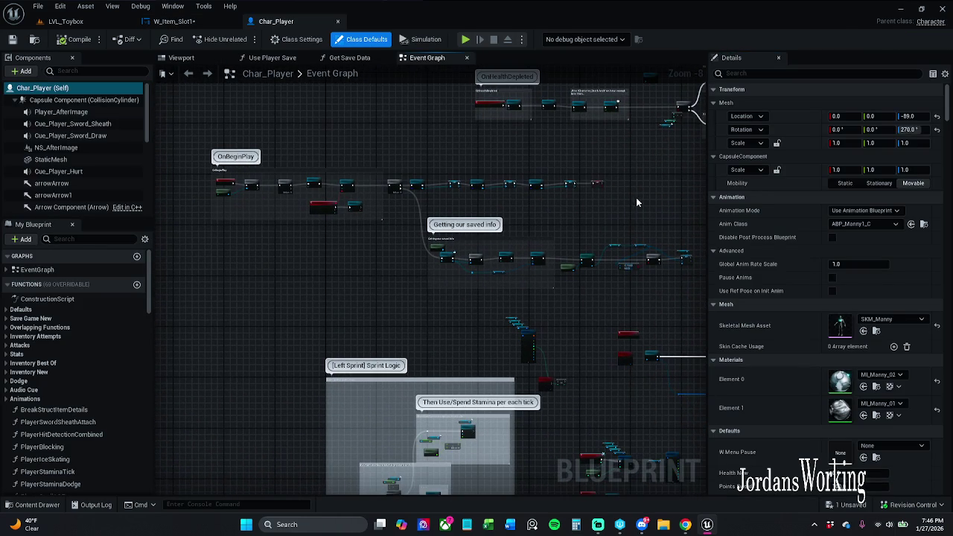
scroll(666, 222, "up", 7)
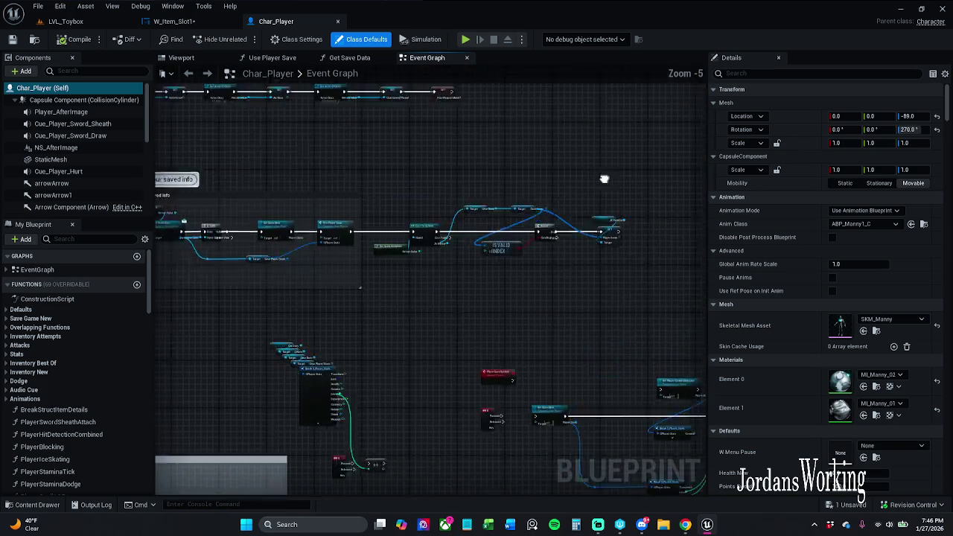
scroll(425, 100, "down", 2)
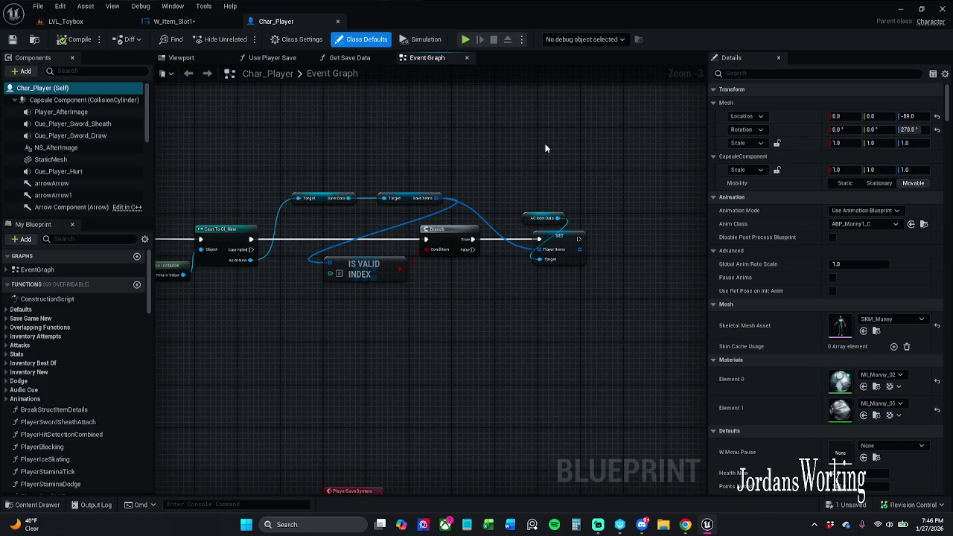
scroll(545, 148, "down", 2)
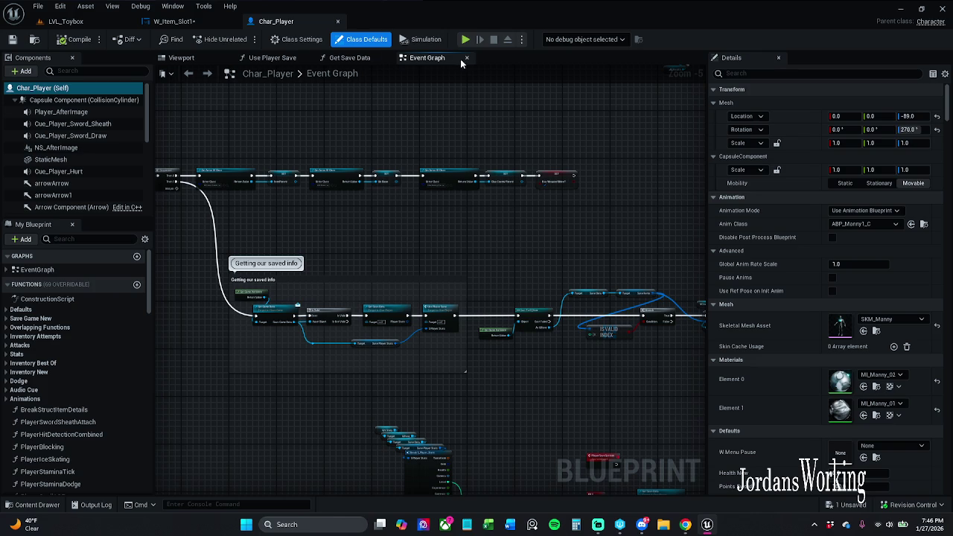
left_click(350, 58)
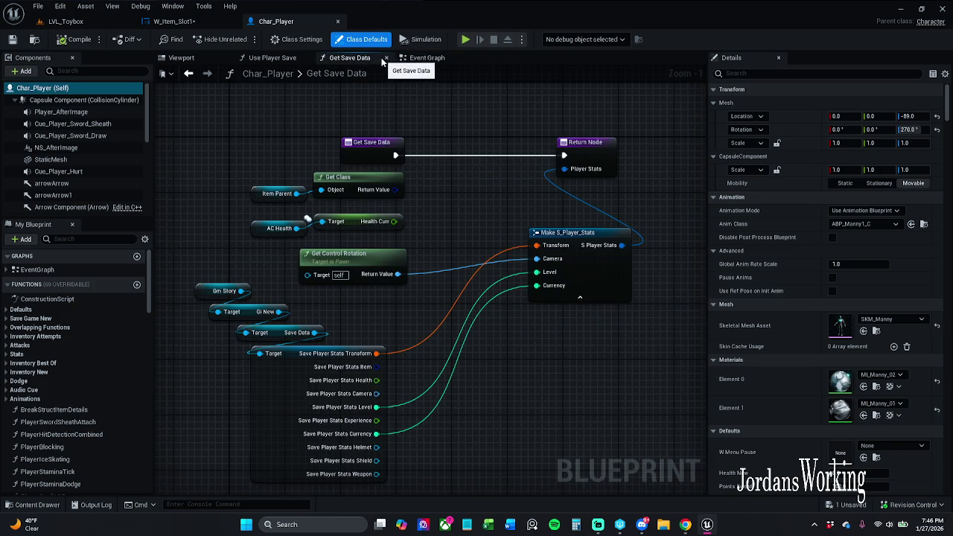
left_click(387, 59)
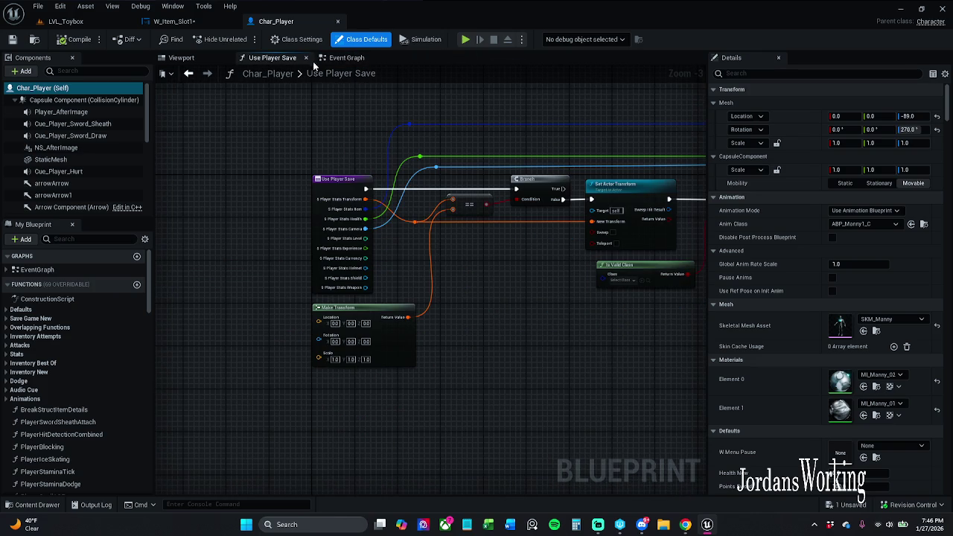
left_click(307, 60)
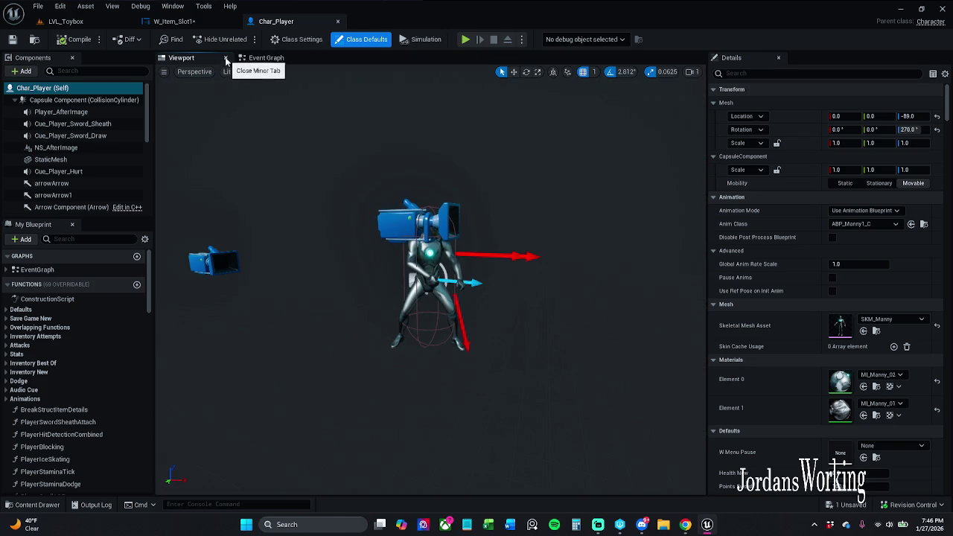
left_click(226, 59)
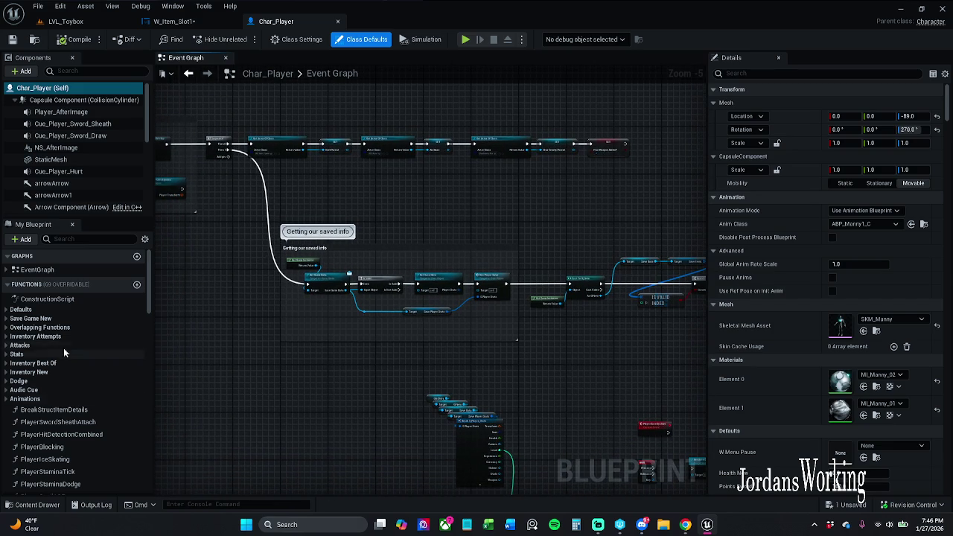
left_click_drag(153, 285, 144, 486)
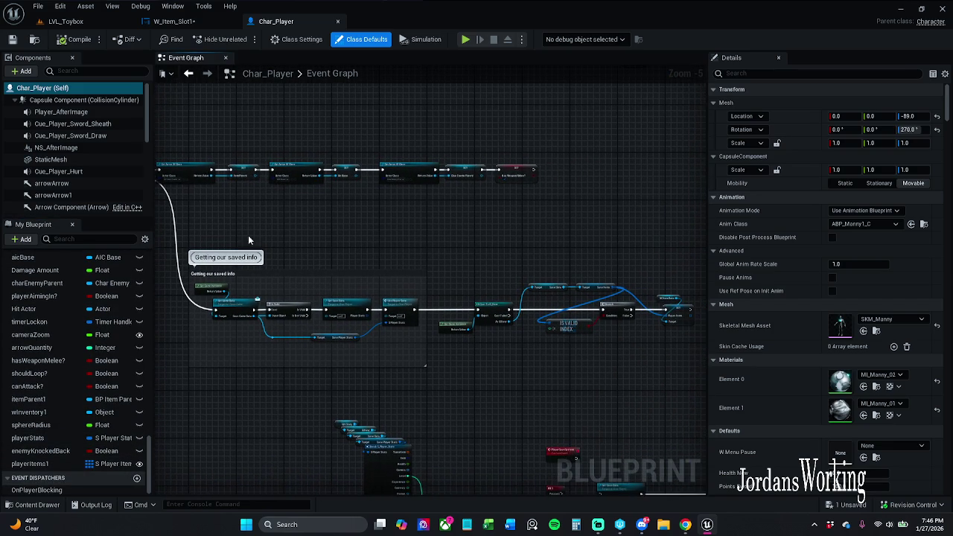
left_click(175, 21)
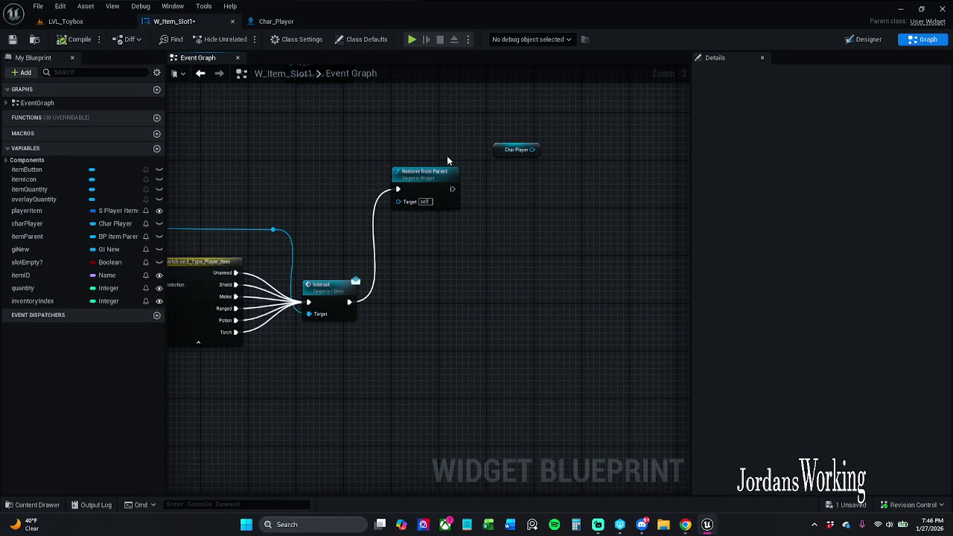
- Delete the stray Char Player getter, compile and save W_Item_Slot1, then play-test LVL_Toybox
left_click_drag(496, 150, 470, 136)
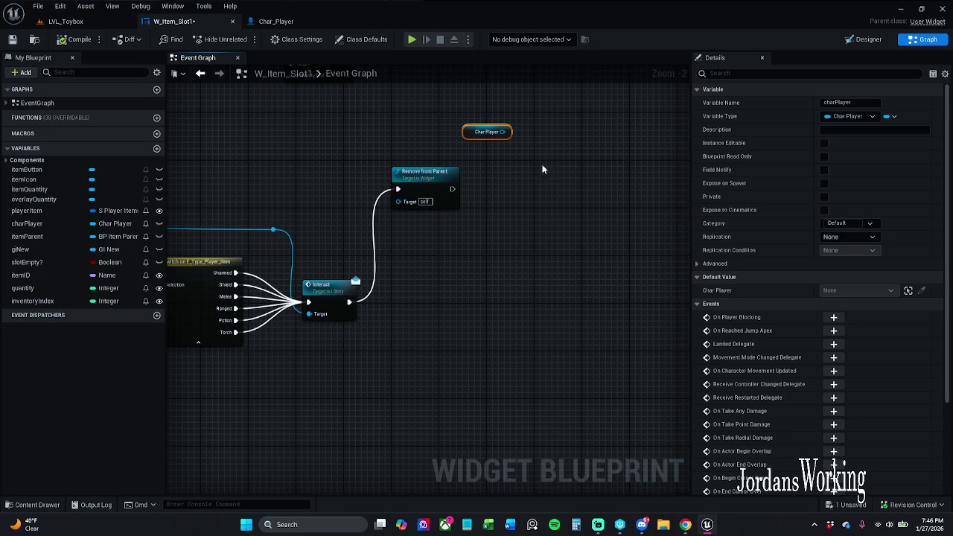
key("Delete")
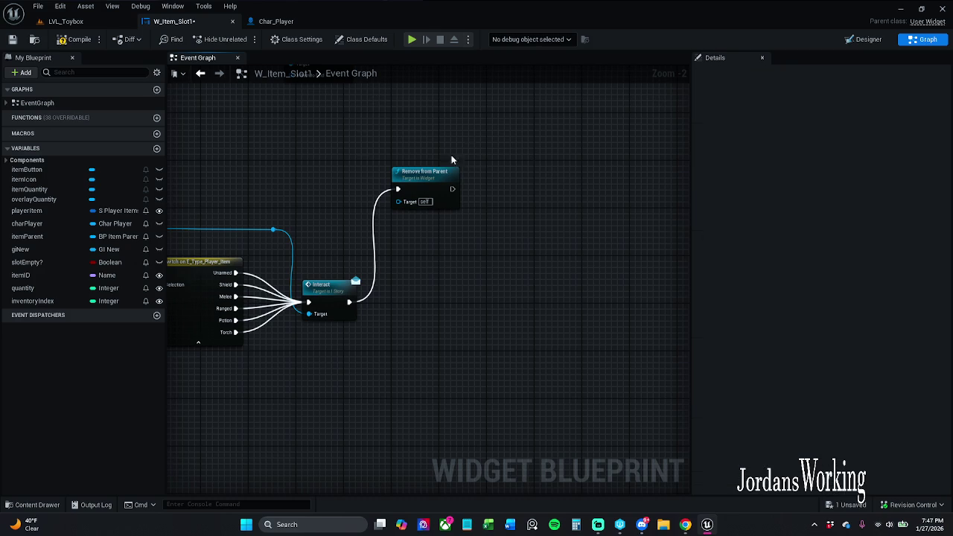
left_click(74, 39)
left_click(12, 39)
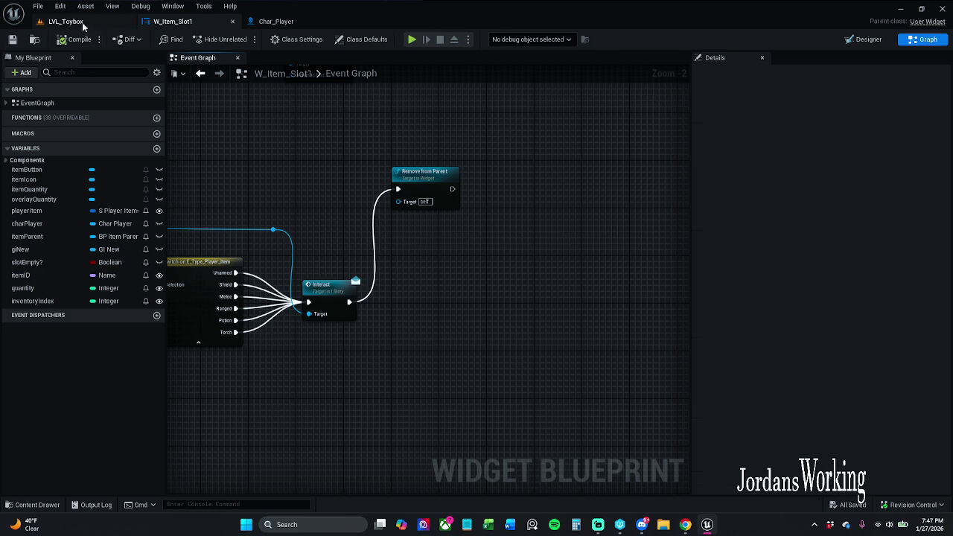
left_click(66, 21)
left_click(242, 41)
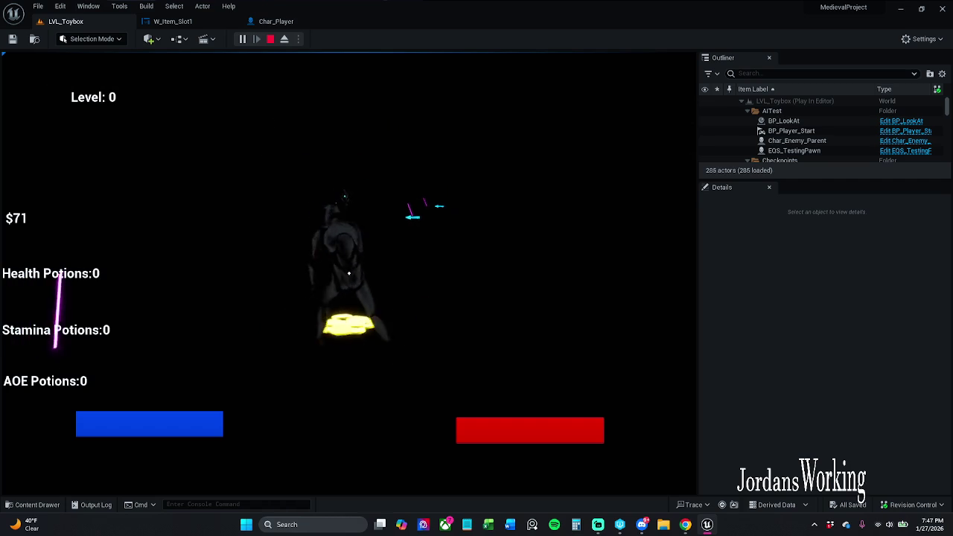
- Pick up health potions in game, open the pause menu, and quit the play test
key("e")
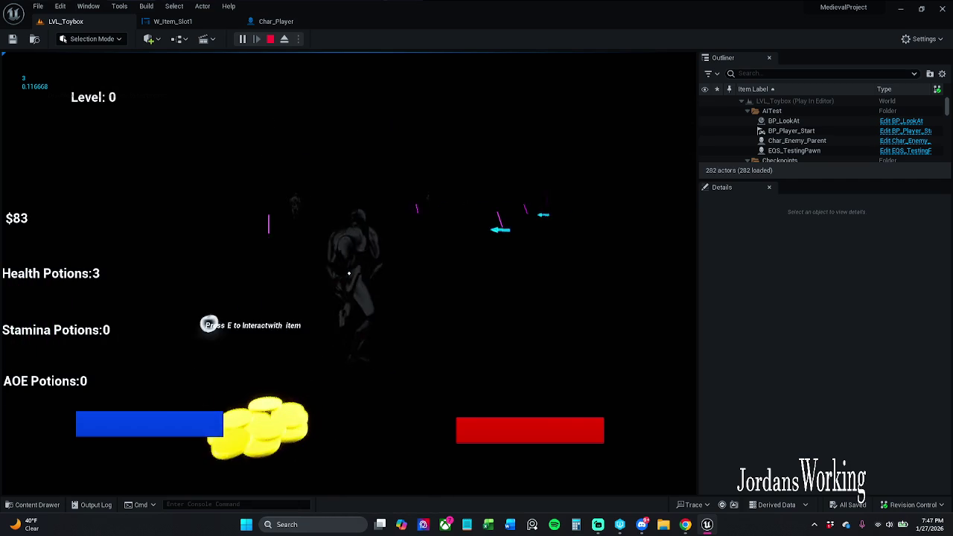
key("e")
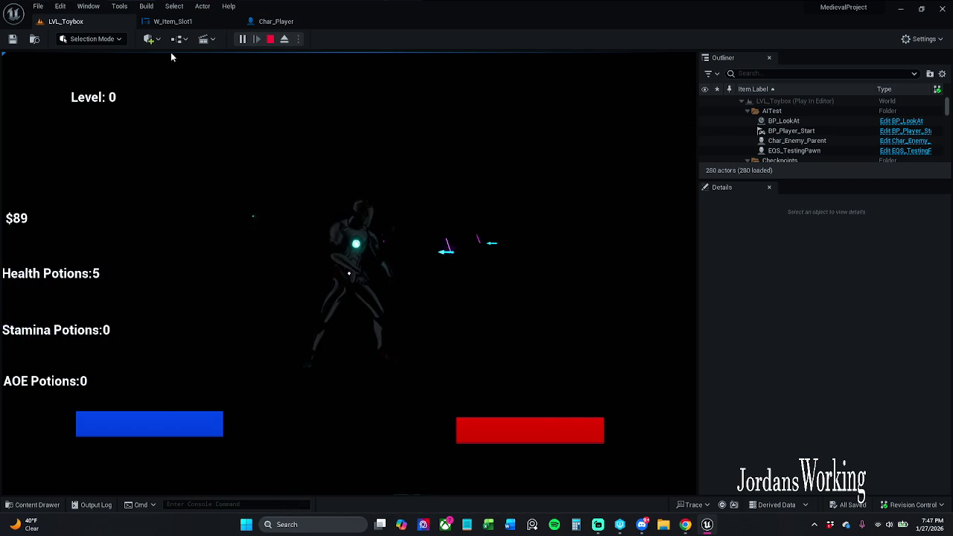
key("Escape")
scroll(819, 134, "down", 3)
scroll(814, 132, "down", 5)
scroll(814, 131, "up", 1)
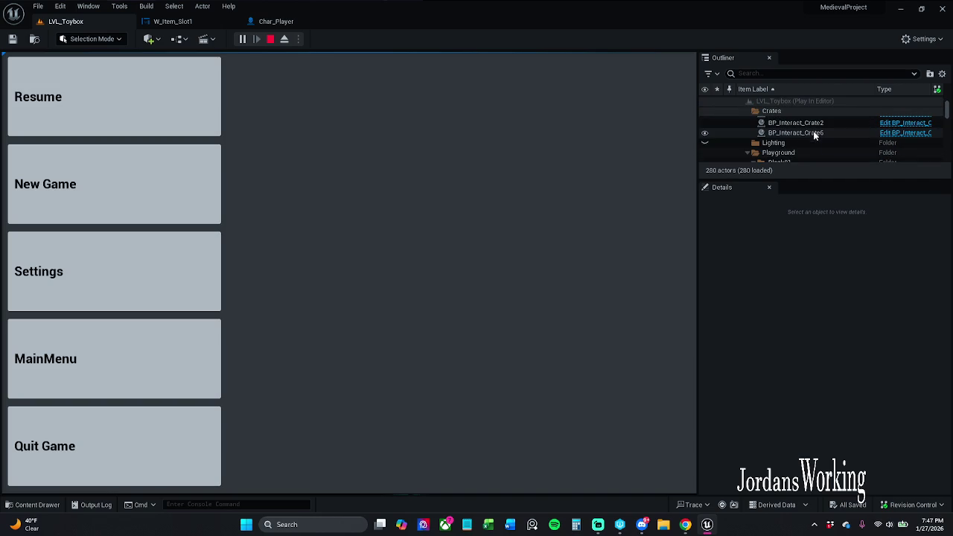
scroll(808, 137, "down", 1)
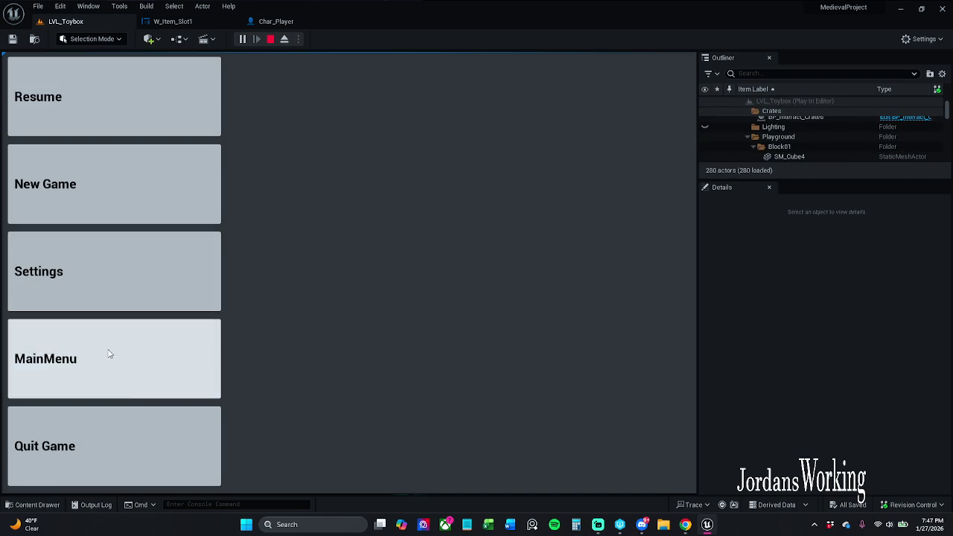
left_click(132, 444)
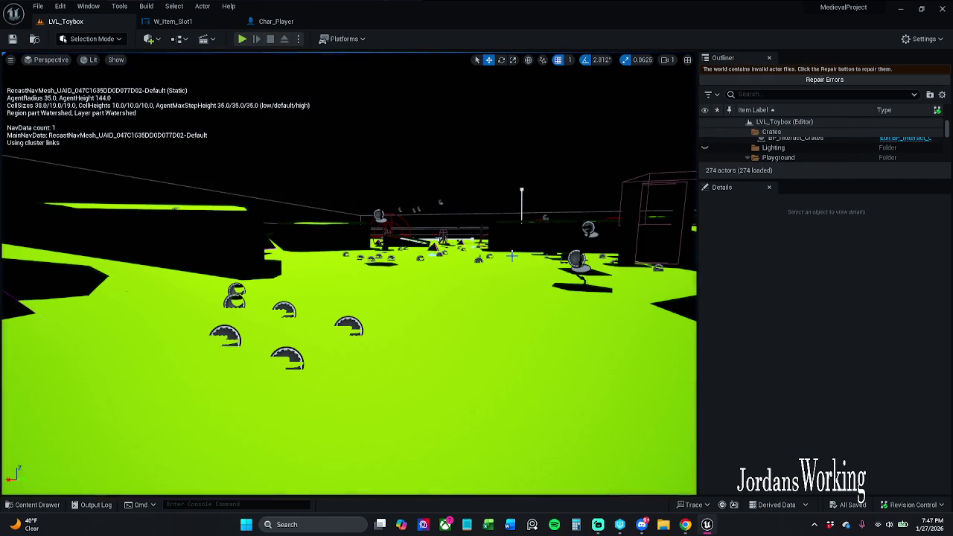
- Repair the invalid actor files and hide the Lighting folder's actors in the Outliner
left_click(846, 80)
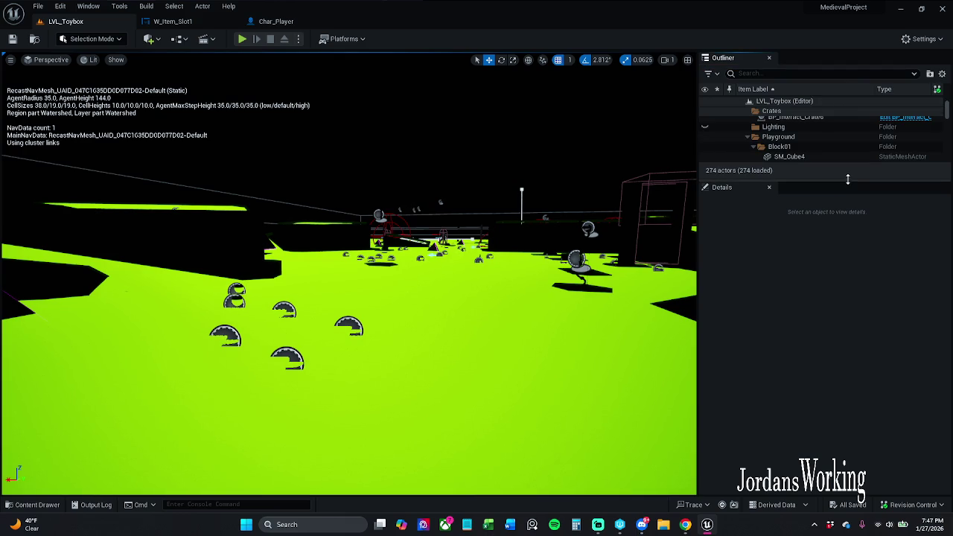
left_click_drag(848, 180, 847, 198)
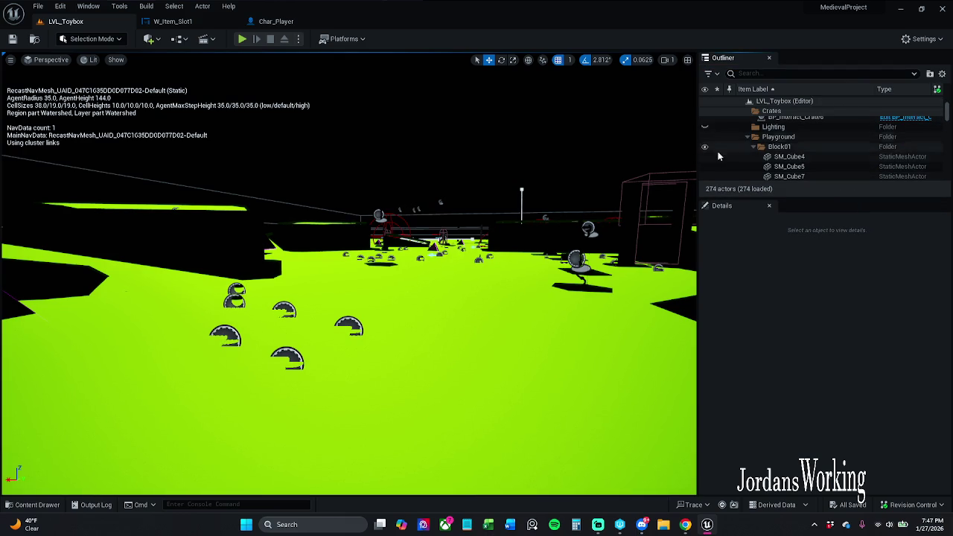
left_click(705, 128)
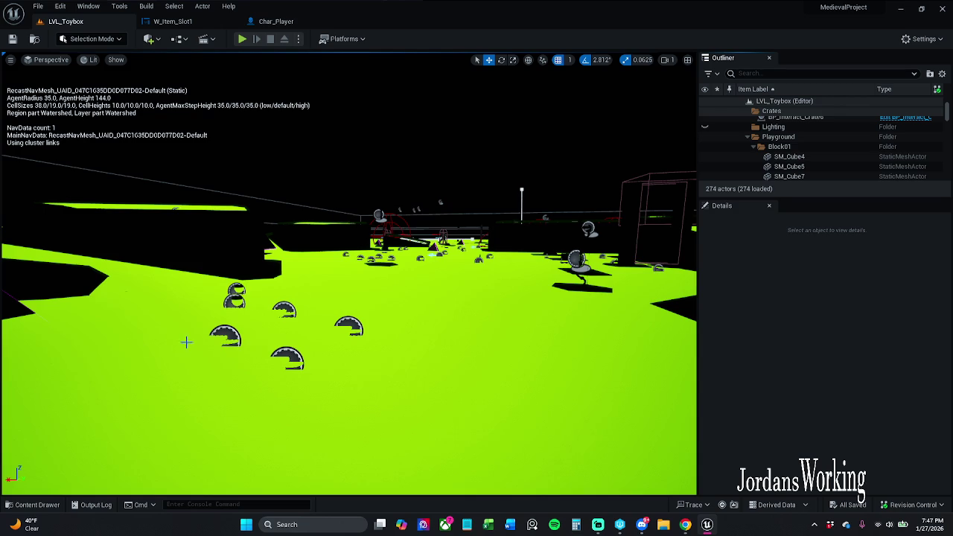
- Place BP_DayNightCycle from _MyContent/Actors/Lights into the LVL_Toybox viewport
left_click(37, 505)
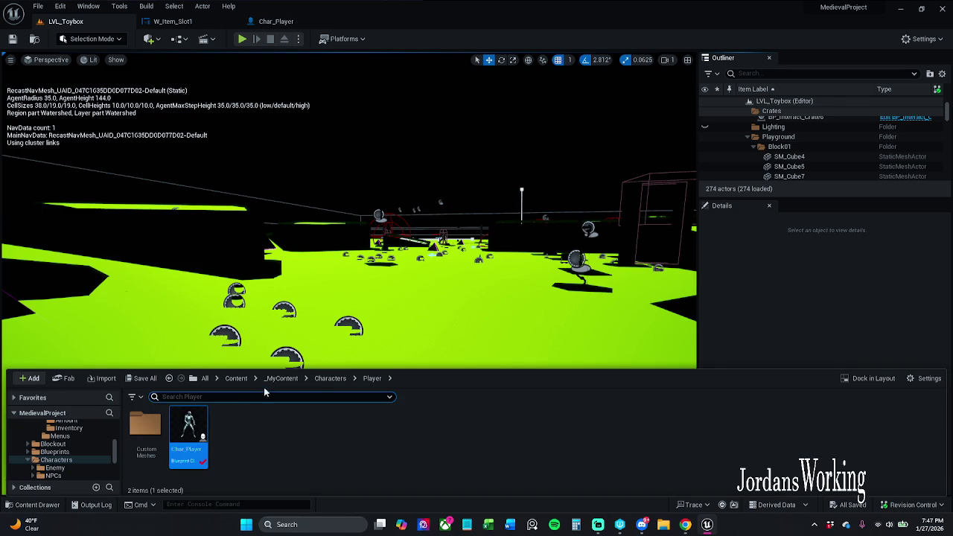
left_click(283, 379)
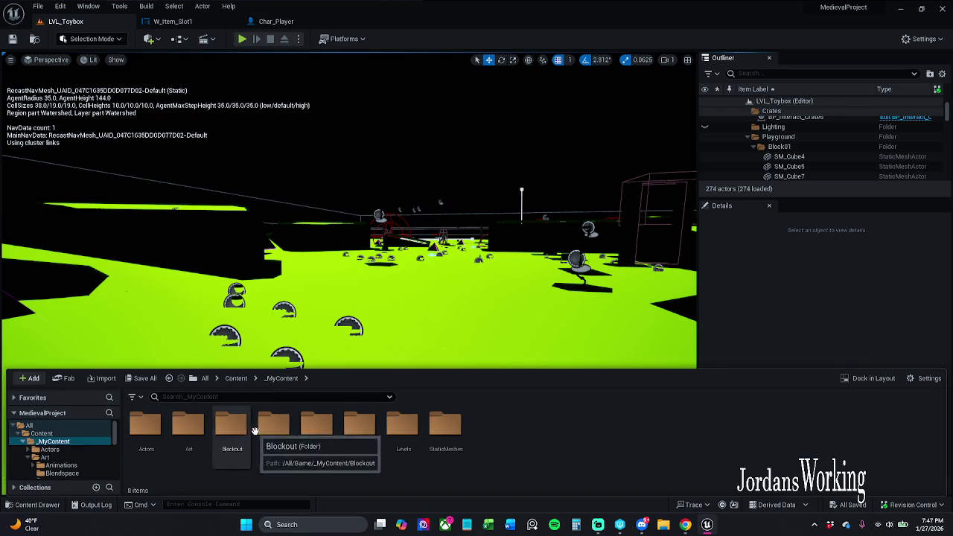
double_click(274, 440)
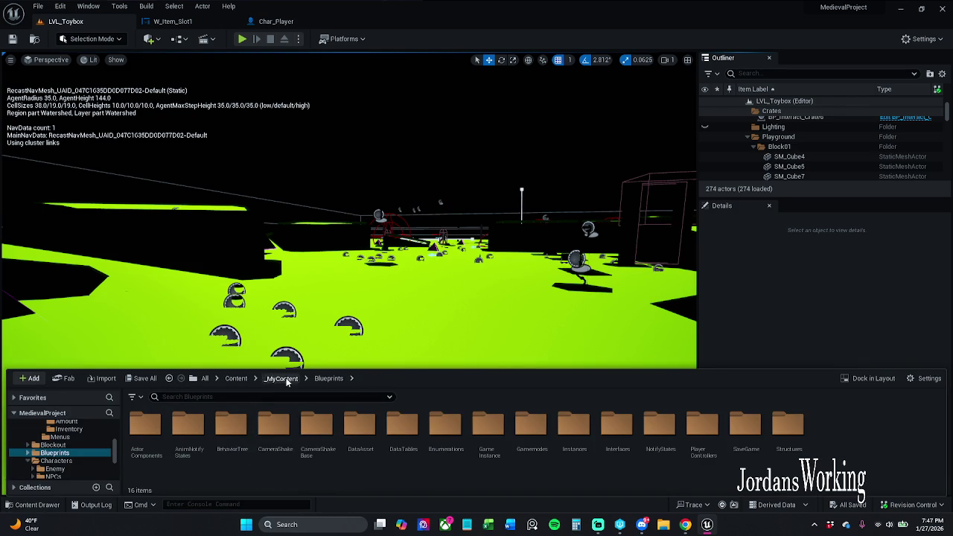
left_click(283, 379)
double_click(144, 430)
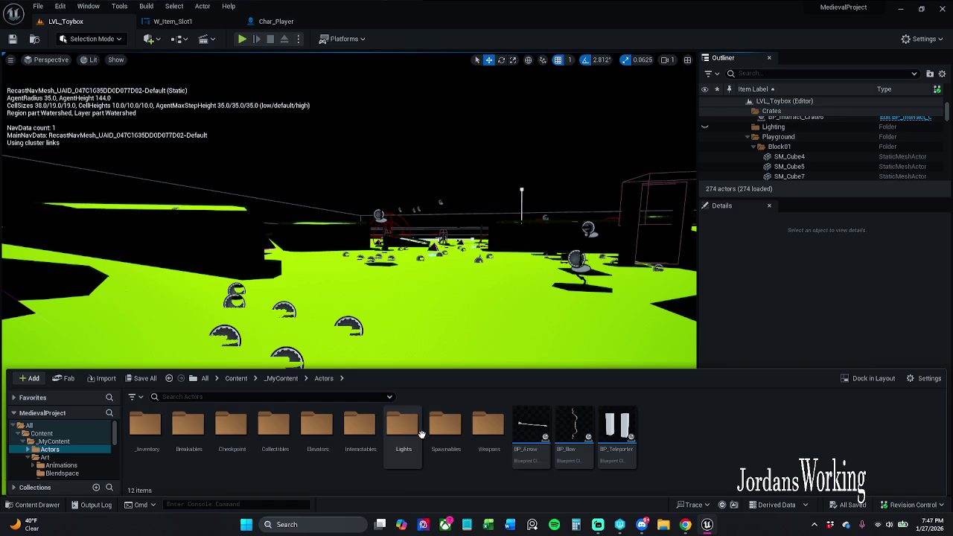
double_click(402, 428)
mouse_move(138, 433)
left_mouse_down()
mouse_move(149, 402)
mouse_move(439, 283)
left_mouse_up()
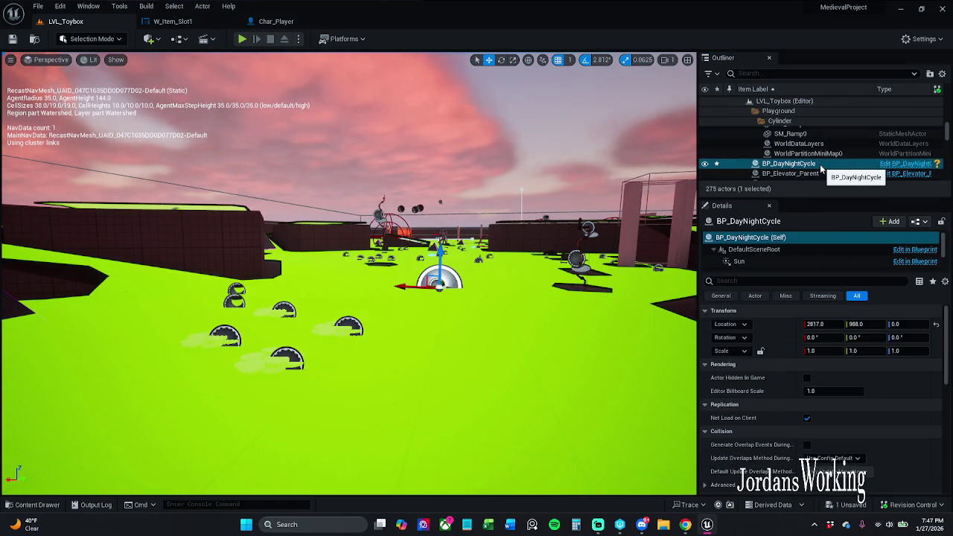
- Collapse the Block03, Block02 and Cylinder folders and move BP_DayNightCycle into Lighting
scroll(795, 148, "up", 5)
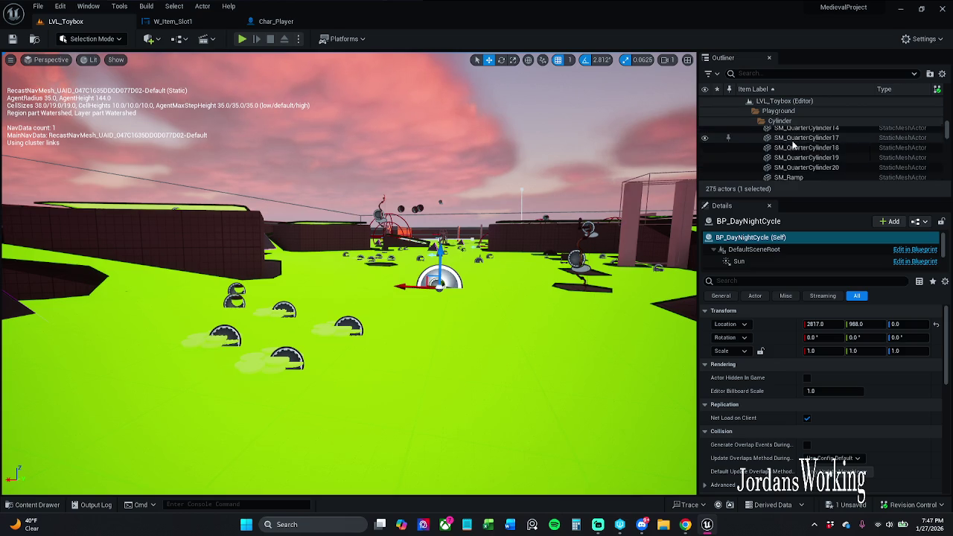
scroll(794, 146, "up", 5)
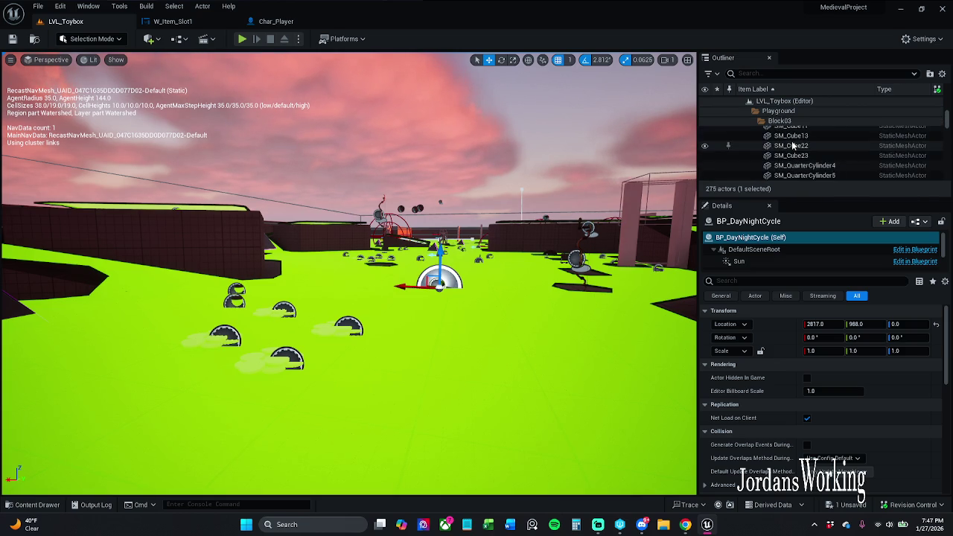
mouse_move(860, 198)
left_mouse_down()
mouse_move(862, 291)
mouse_move(871, 295)
left_mouse_up()
left_click(753, 195)
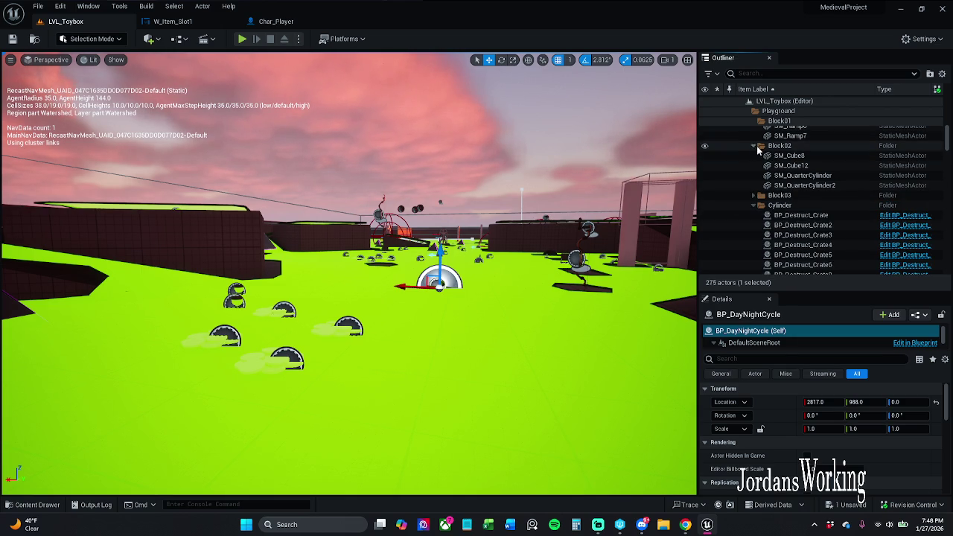
left_click(754, 146)
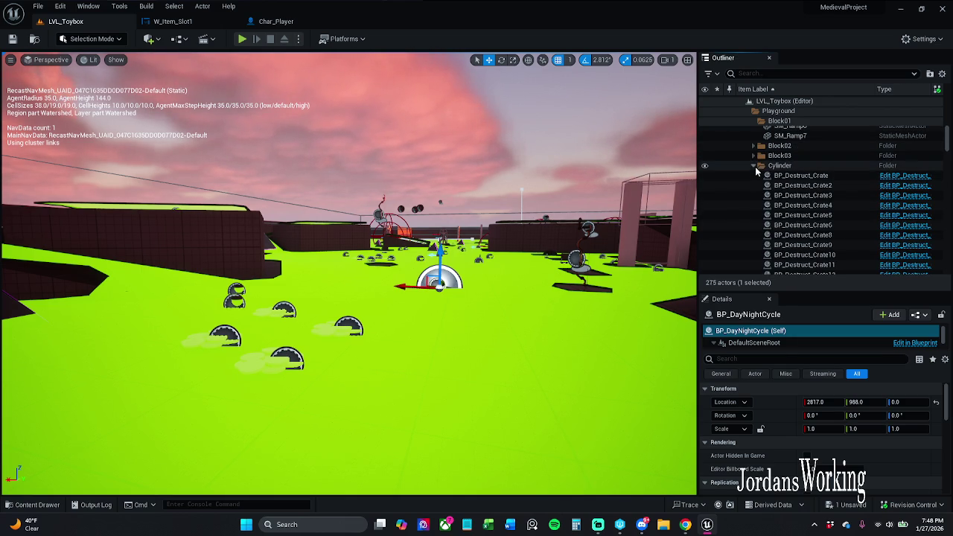
left_click(754, 165)
scroll(753, 170, "up", 5)
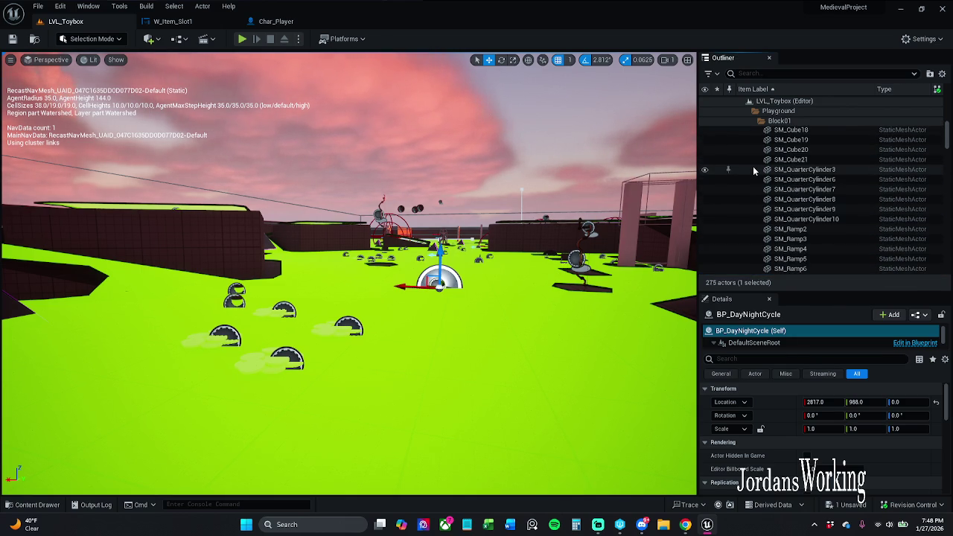
scroll(753, 166, "up", 4)
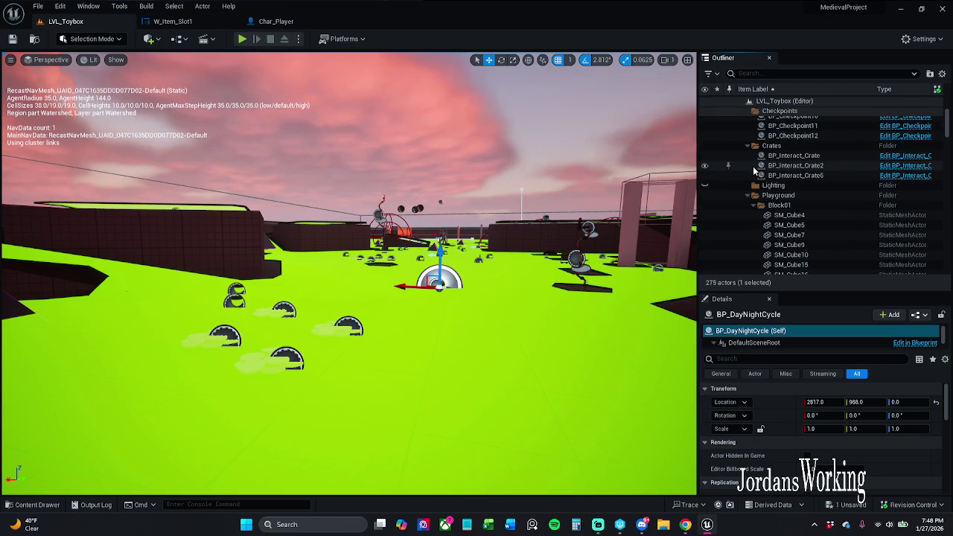
mouse_move(783, 245)
left_mouse_down()
mouse_move(793, 250)
mouse_move(772, 205)
mouse_move(774, 186)
left_mouse_up()
- Save all levels and assets with Save All, then start a play test of LVL_Toybox
left_click_drag(480, 206, 481, 207)
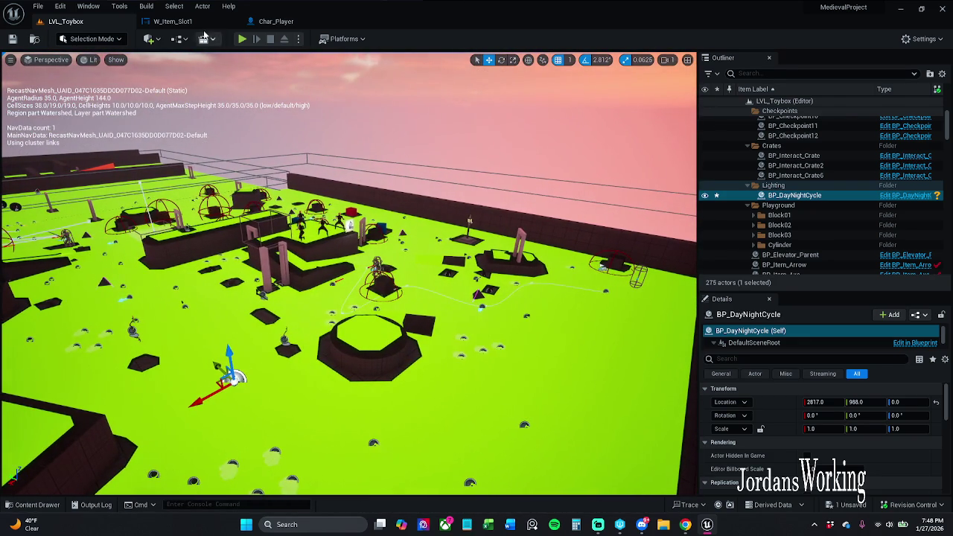
left_click(38, 5)
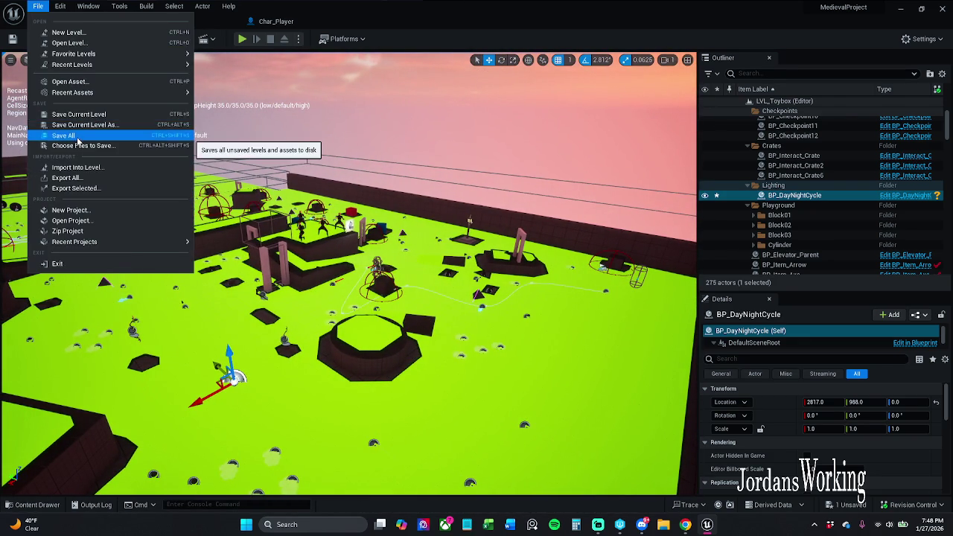
left_click(77, 137)
left_click(243, 40)
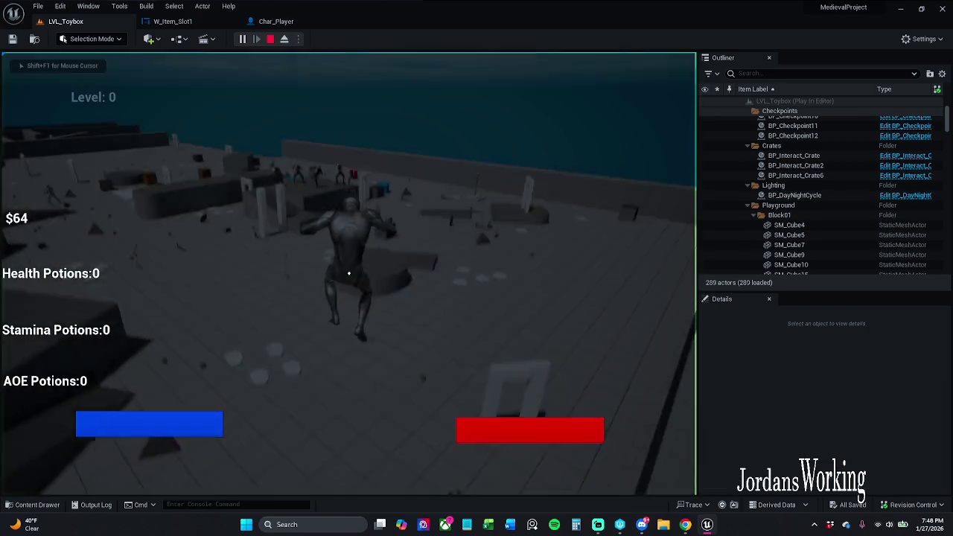
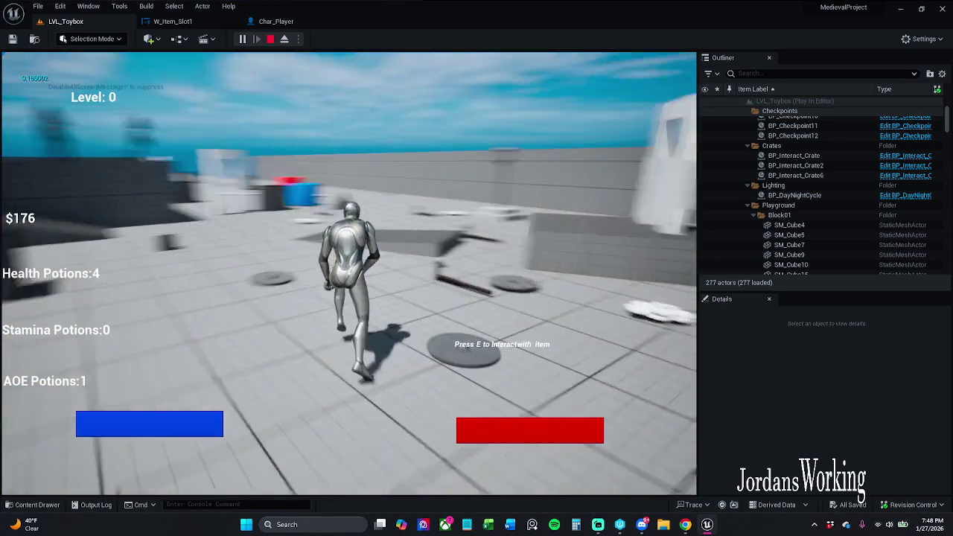
- Run and jump through the level collecting potions and money, then open the inventory grid
key("w")
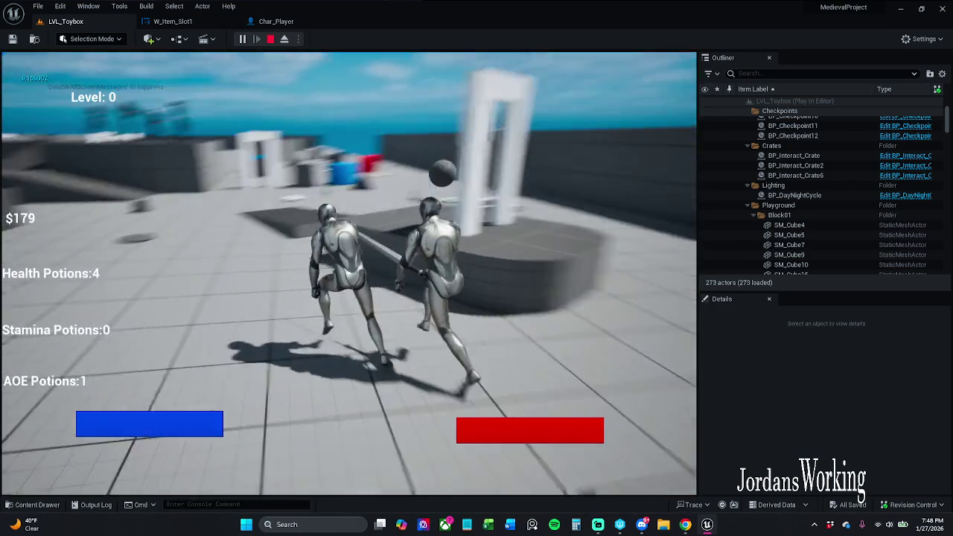
key("w")
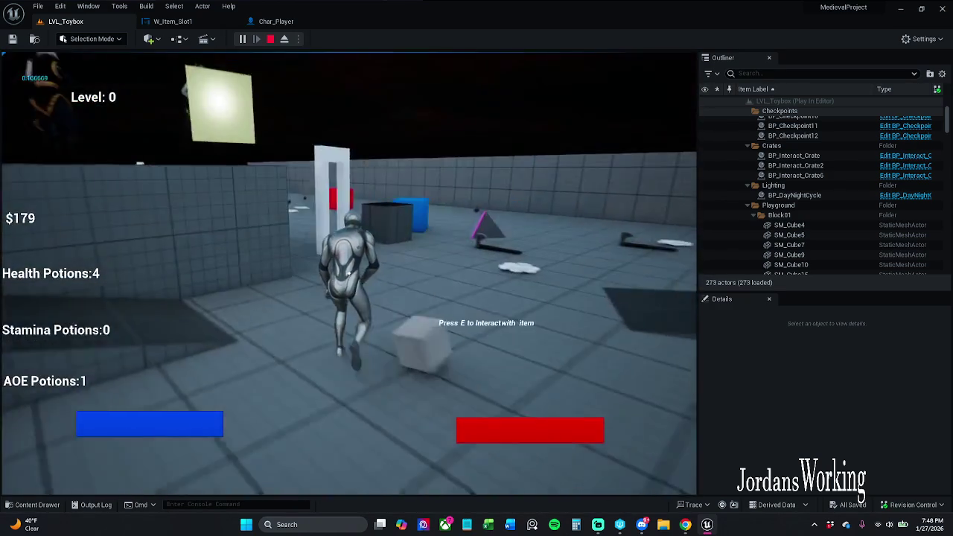
key("space")
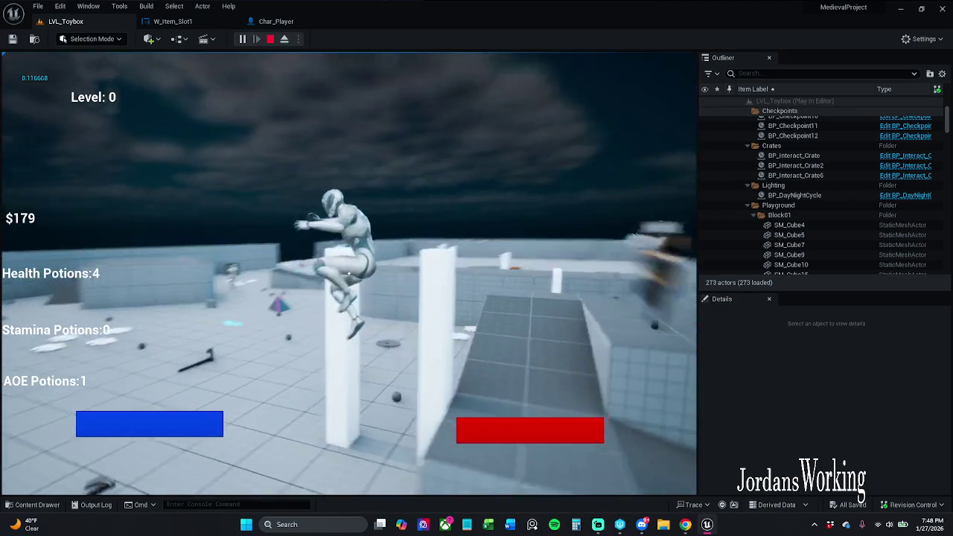
key("w")
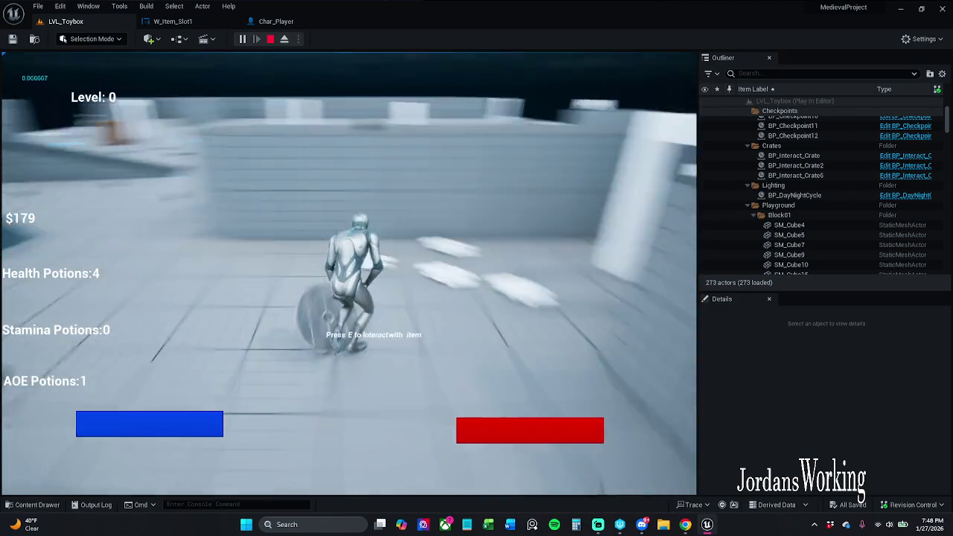
key("w")
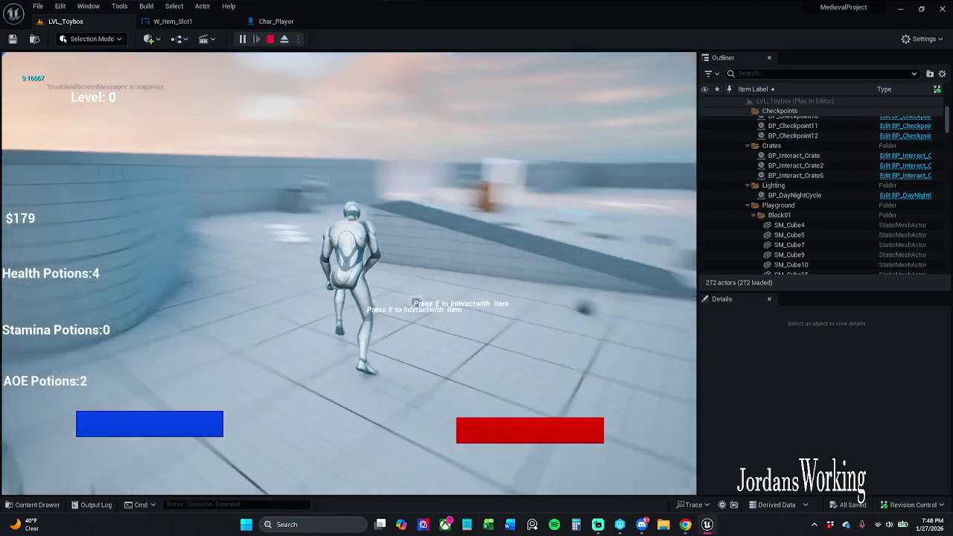
key("w")
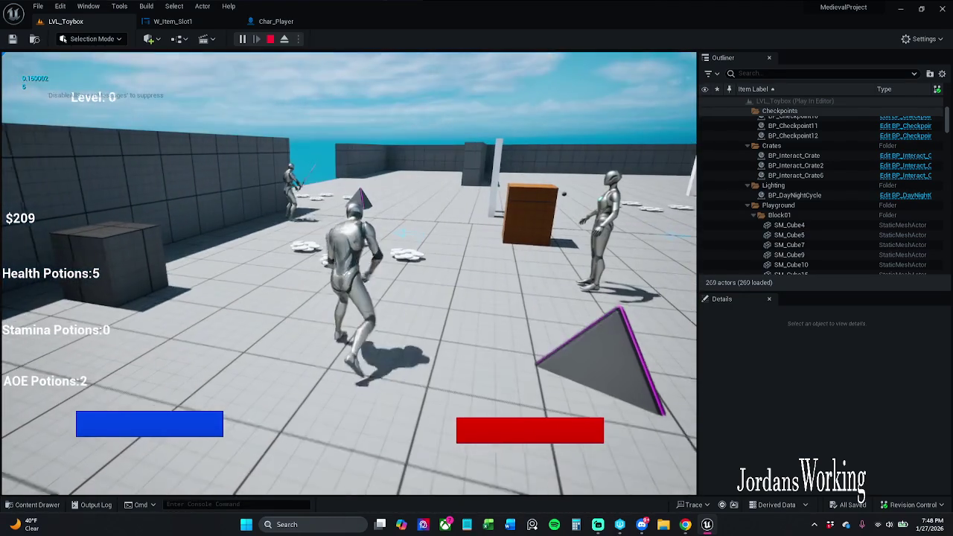
key("i")
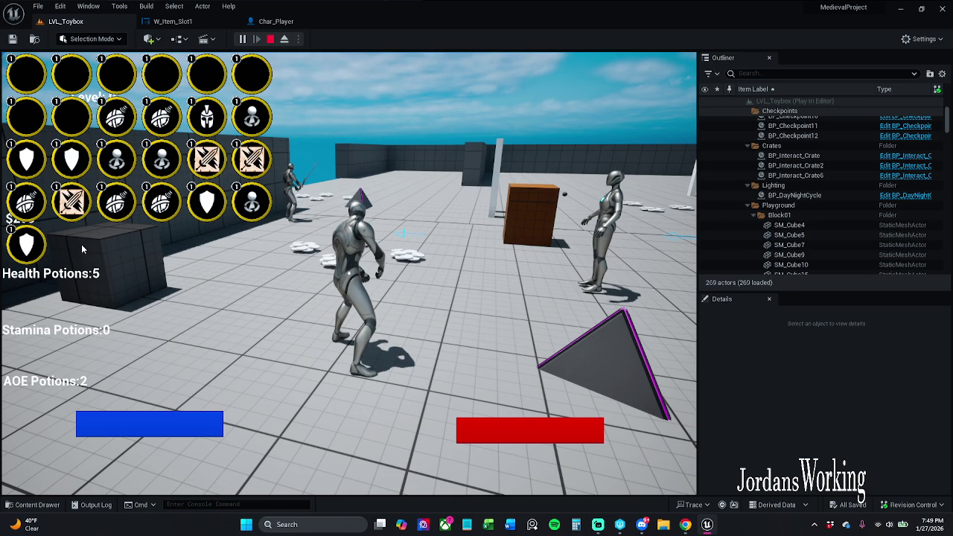
- Stop the play session and open AC_Item_Data from Blueprints > ActorComponents
key("Escape")
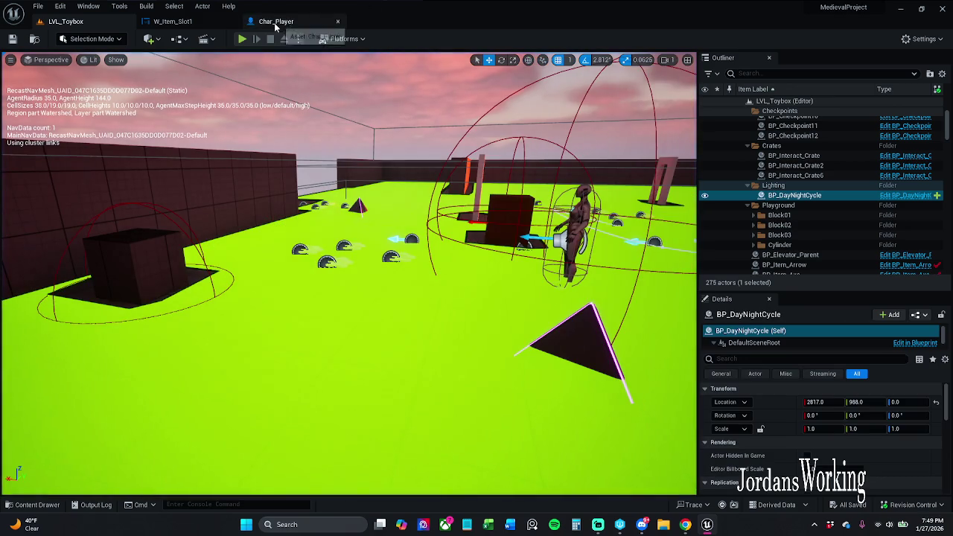
left_click(206, 25)
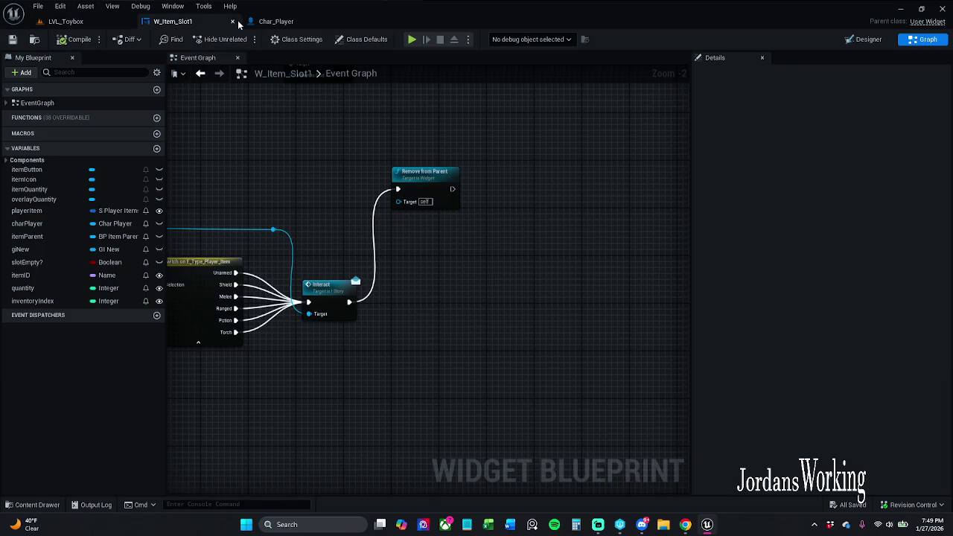
left_click(277, 22)
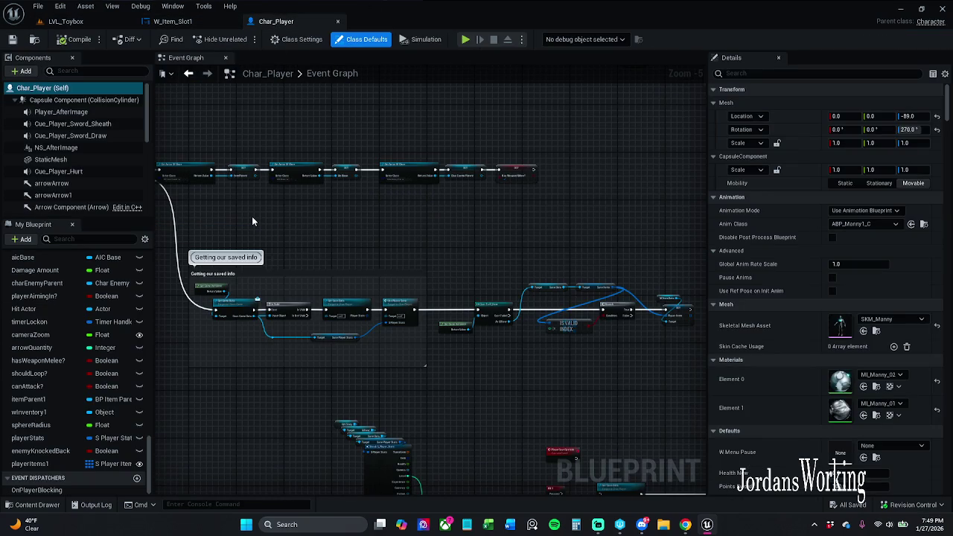
left_click(66, 21)
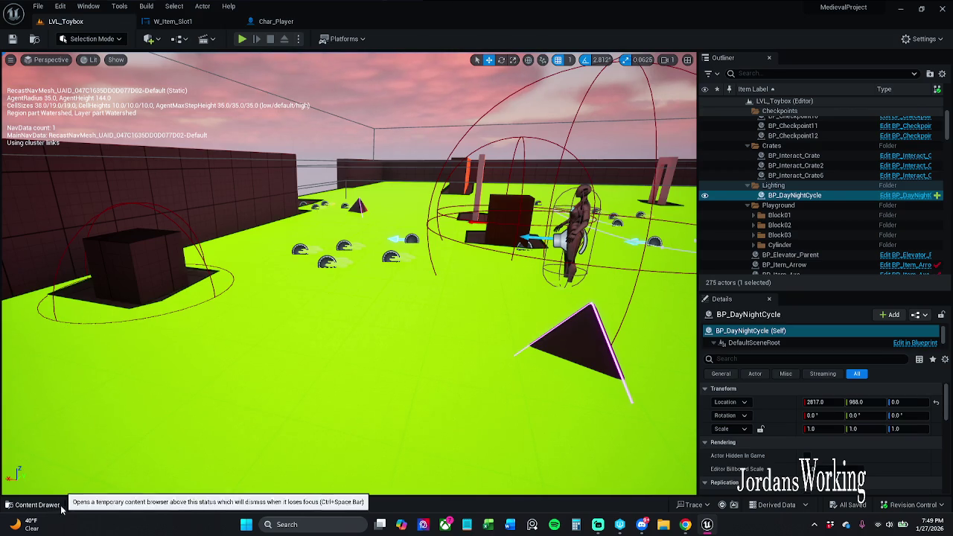
left_click(33, 505)
left_click(277, 378)
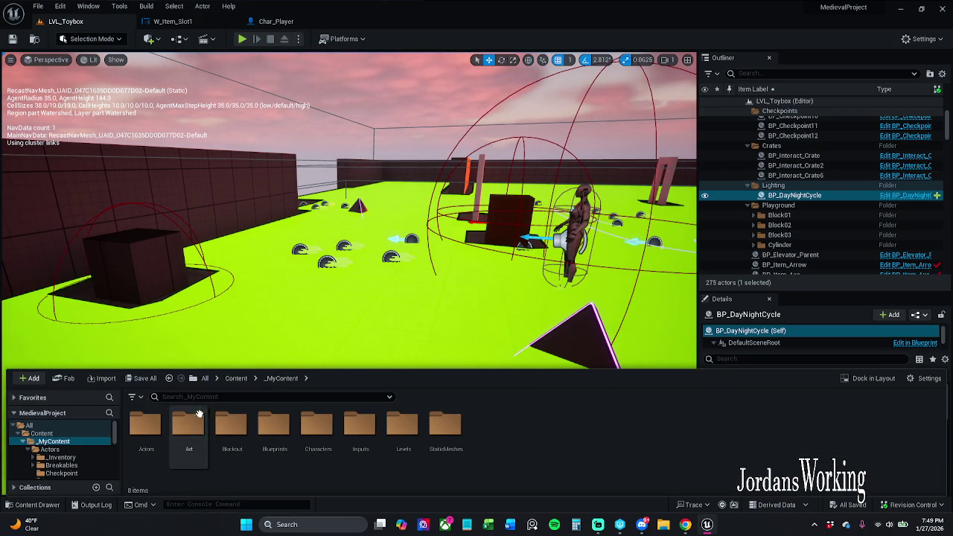
double_click(274, 425)
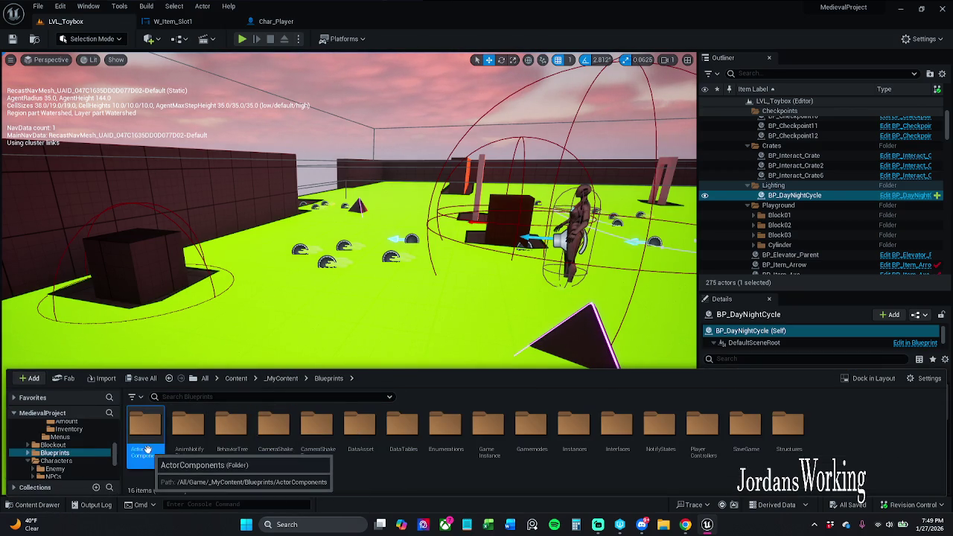
double_click(146, 428)
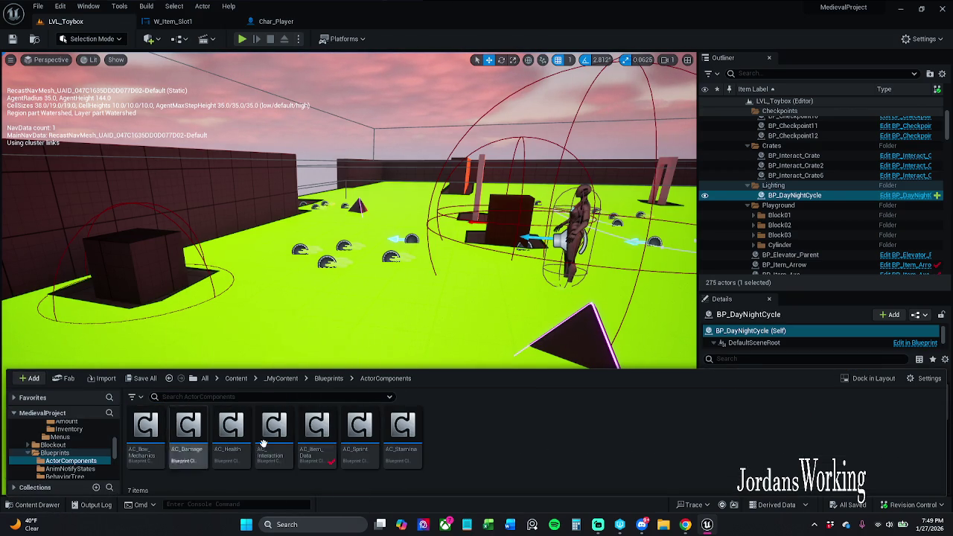
left_click(310, 443)
double_click(310, 443)
- Change the Inventory Size default from 24 to 15, then compile and save
left_click(444, 235)
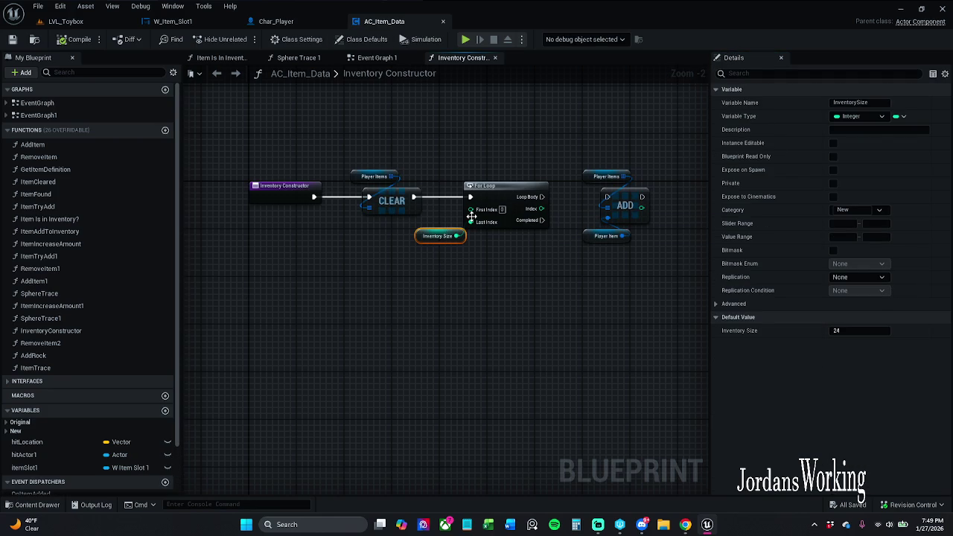
left_click(868, 331)
type("15")
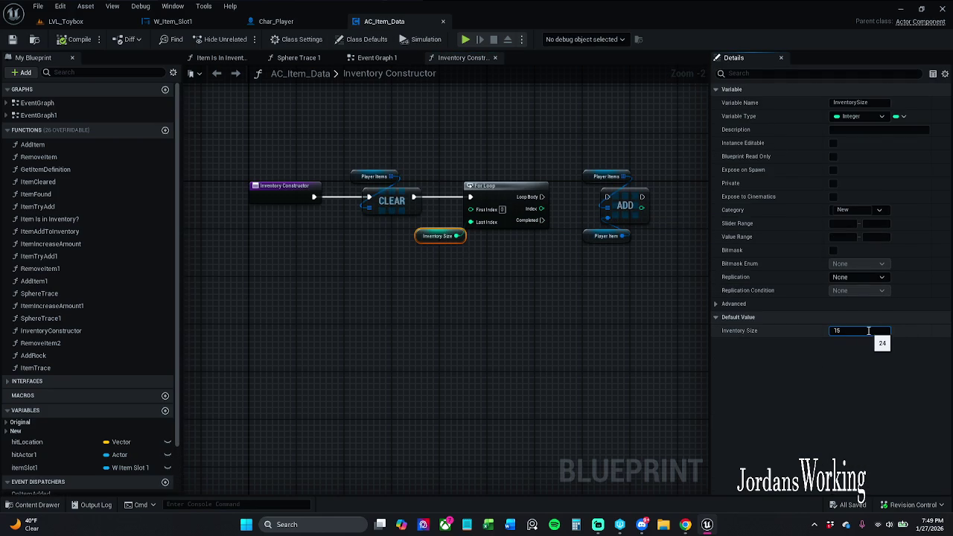
key("Return")
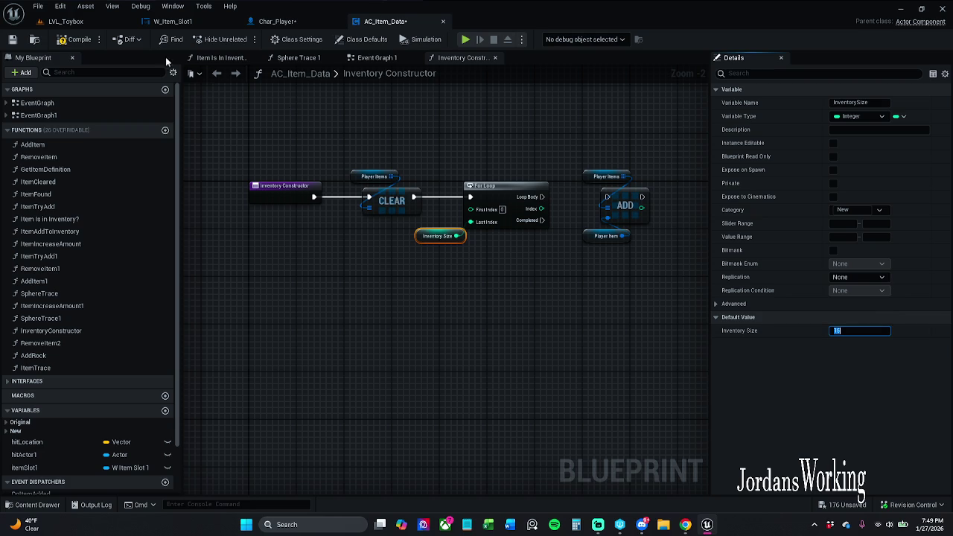
left_click(79, 38)
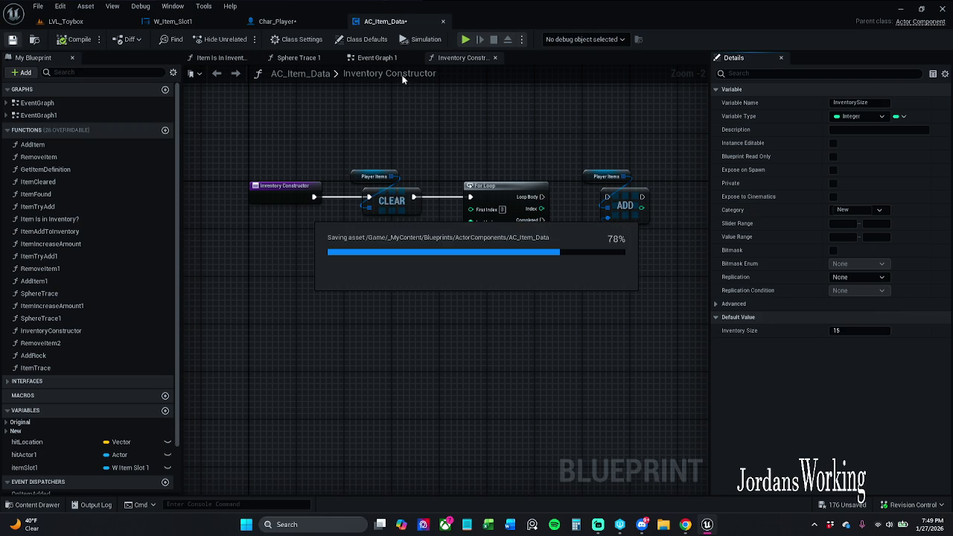
left_click(383, 58)
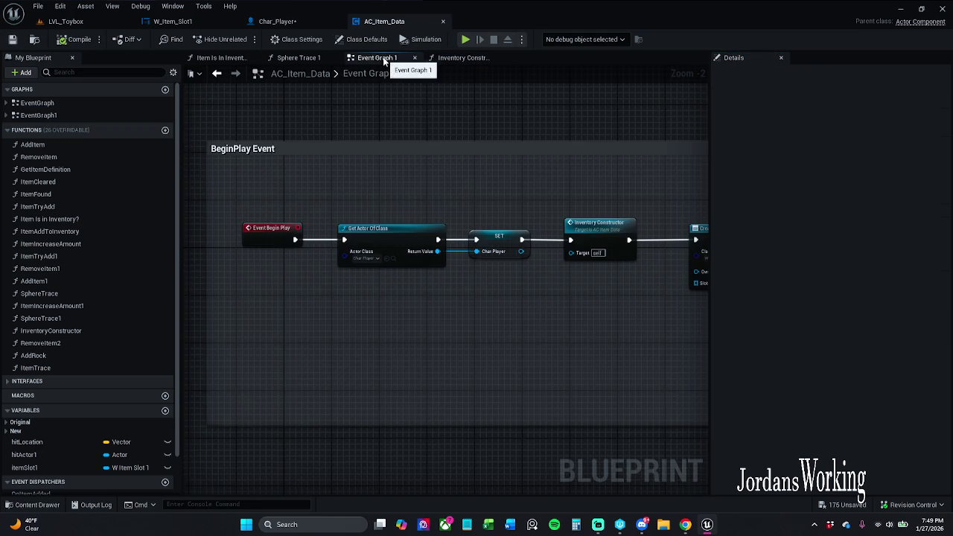
- Refresh and delete the Load Inventory and Self nodes, then save AC_Item_Data and Char_Player
mouse_move(444, 188)
left_mouse_down()
mouse_move(332, 179)
mouse_move(323, 306)
mouse_move(548, 401)
left_mouse_up()
right_click(504, 346)
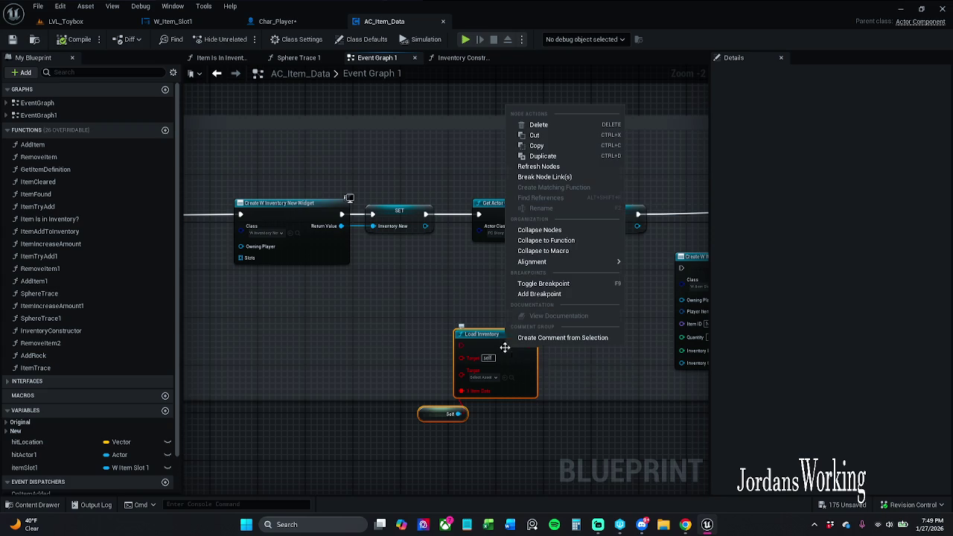
left_click(545, 166)
left_click(482, 334)
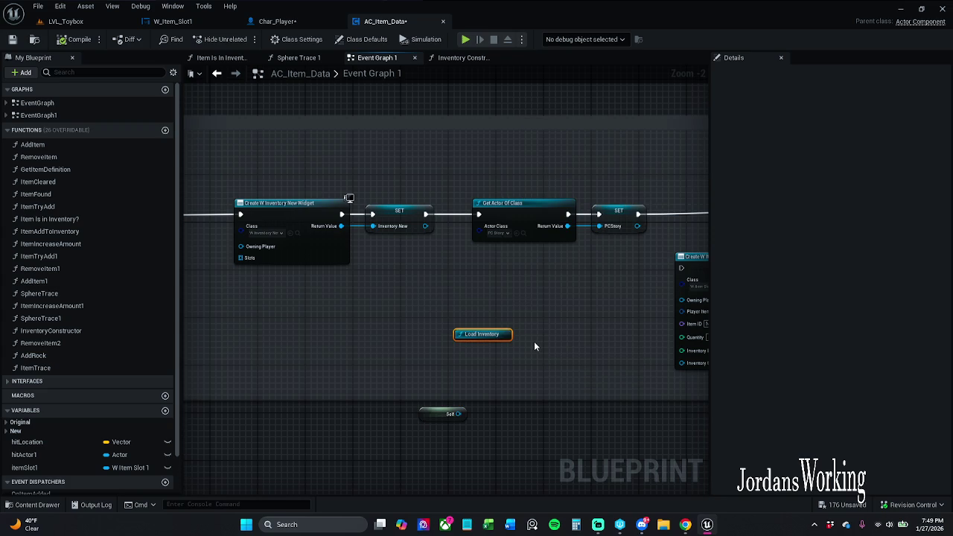
left_click_drag(543, 314, 374, 477)
key("Delete")
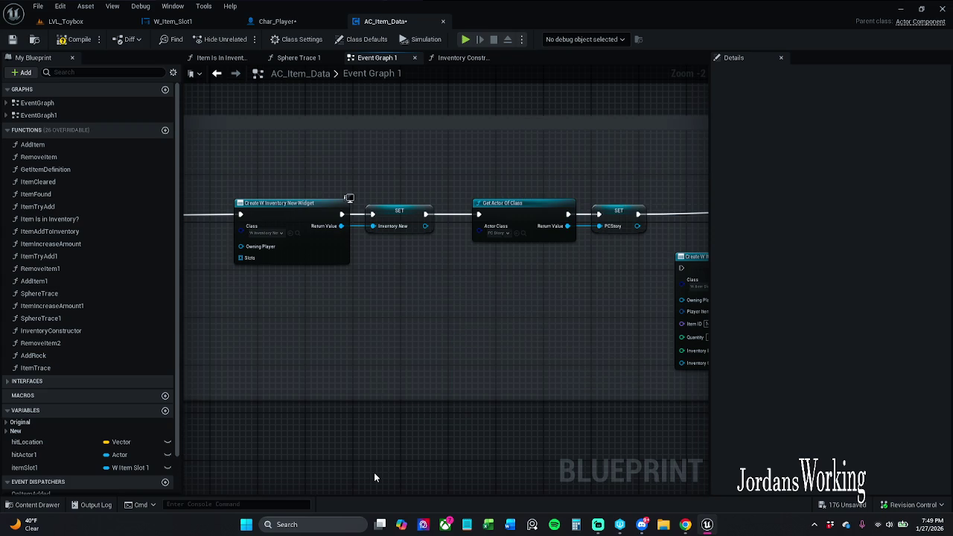
left_click(13, 40)
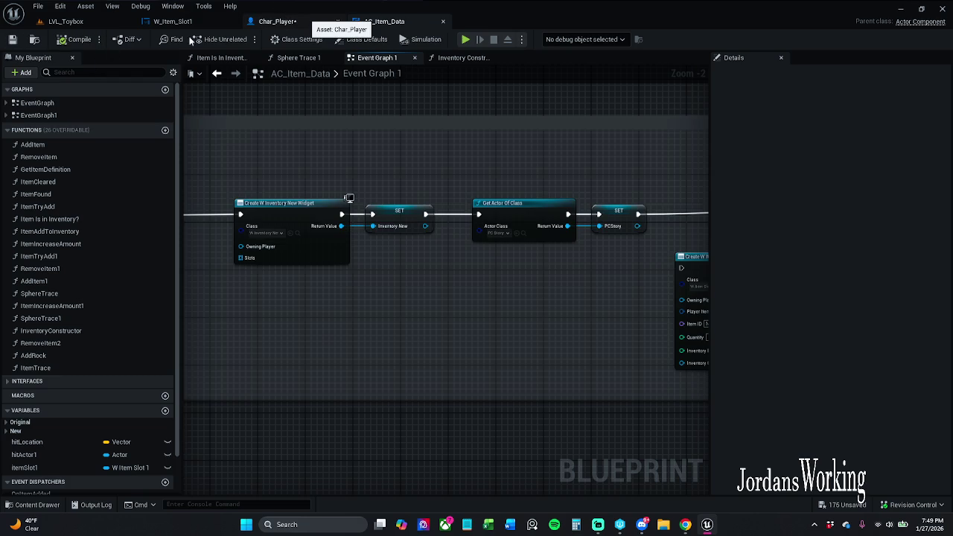
left_click(307, 22)
left_click(12, 40)
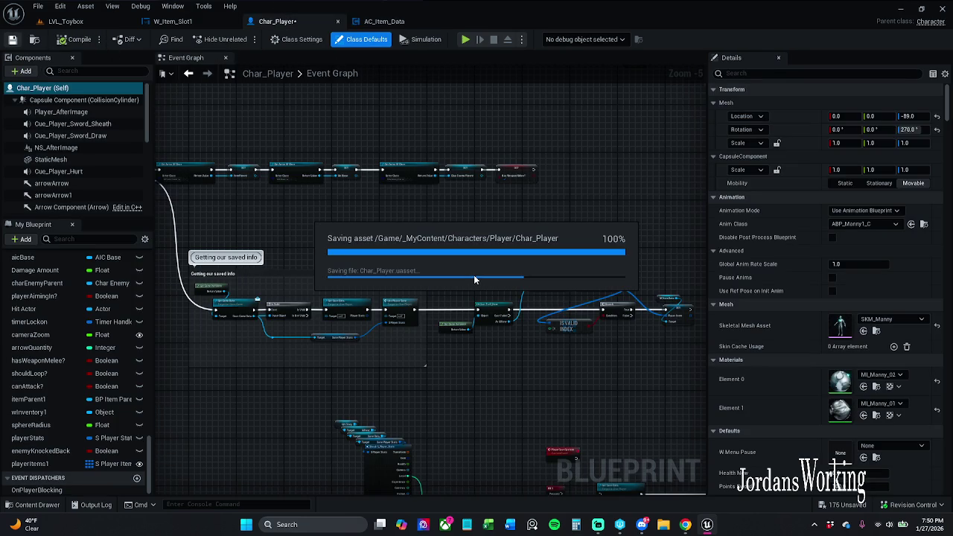
- Delete the Q key, ForEachLoop, Break S_Player_Items and Print String nodes, then save Char_Player
scroll(527, 283, "down", 3)
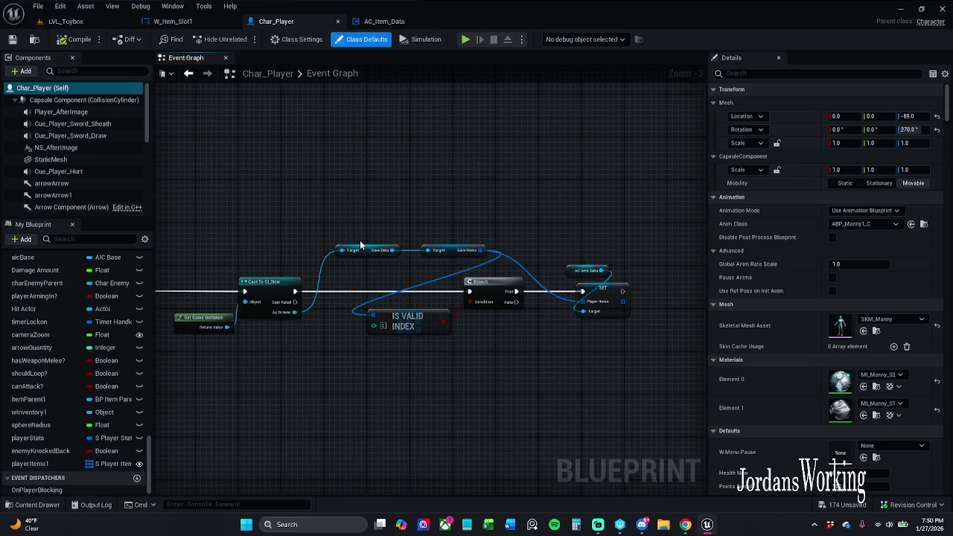
scroll(398, 210, "up", 6)
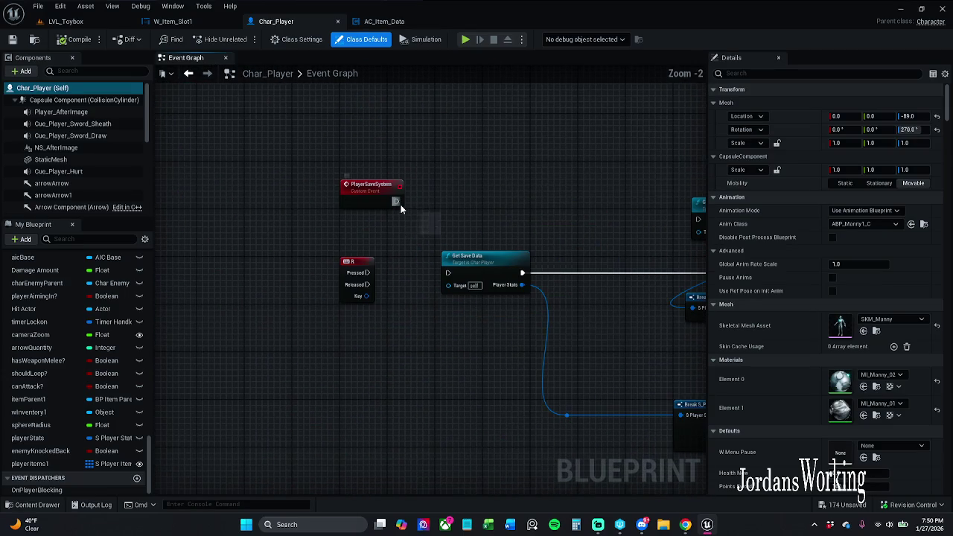
scroll(251, 165, "down", 2)
scroll(331, 226, "up", 2)
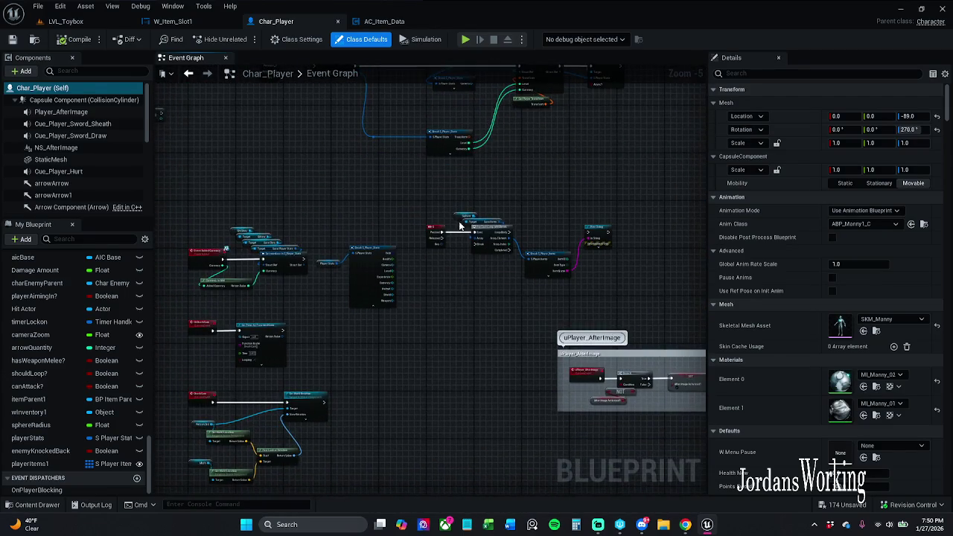
left_click_drag(332, 228, 696, 392)
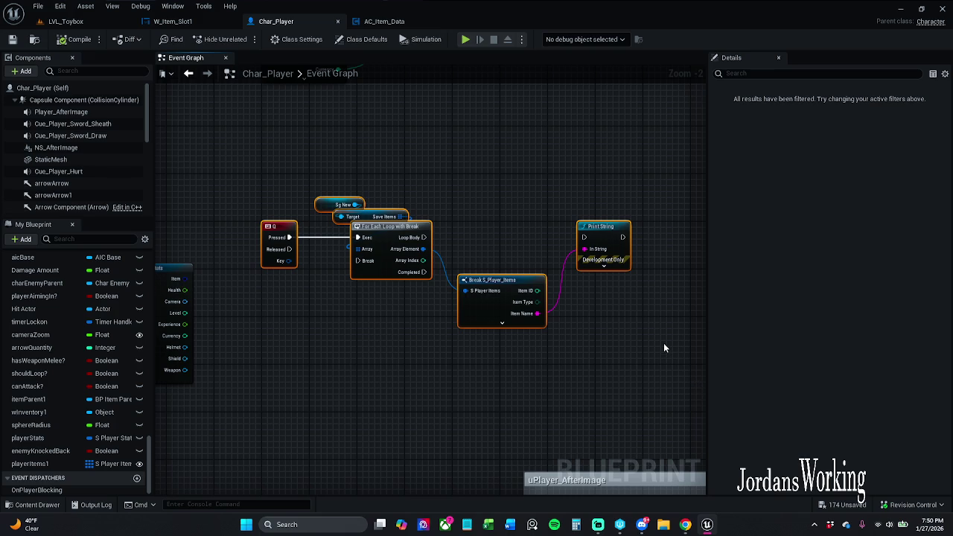
left_click(502, 323)
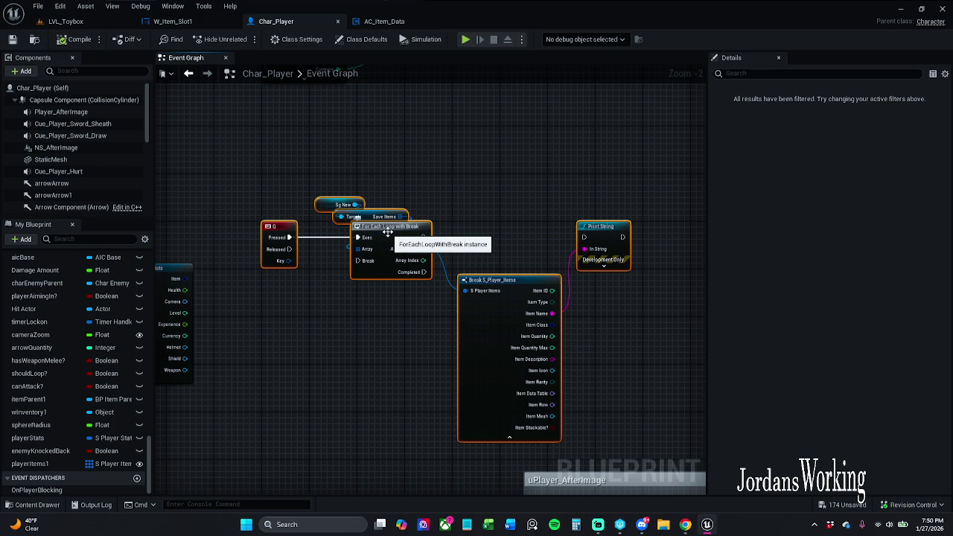
key("Delete")
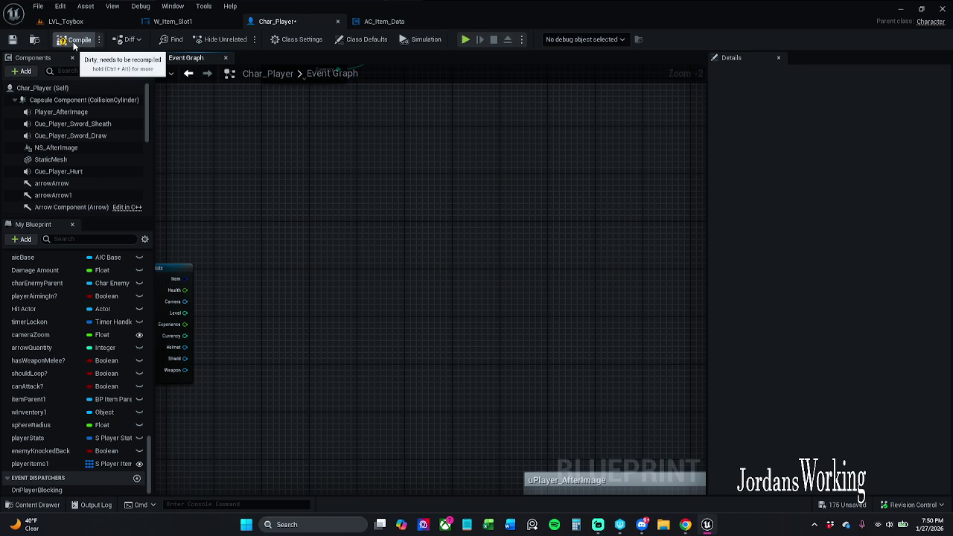
left_click(13, 40)
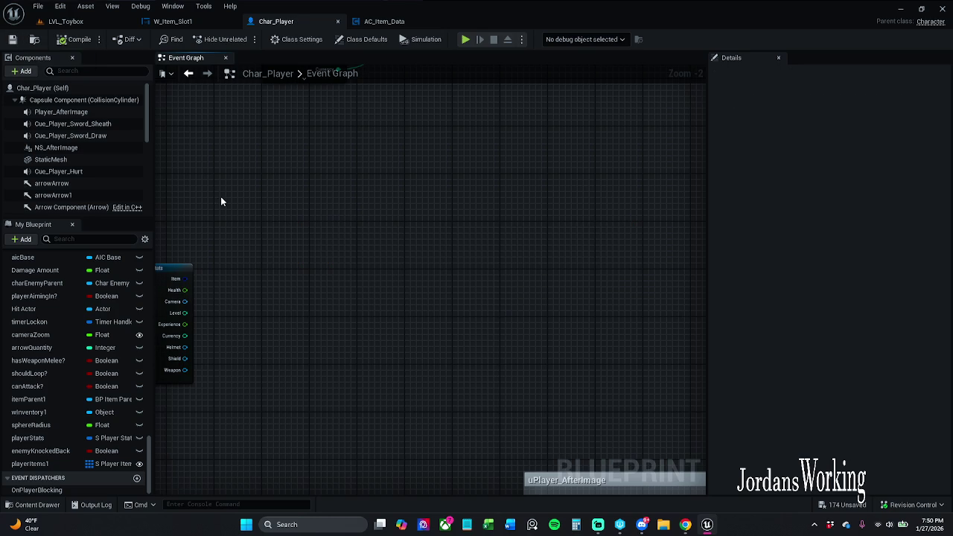
scroll(221, 202, "down", 1)
mouse_move(221, 202)
left_mouse_down()
mouse_move(518, 150)
mouse_move(673, 211)
left_mouse_up()
- Wrap the currency nodes in a dark grey (V 0.123) comment 'Functionality for saving coins'
scroll(639, 206, "down", 1)
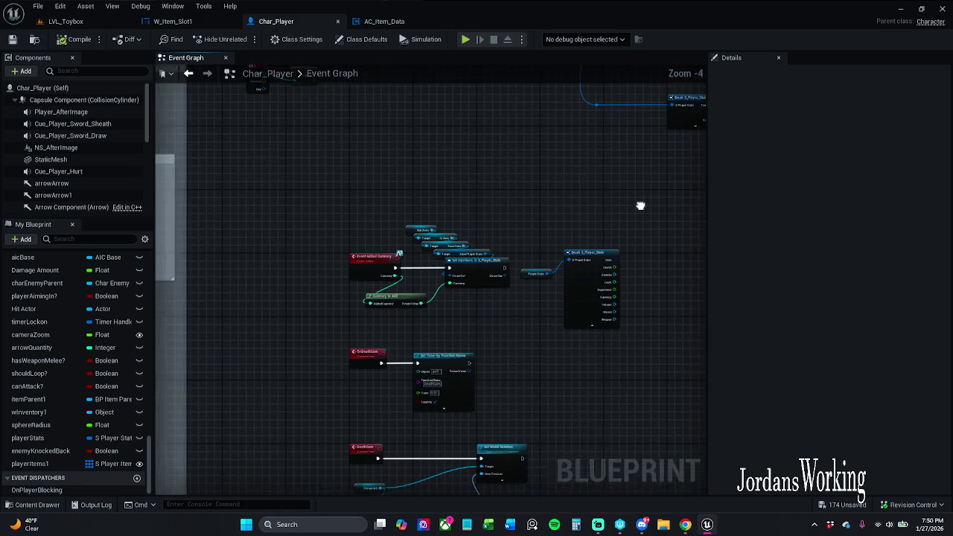
left_click_drag(577, 213, 537, 177)
scroll(537, 177, "up", 1)
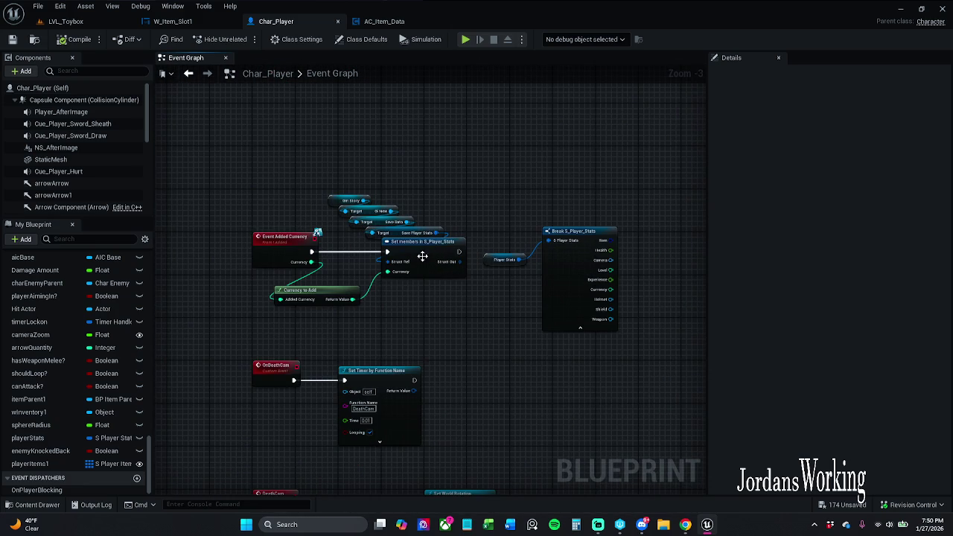
left_click_drag(237, 166, 424, 330)
left_click_drag(425, 255, 427, 166)
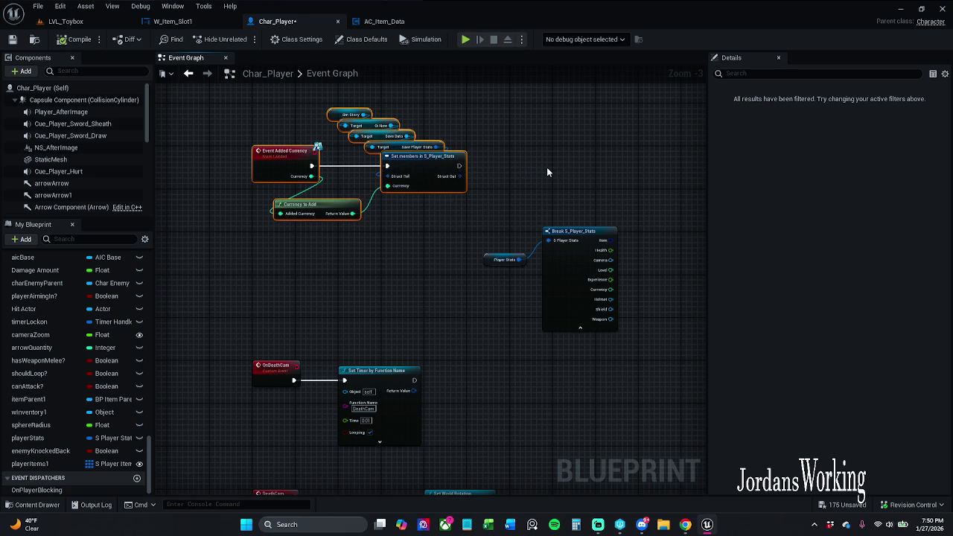
type("cF")
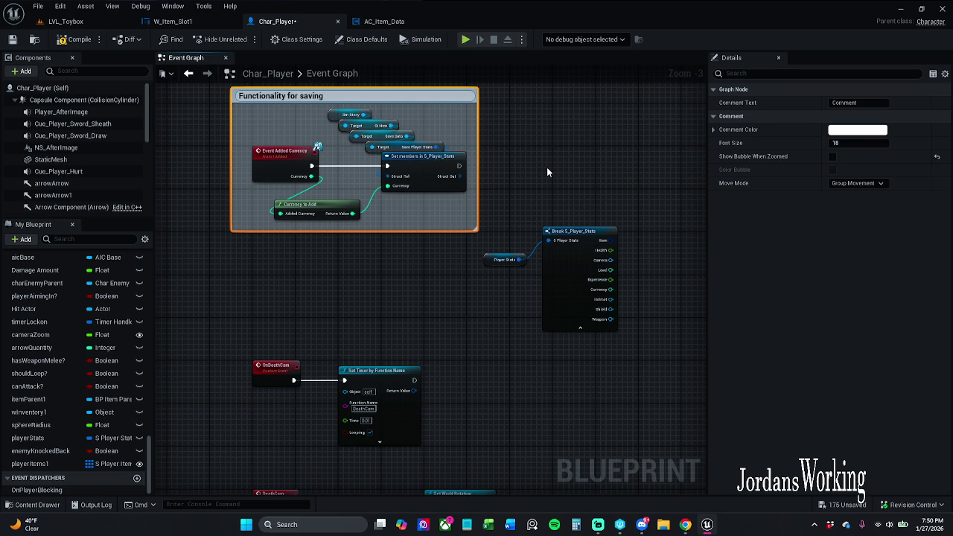
type("ns")
key("Return")
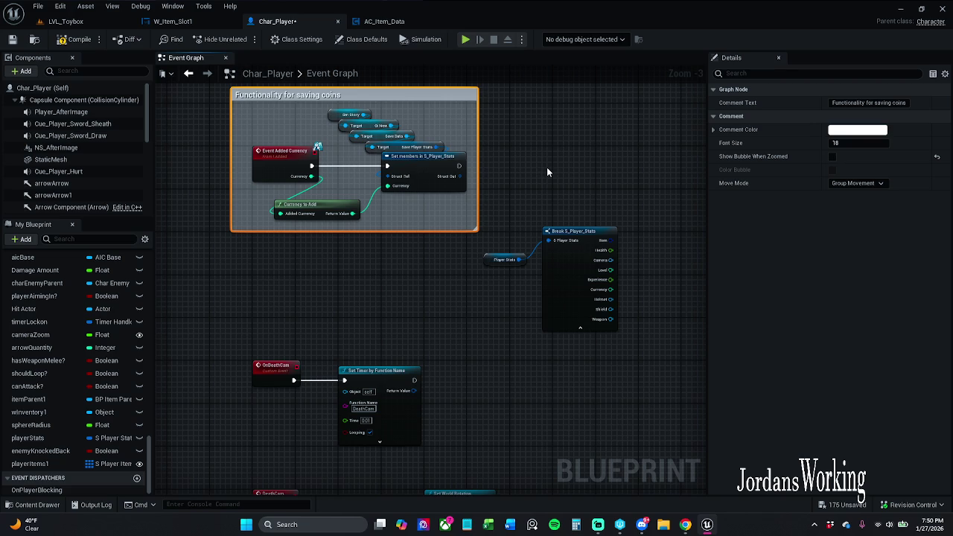
left_click(857, 130)
left_click(827, 318)
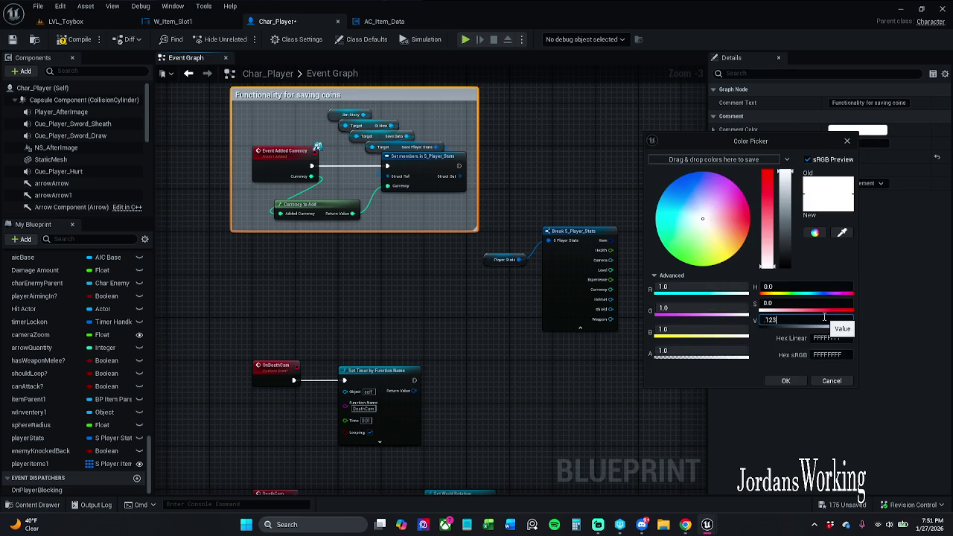
key("Return")
- Wrap the death camera nodes in a new comment
mouse_move(421, 313)
left_mouse_down()
mouse_move(442, 231)
mouse_move(445, 158)
left_mouse_up()
mouse_move(232, 152)
left_mouse_down()
mouse_move(526, 479)
mouse_move(600, 473)
left_mouse_up()
key("c")
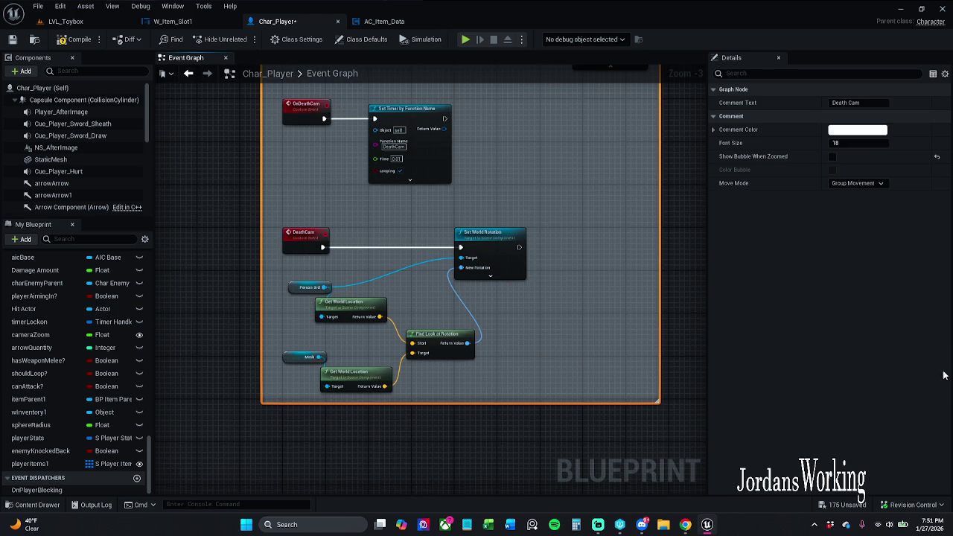
- Make the Death Cam comment dark grey with a Comment Color V of 0.123
left_click(857, 130)
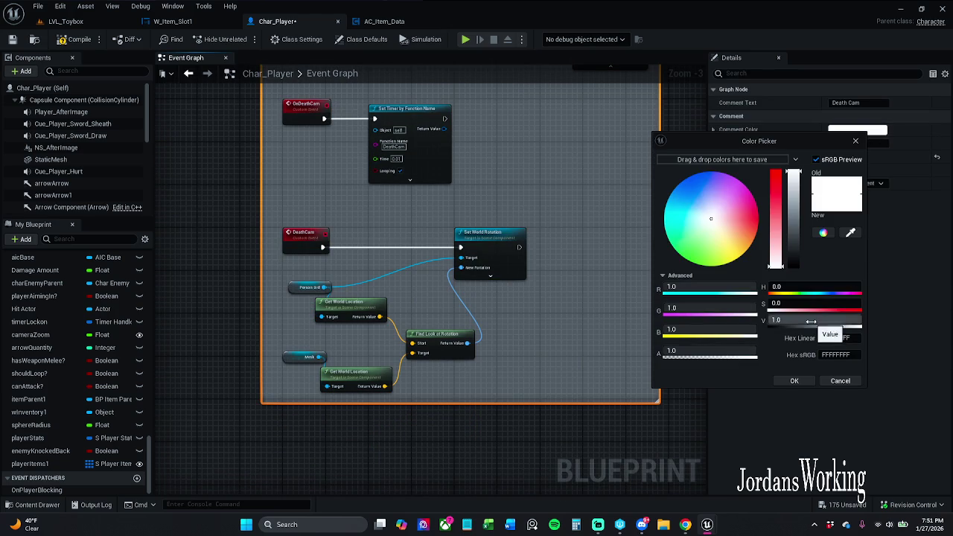
left_click(811, 321)
key("BackSpace")
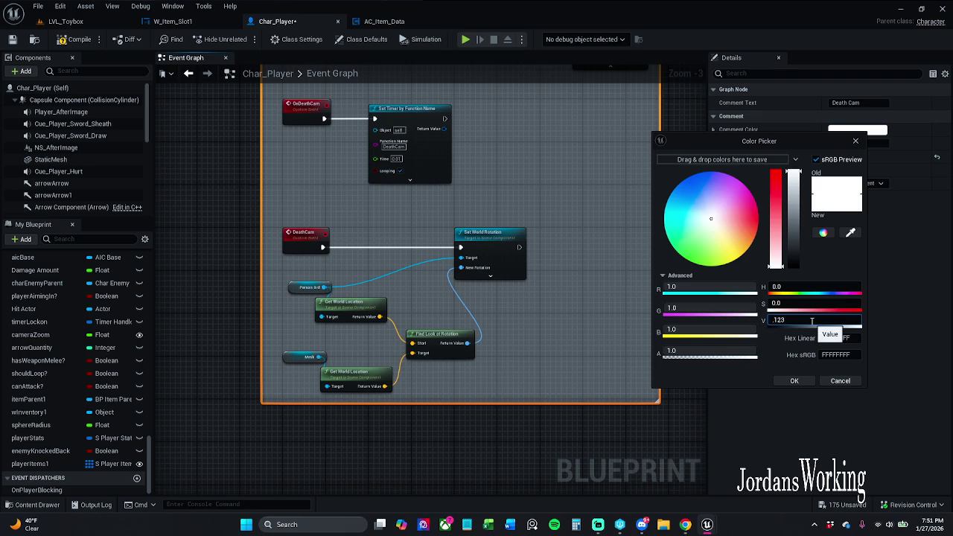
key("Return")
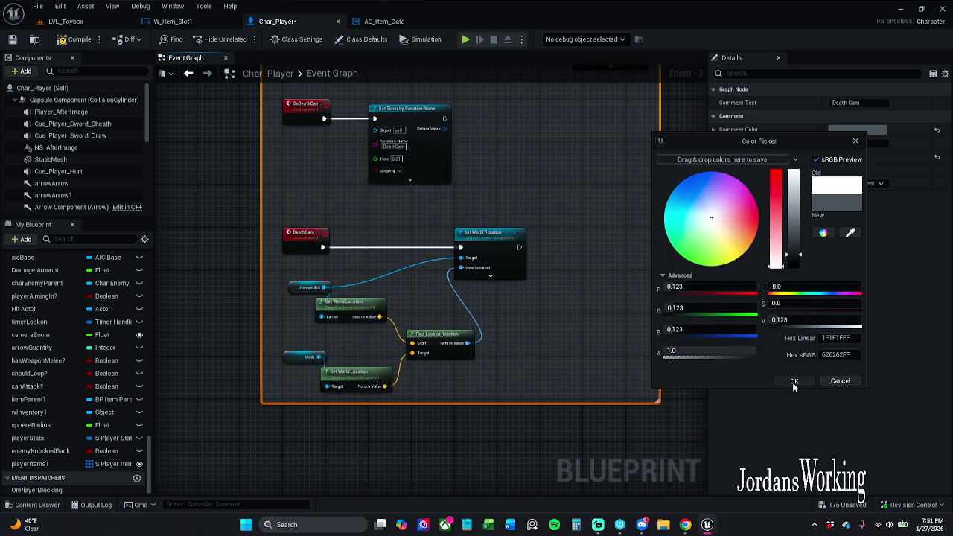
left_click(795, 381)
- Move the Death Cam comment down and collapse the Break S_Player_Stats node beside the coins group
scroll(502, 265, "down", 1)
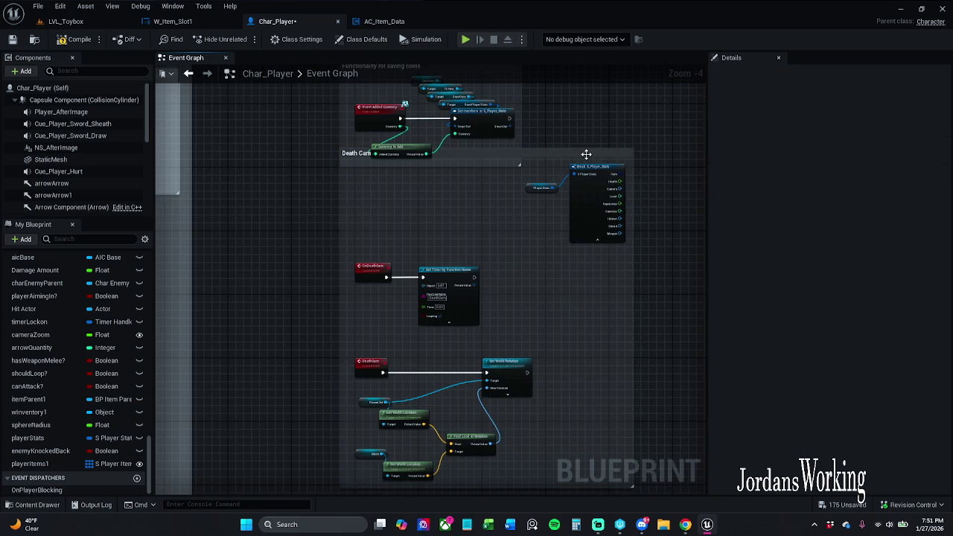
mouse_move(586, 158)
left_mouse_down()
mouse_move(586, 246)
mouse_move(597, 242)
mouse_move(481, 206)
mouse_move(508, 170)
mouse_move(493, 123)
mouse_move(490, 185)
mouse_move(460, 288)
left_mouse_up()
left_click(490, 185)
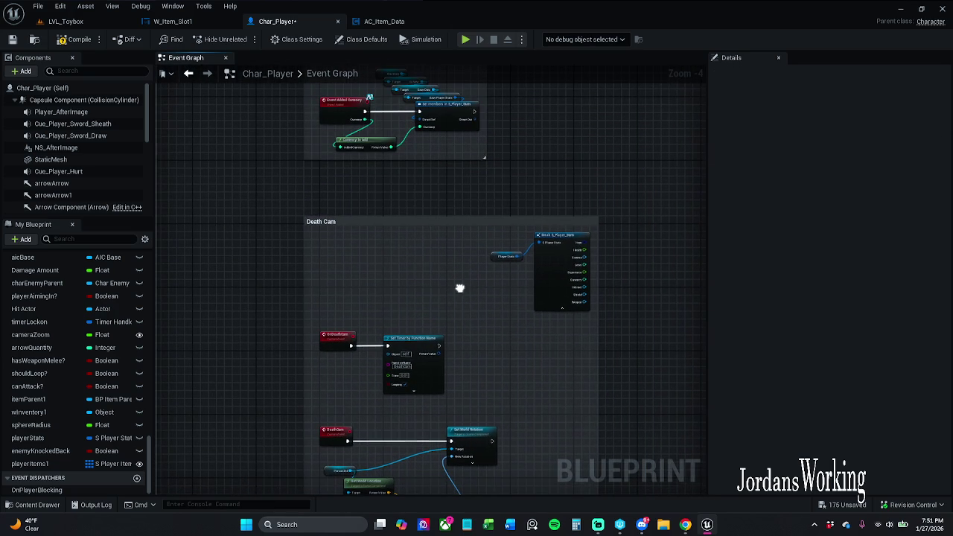
mouse_move(437, 326)
left_mouse_down()
mouse_move(558, 251)
mouse_move(521, 143)
mouse_move(528, 155)
mouse_move(494, 214)
left_mouse_up()
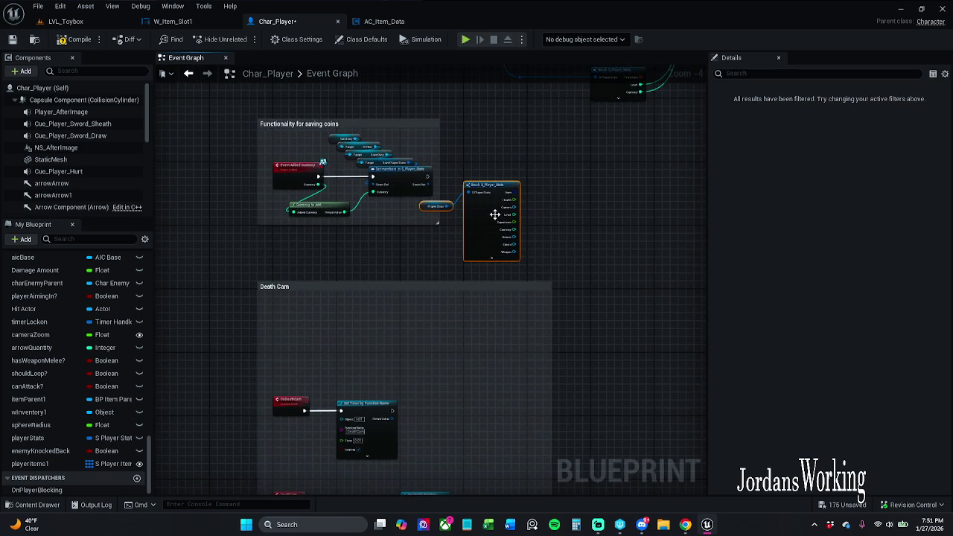
left_click(492, 257)
left_click(446, 218)
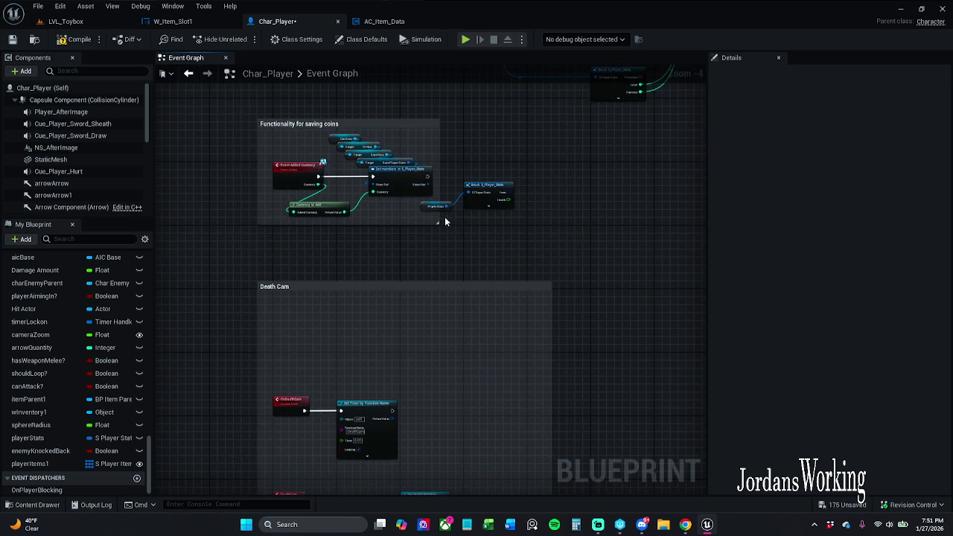
- Place the Player Stats getter above the Break S_Player_Stats node and save Char_Player
left_click_drag(474, 198, 466, 178)
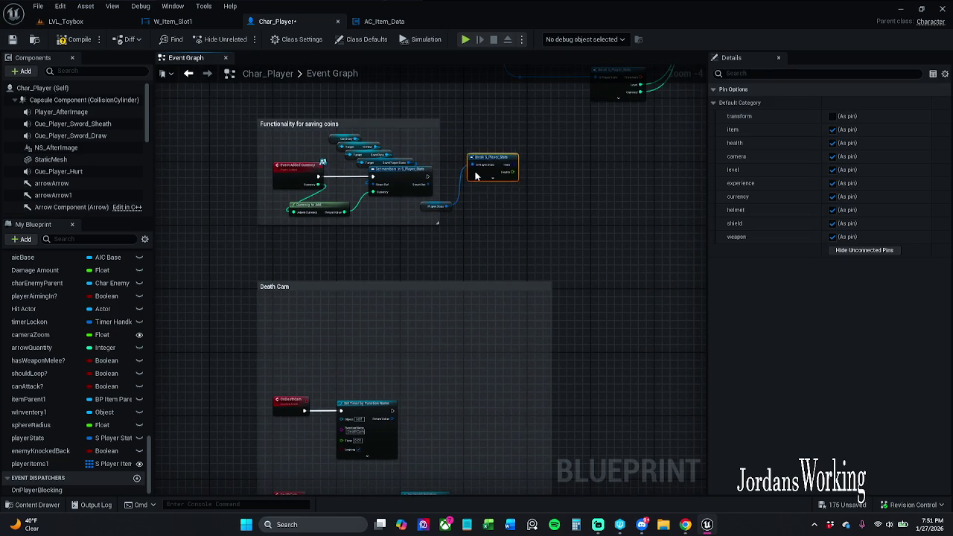
mouse_move(439, 206)
left_mouse_down()
mouse_move(470, 155)
mouse_move(479, 229)
left_mouse_up()
left_click(479, 179, "ctrl")
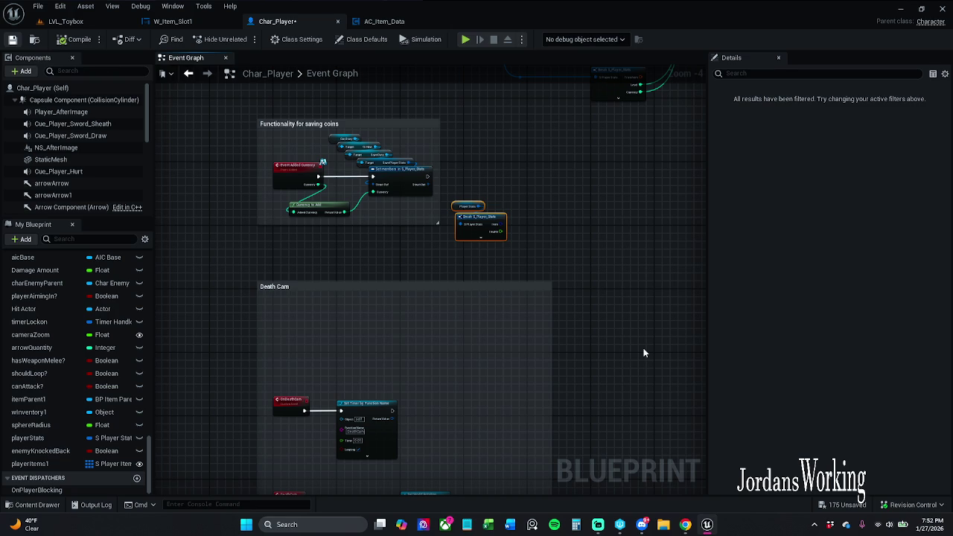
key("ctrl+s")
left_click(599, 274)
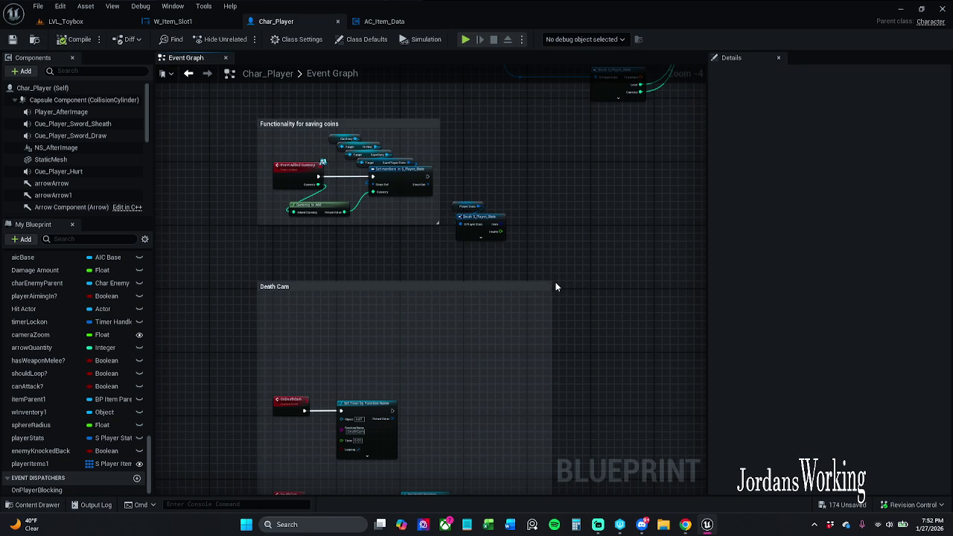
- Shrink the Death Cam comment box to fit its nodes and shift it up-right
mouse_move(551, 281)
left_mouse_down()
mouse_move(540, 399)
mouse_move(559, 248)
left_mouse_up()
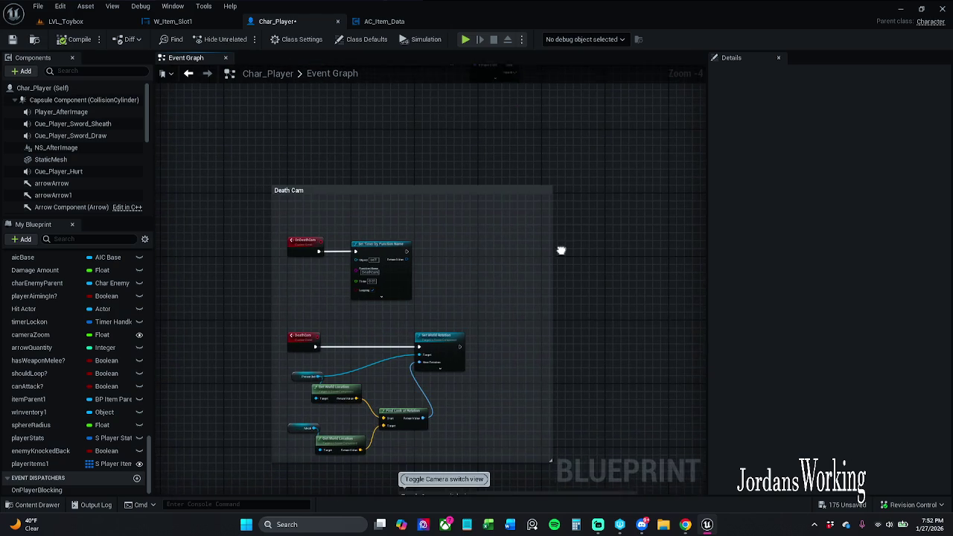
left_click_drag(553, 458, 498, 461)
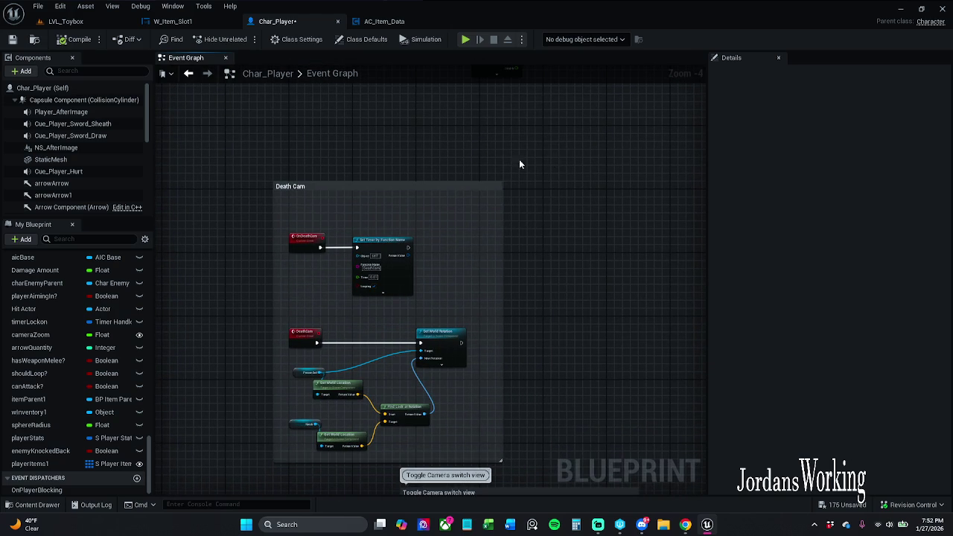
mouse_move(462, 185)
left_mouse_down()
mouse_move(533, 117)
mouse_move(525, 128)
mouse_move(532, 132)
left_mouse_up()
- Find the uPlayer_AfterImage comment and confirm its Comment Color in the colour picker
mouse_move(514, 250)
left_mouse_down()
mouse_move(627, 142)
mouse_move(487, 77)
left_mouse_up()
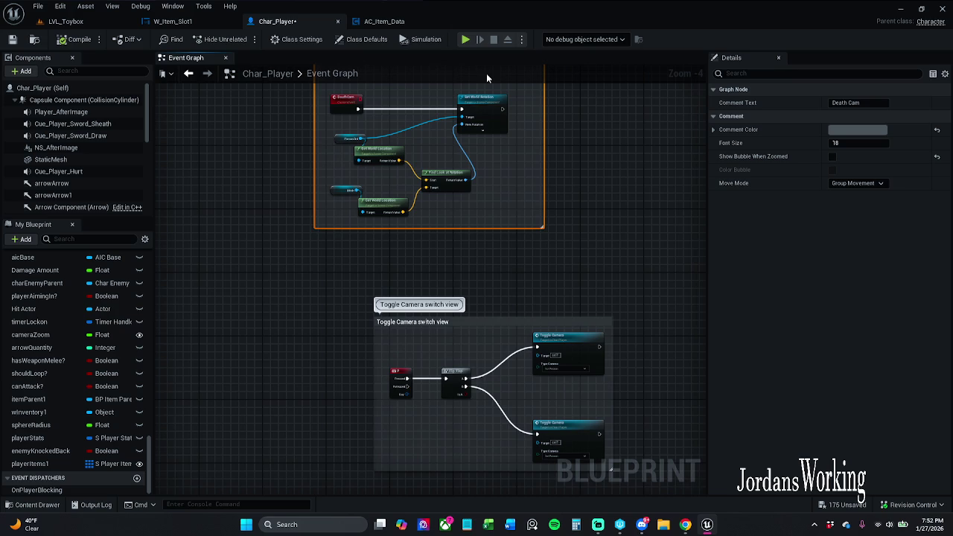
left_click_drag(469, 299, 462, 268)
scroll(461, 268, "down", 2)
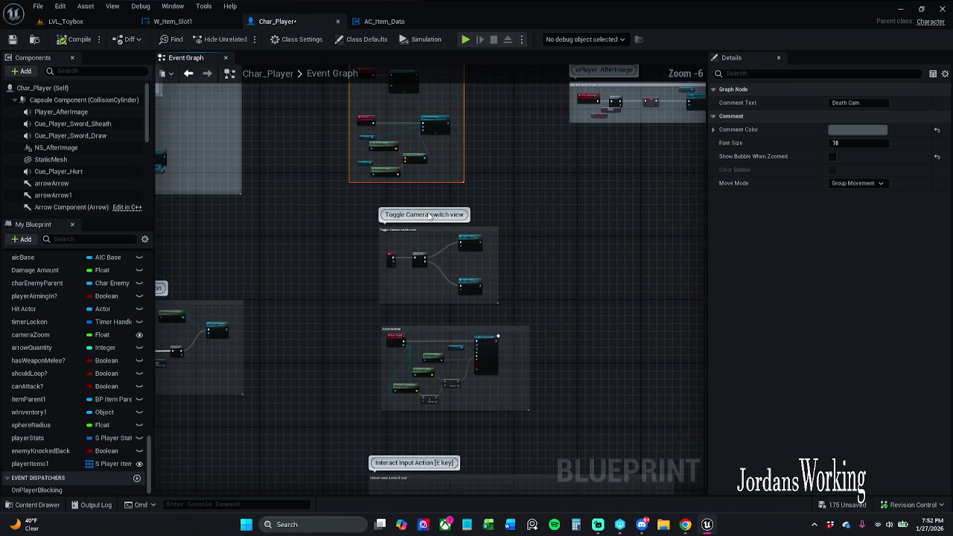
scroll(402, 337, "up", 2)
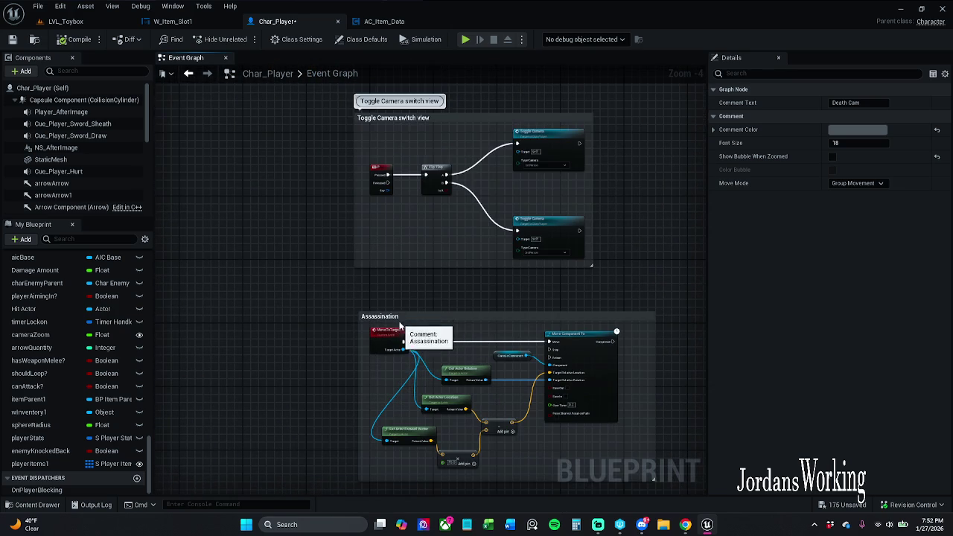
scroll(387, 313, "up", 3)
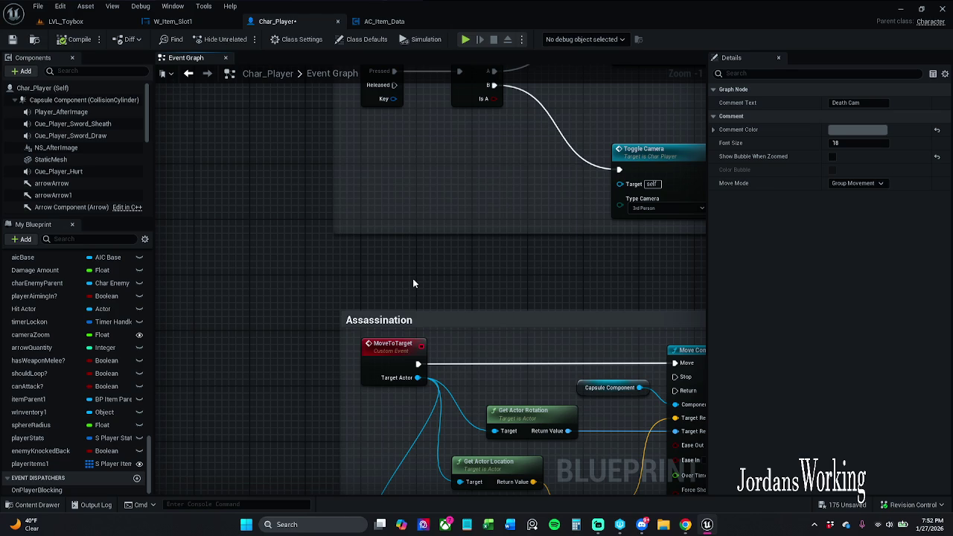
scroll(358, 258, "down", 2)
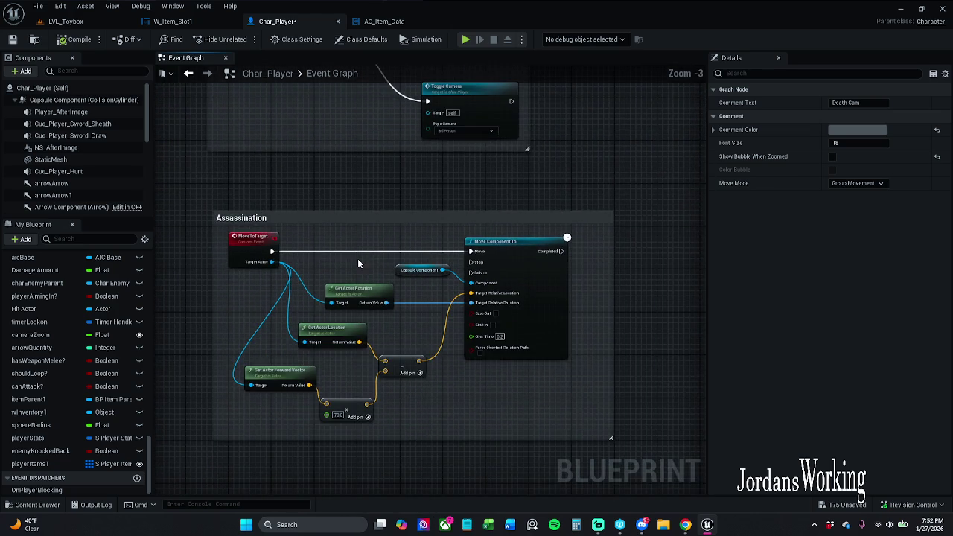
scroll(342, 165, "down", 4)
mouse_move(373, 255)
left_mouse_down()
mouse_move(403, 268)
mouse_move(403, 187)
left_mouse_up()
scroll(446, 240, "up", 4)
left_click_drag(445, 239, 428, 206)
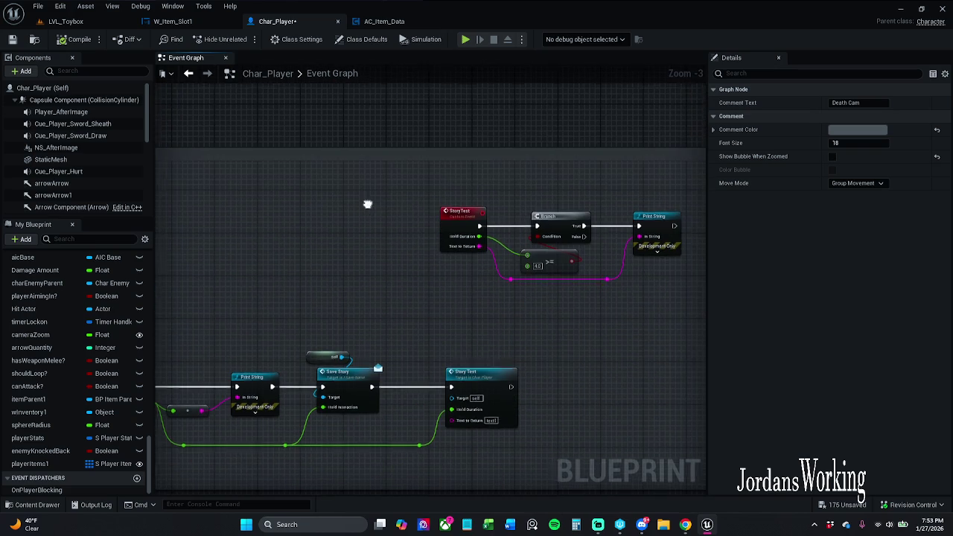
scroll(358, 209, "down", 5)
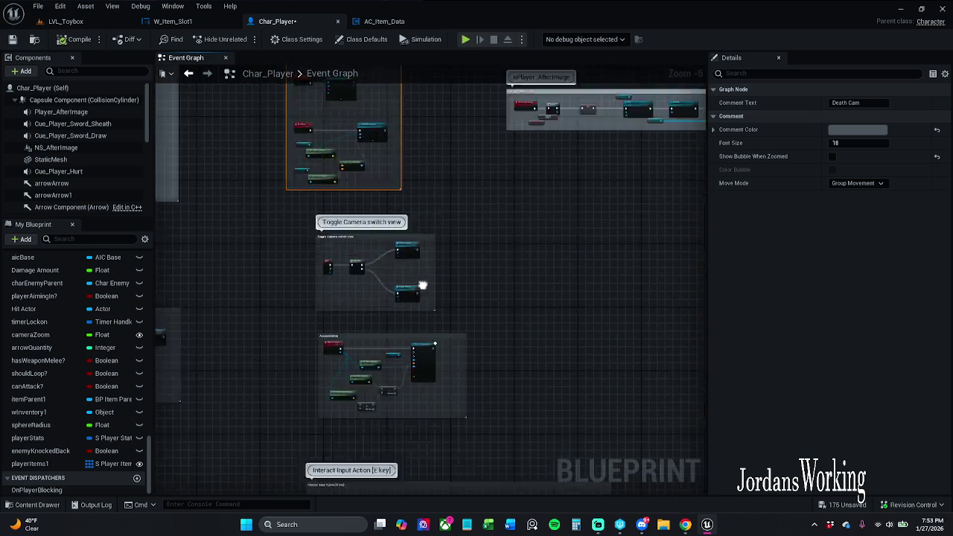
left_click_drag(421, 283, 430, 376)
left_click_drag(508, 290, 419, 262)
scroll(419, 261, "up", 4)
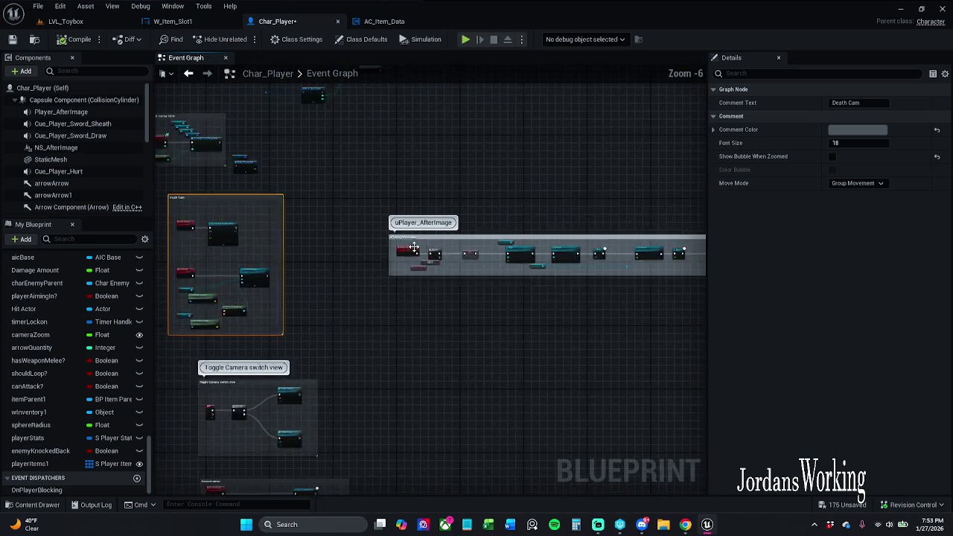
left_click(438, 246)
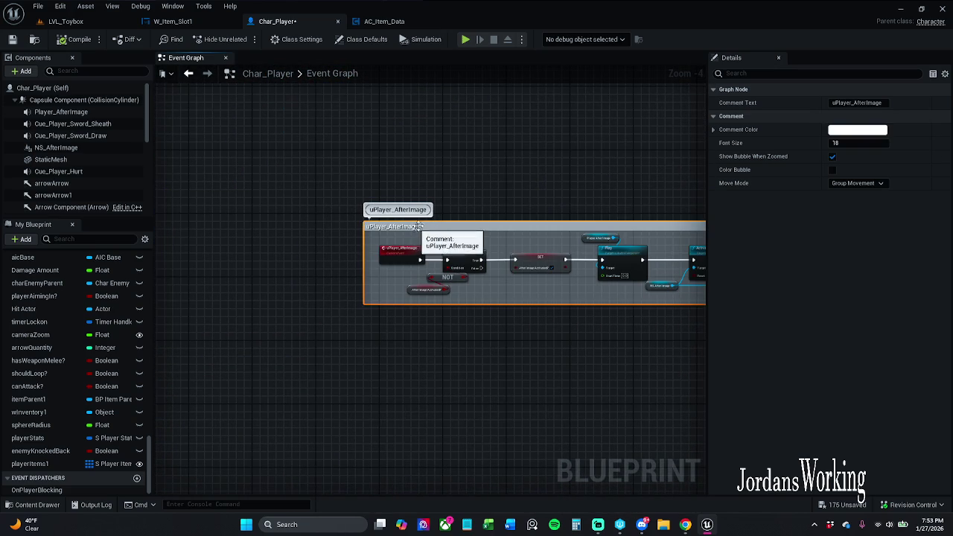
left_click_drag(549, 216, 604, 268)
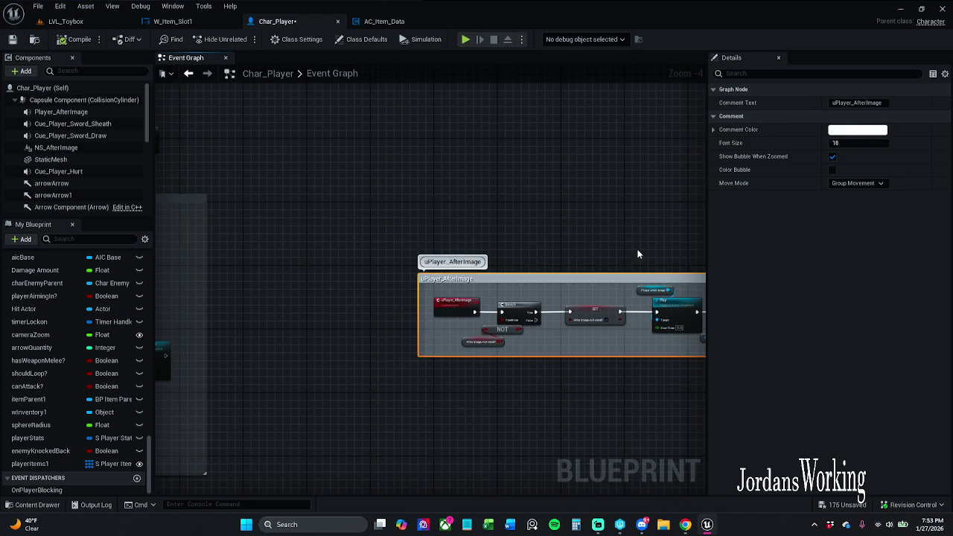
left_click(856, 130)
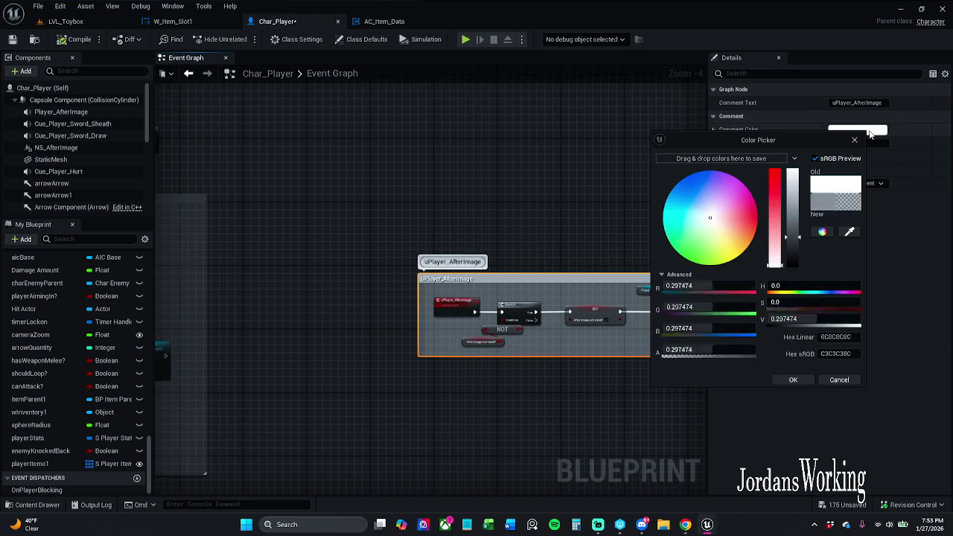
left_click(801, 318)
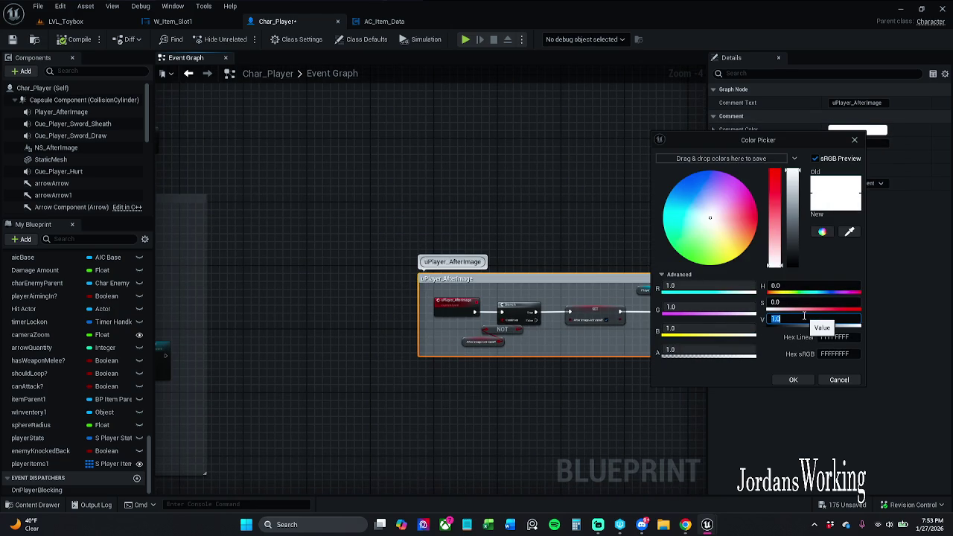
left_click(793, 379)
mouse_move(446, 202)
left_mouse_down()
mouse_move(600, 283)
mouse_move(567, 234)
mouse_move(475, 268)
left_mouse_up()
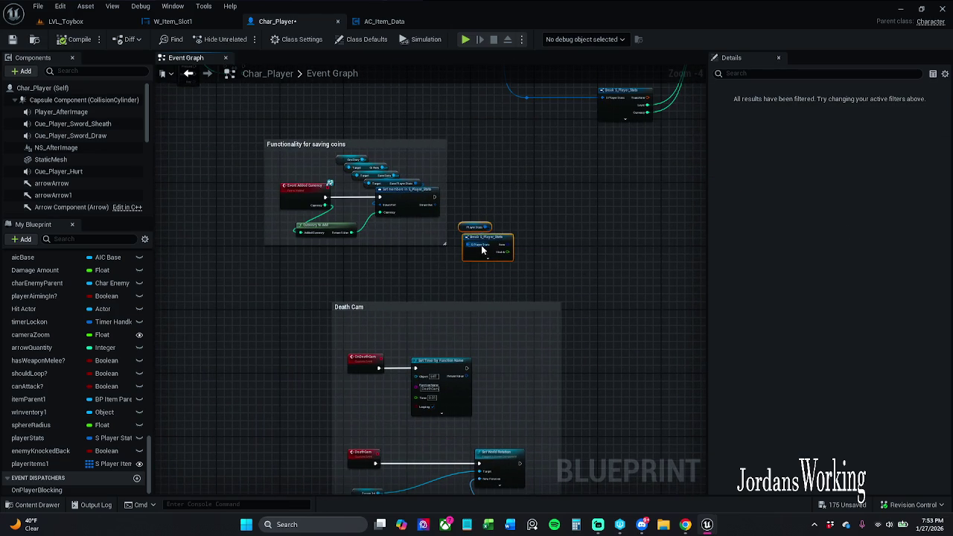
- Save the Char_Player blueprint with Ctrl+S
left_click_drag(469, 235, 466, 223)
key("Escape")
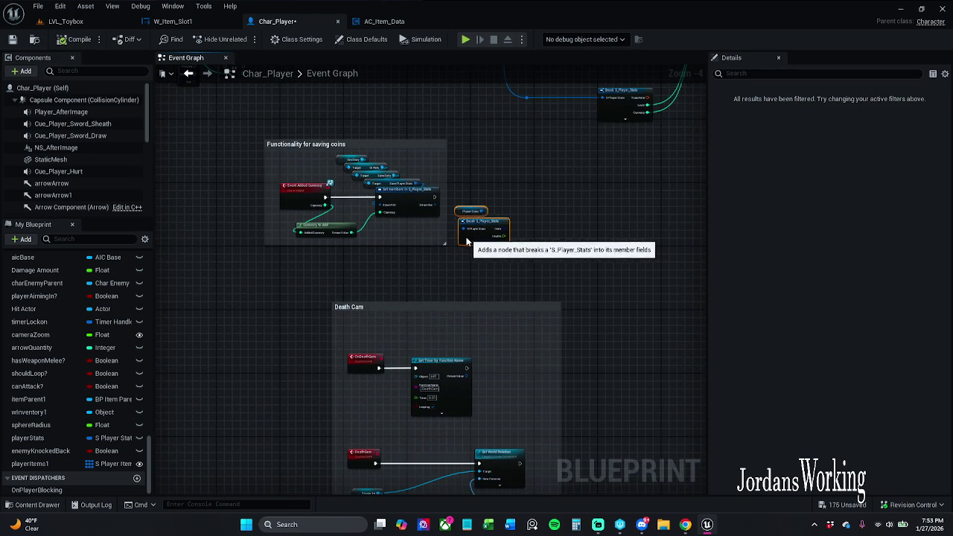
mouse_move(621, 247)
left_mouse_down()
mouse_move(419, 213)
mouse_move(210, 123)
left_mouse_up()
scroll(480, 224, "up", 4)
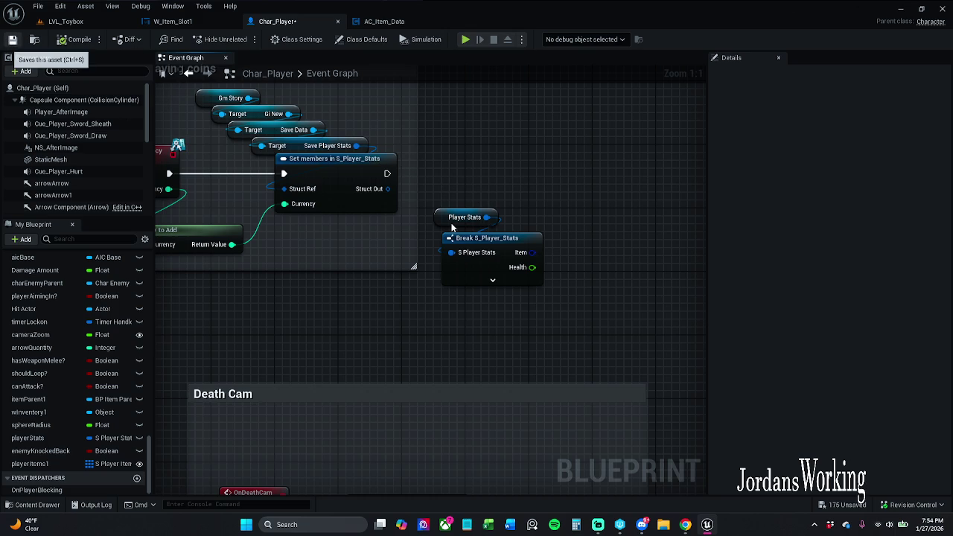
key("ctrl+s")
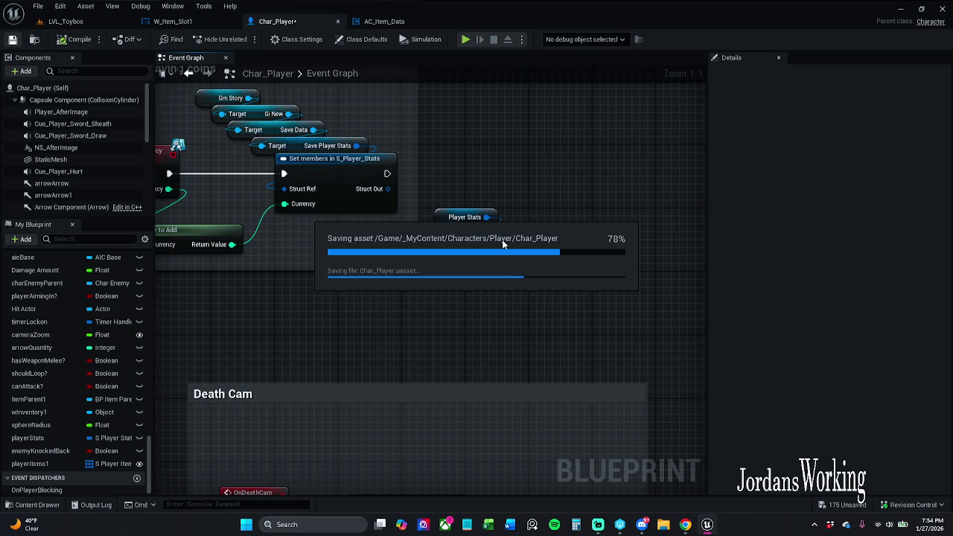
- Delete the Player Stats getter and Break S_Player_Stats node
mouse_move(495, 186)
left_mouse_down()
mouse_move(545, 211)
mouse_move(524, 211)
left_mouse_up()
left_click(554, 262)
scroll(566, 230, "down", 3)
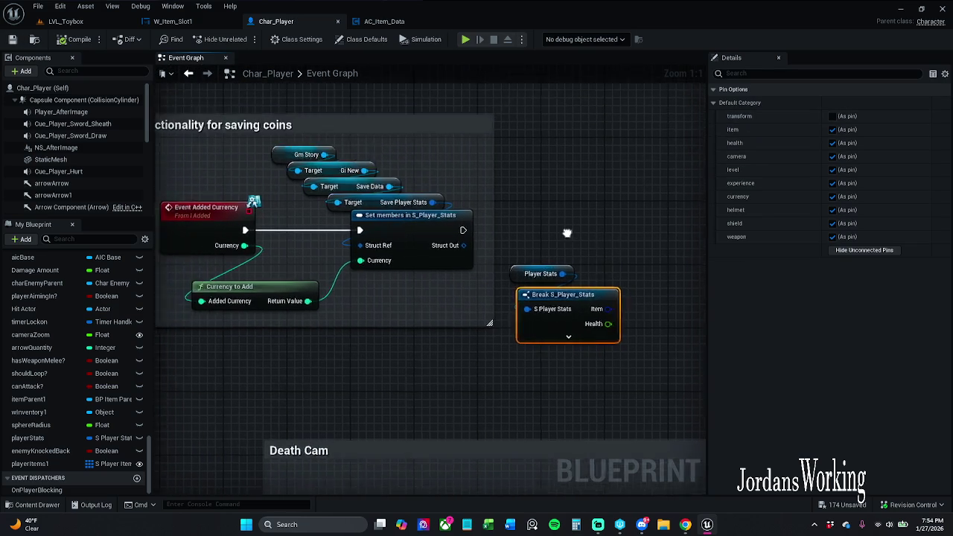
left_click_drag(614, 235, 583, 316)
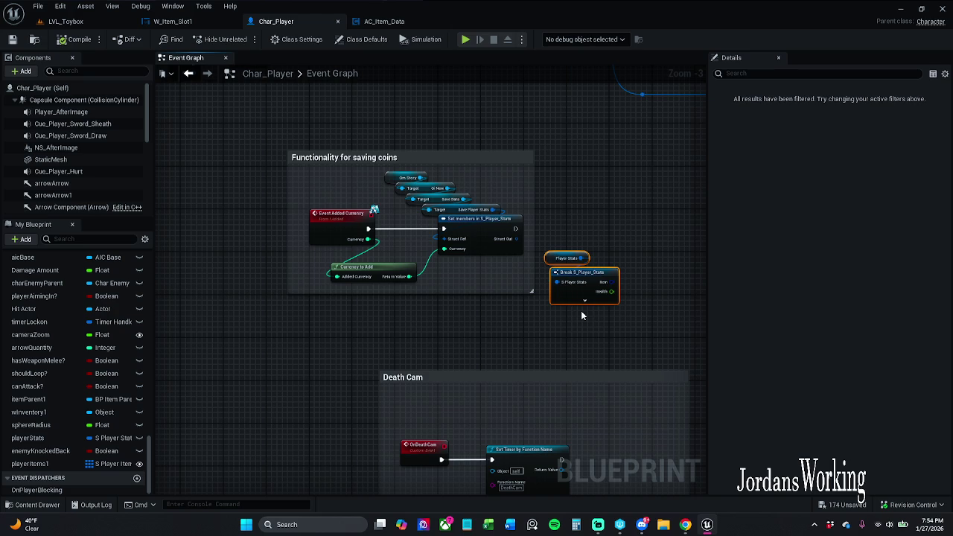
key("Delete")
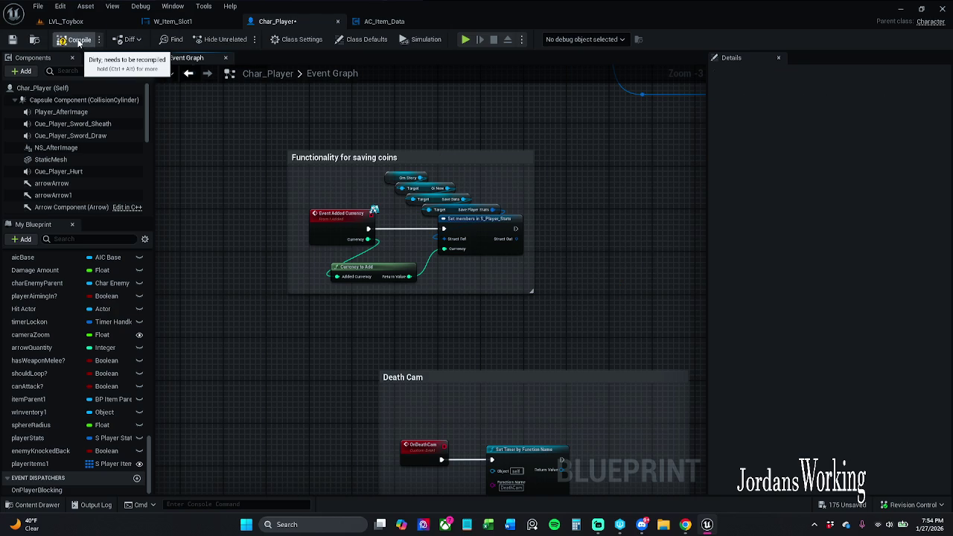
- Save Char_Player from the toolbar and centre the saving-coins comment
left_click(12, 38)
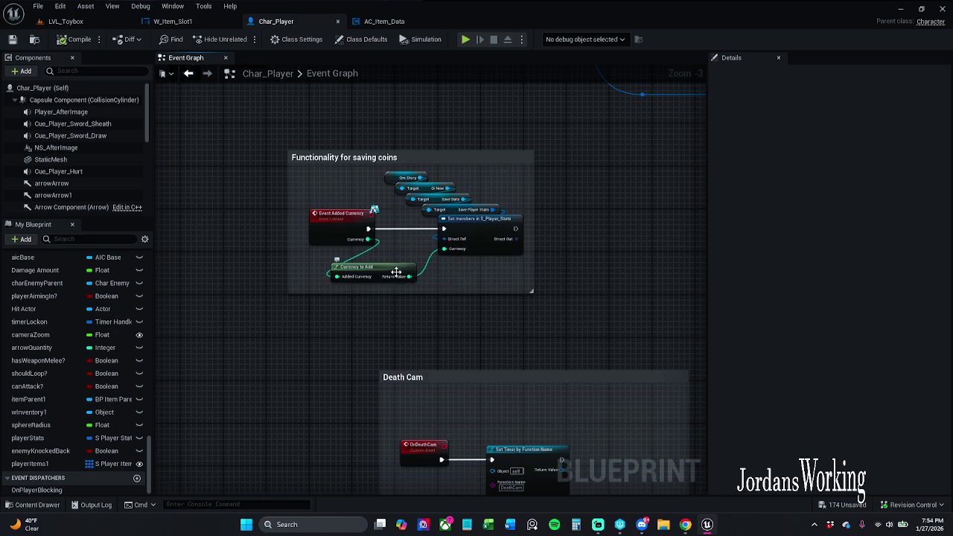
scroll(382, 240, "up", 3)
mouse_move(403, 223)
left_mouse_down()
mouse_move(439, 287)
mouse_move(433, 261)
left_mouse_up()
left_click_drag(357, 181, 366, 198)
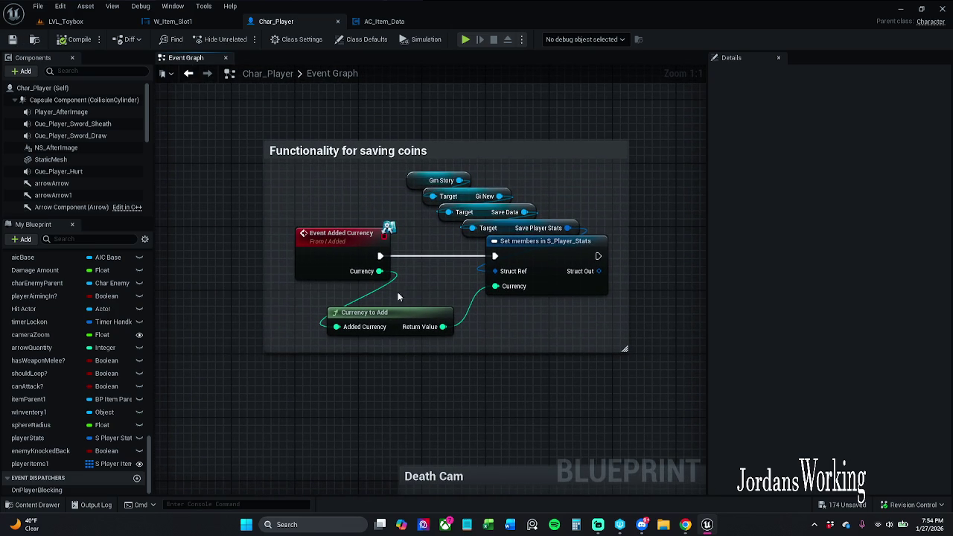
- Inspect the Currency to Add and Set members in S_Player_Stats nodes
left_click(409, 330)
scroll(448, 271, "down", 1)
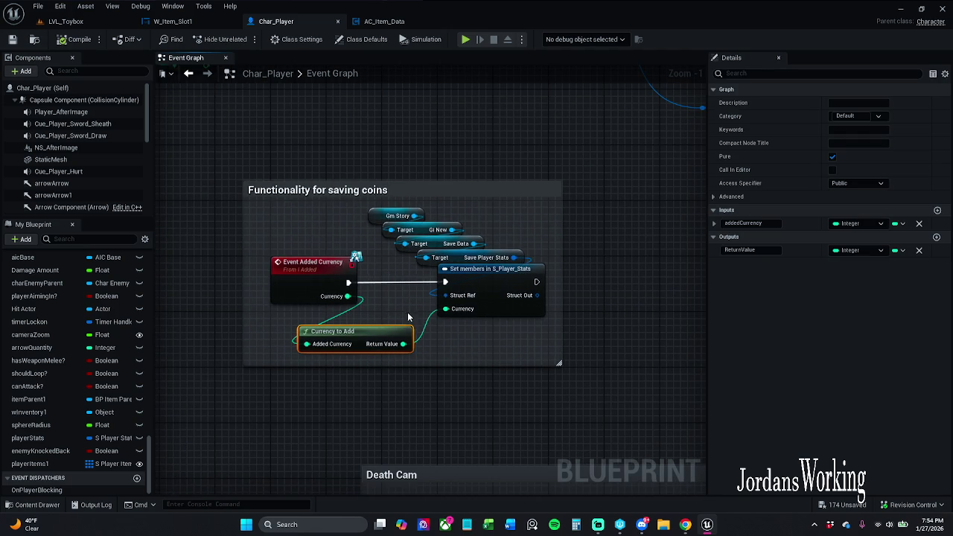
left_click(488, 298)
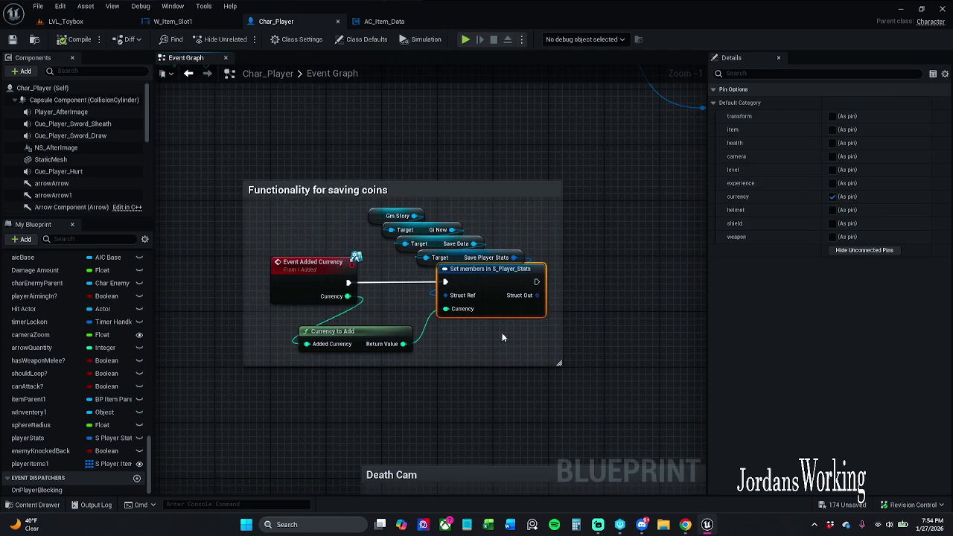
scroll(503, 339, "down", 5)
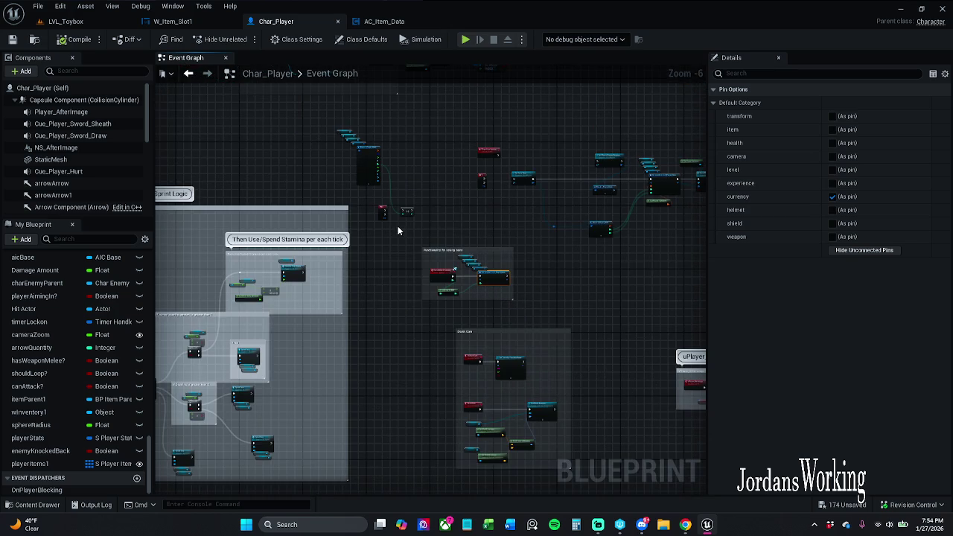
scroll(397, 226, "up", 3)
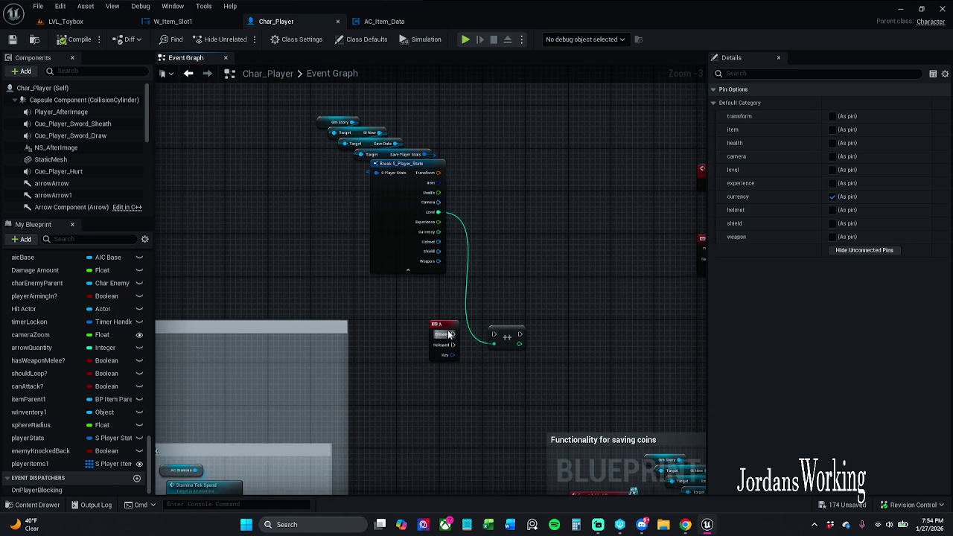
left_click_drag(565, 344, 498, 334)
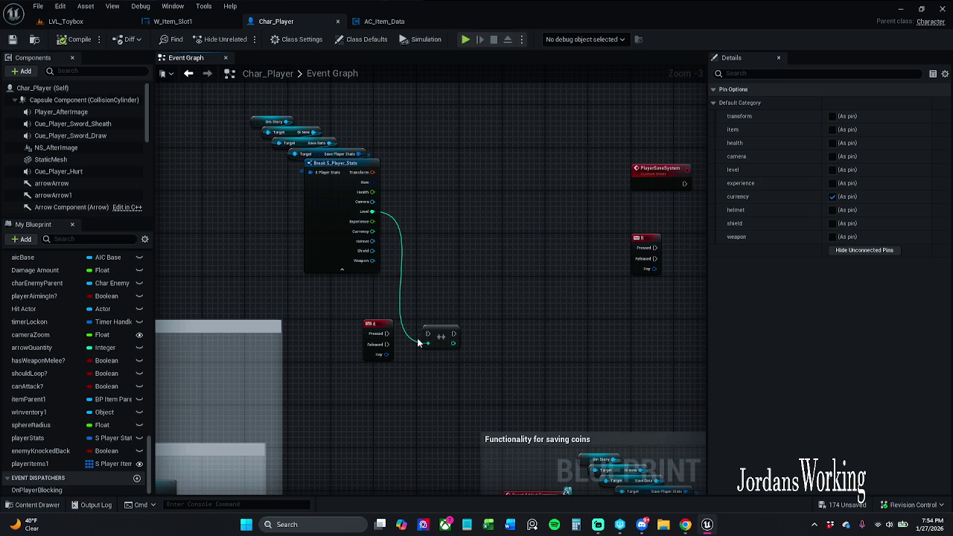
left_click_drag(463, 356, 423, 303)
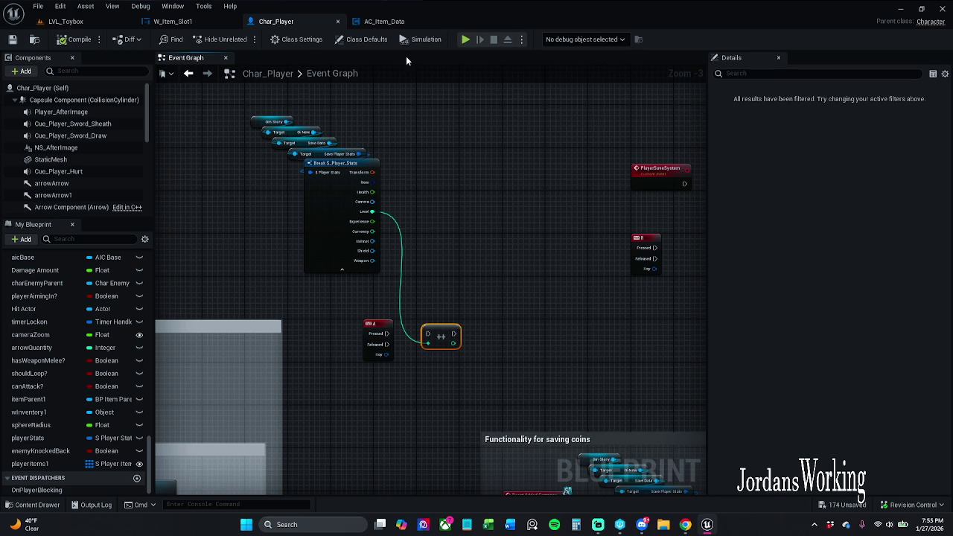
left_click(394, 21)
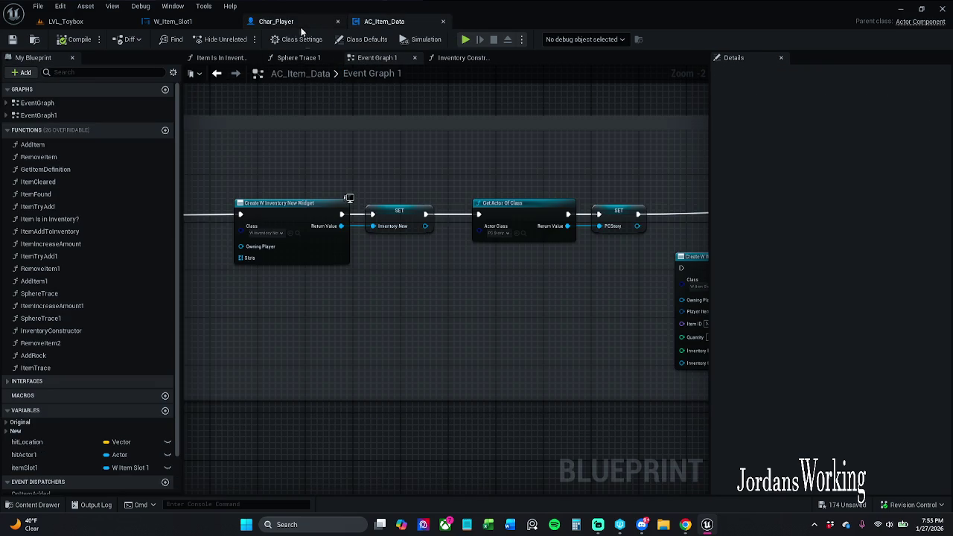
left_click(289, 20)
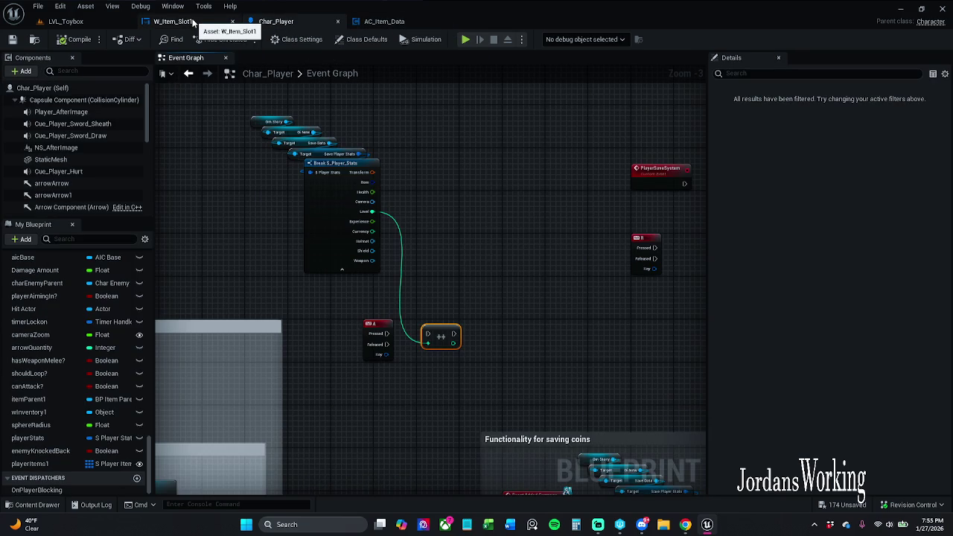
scroll(88, 157, "down", 2)
scroll(88, 152, "down", 2)
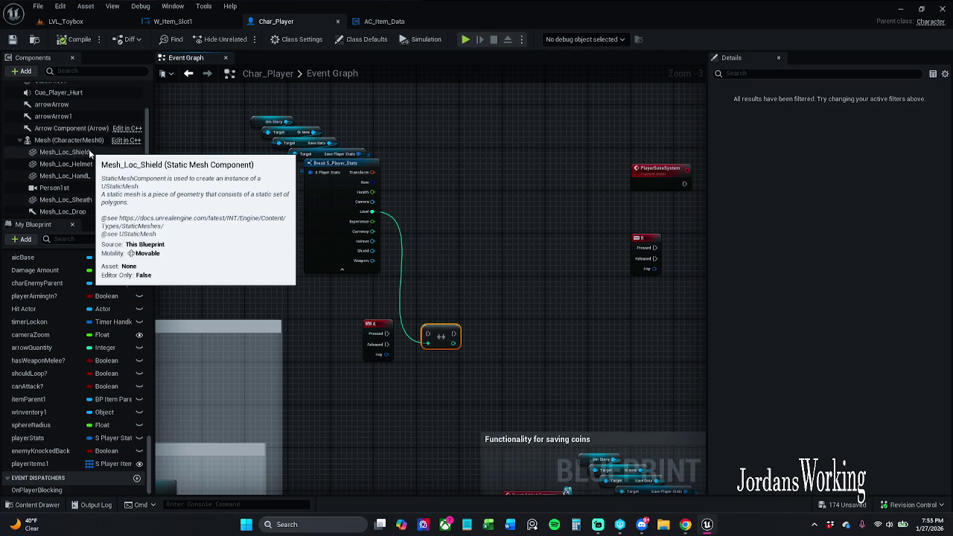
mouse_move(222, 162)
left_mouse_down()
mouse_move(322, 105)
mouse_move(289, 185)
mouse_move(254, 212)
left_mouse_up()
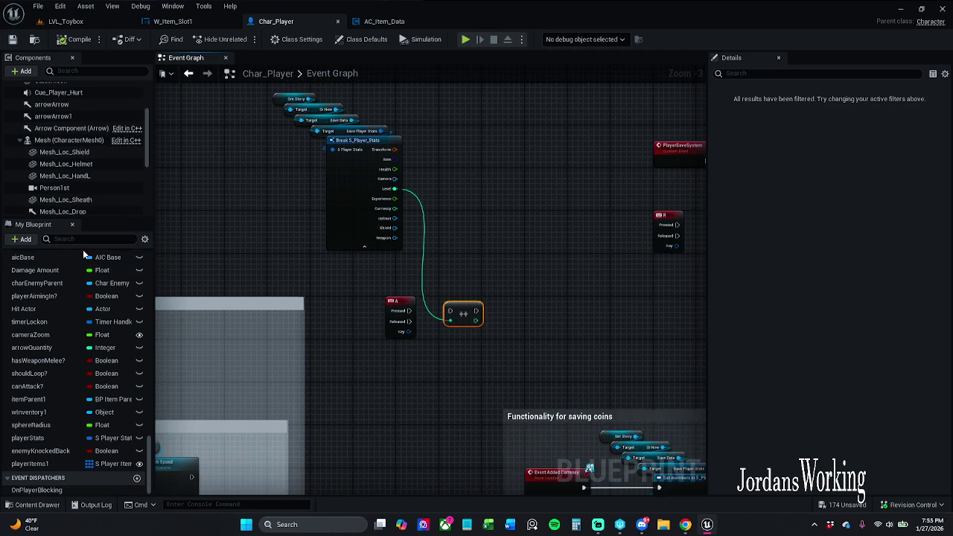
scroll(79, 278, "up", 10)
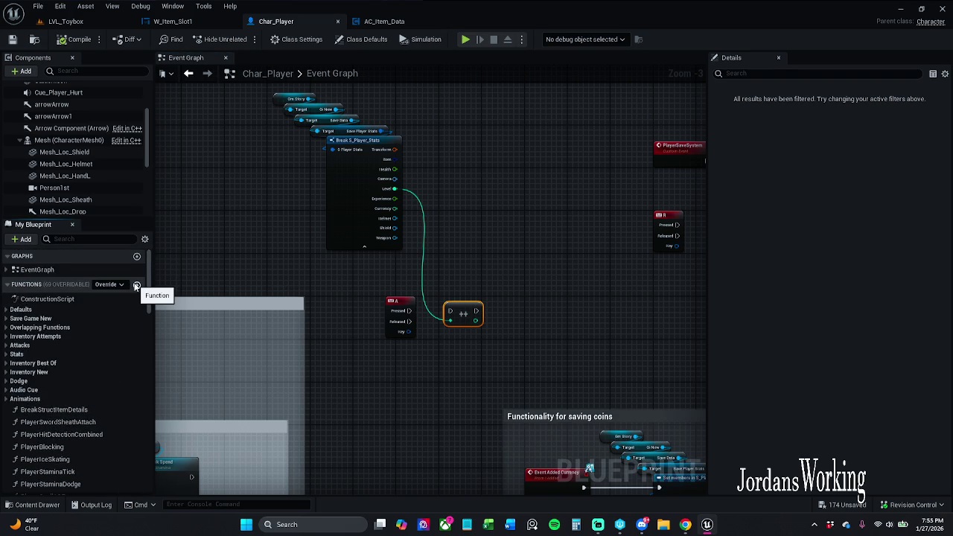
- Create NewFunction in Char_Player and select the Gm Story getters and Break S_Player_Stats in the Event Graph
left_click(136, 284)
left_click(347, 164)
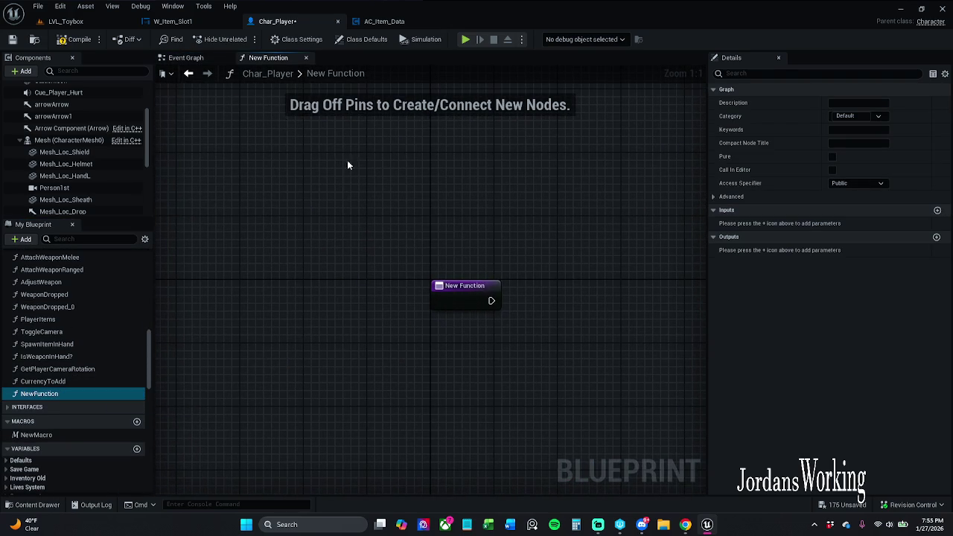
left_click(189, 73)
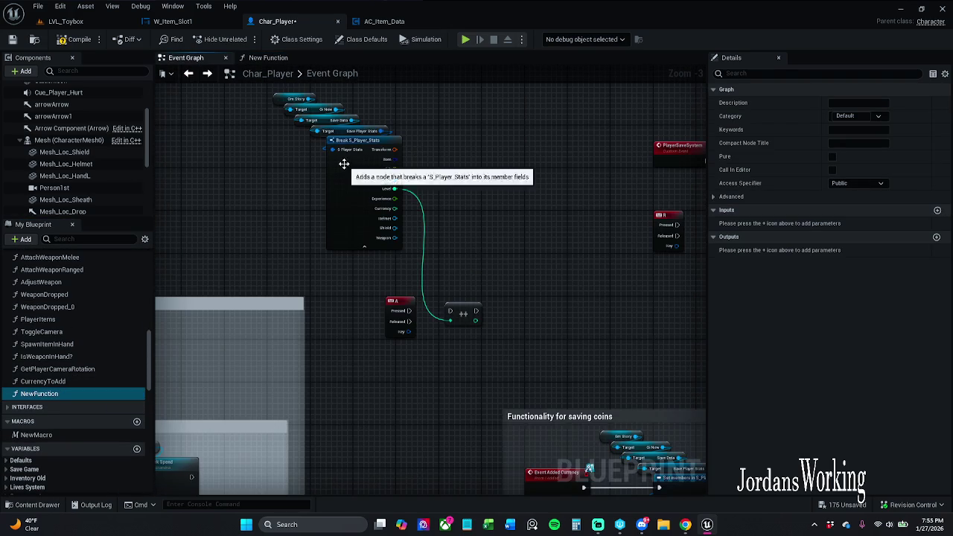
left_click_drag(309, 217, 354, 138)
left_click_drag(276, 302, 438, 136)
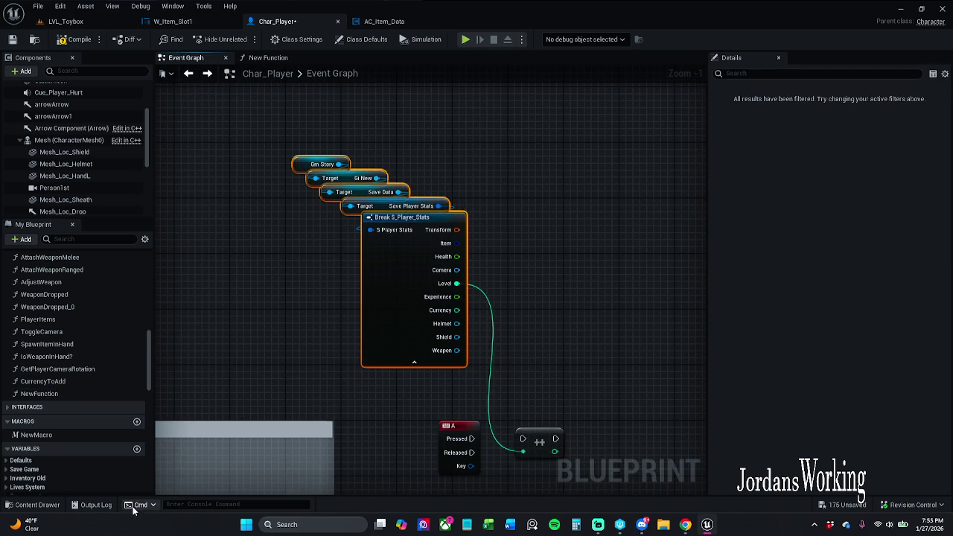
- Paste the getter and Break nodes beside the NewFunction entry, then search 'set mem' from Helmet
left_click(268, 57)
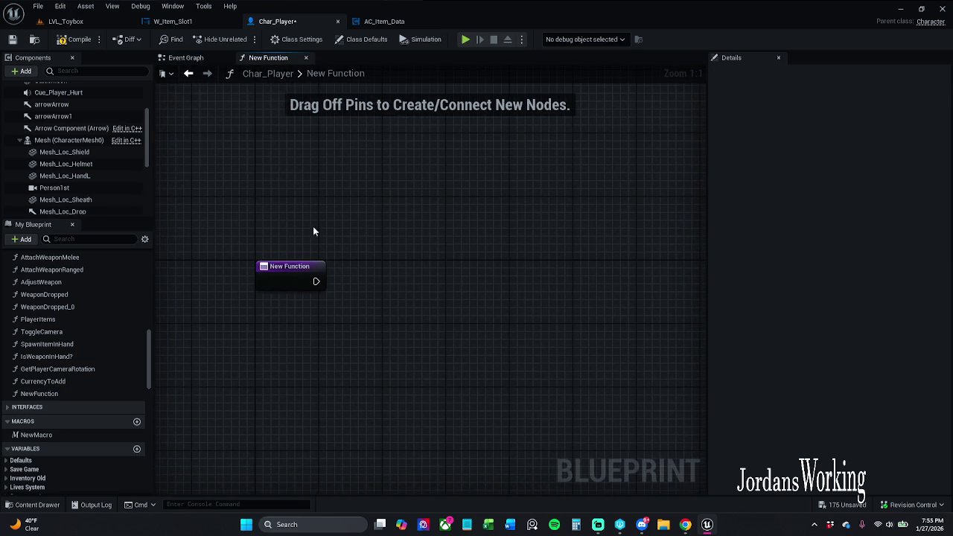
key("ctrl+v")
mouse_move(409, 288)
left_mouse_down()
mouse_move(324, 409)
mouse_move(190, 447)
mouse_move(170, 425)
mouse_move(238, 373)
left_mouse_up()
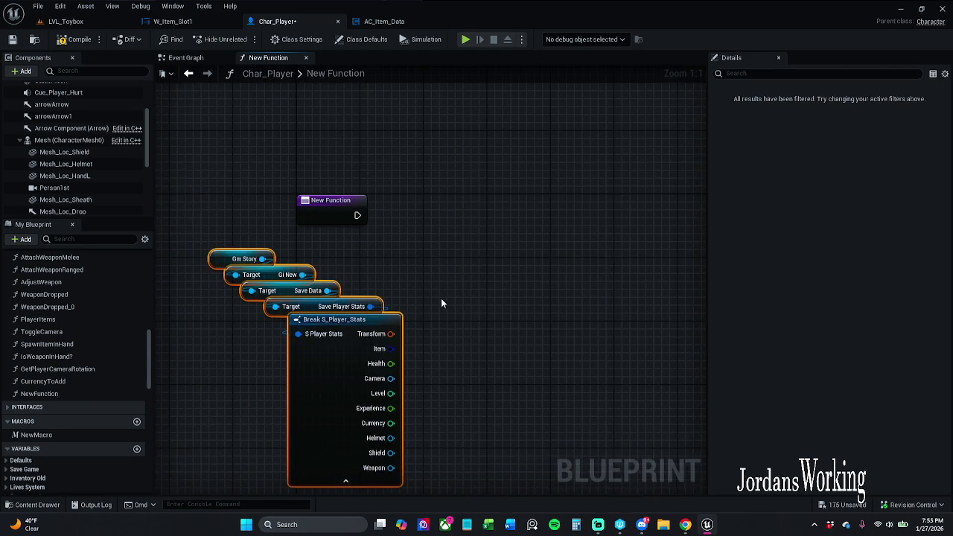
left_click_drag(372, 335, 322, 287)
left_click(373, 213)
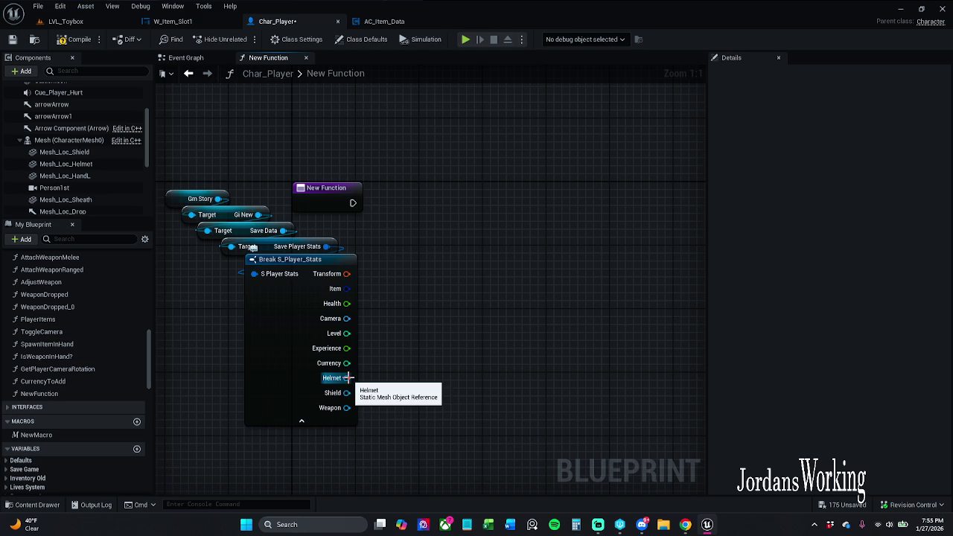
mouse_move(347, 378)
left_mouse_down()
mouse_move(434, 340)
mouse_move(493, 249)
mouse_move(474, 221)
left_mouse_up()
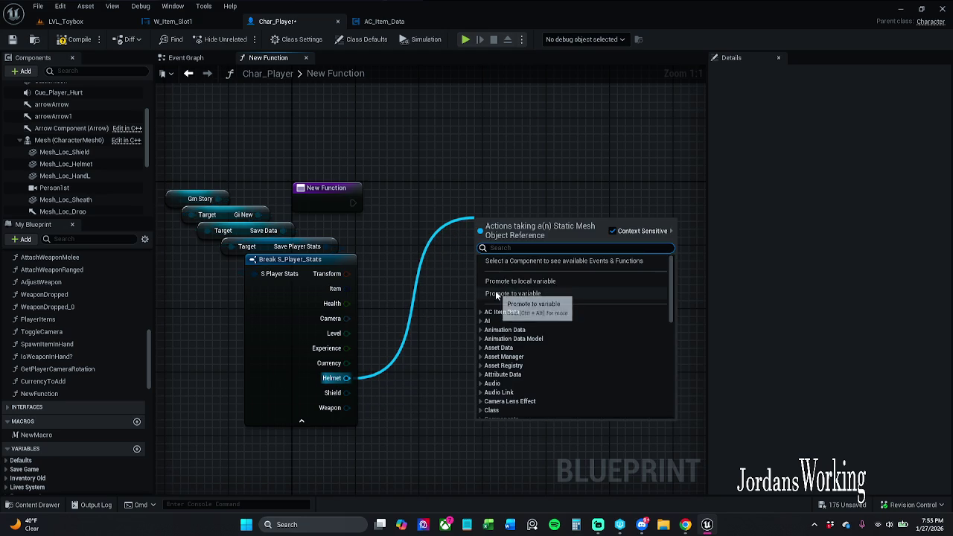
type("set")
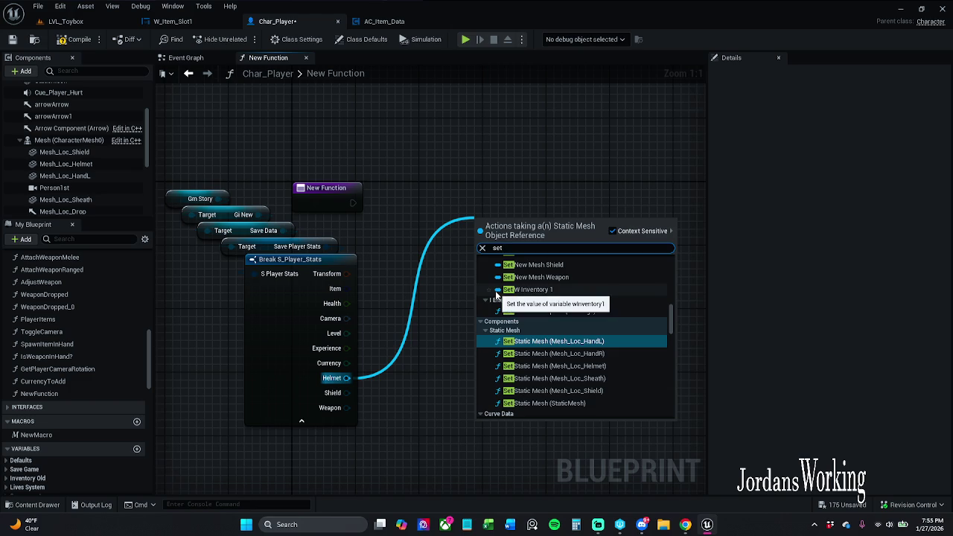
type(" mem")
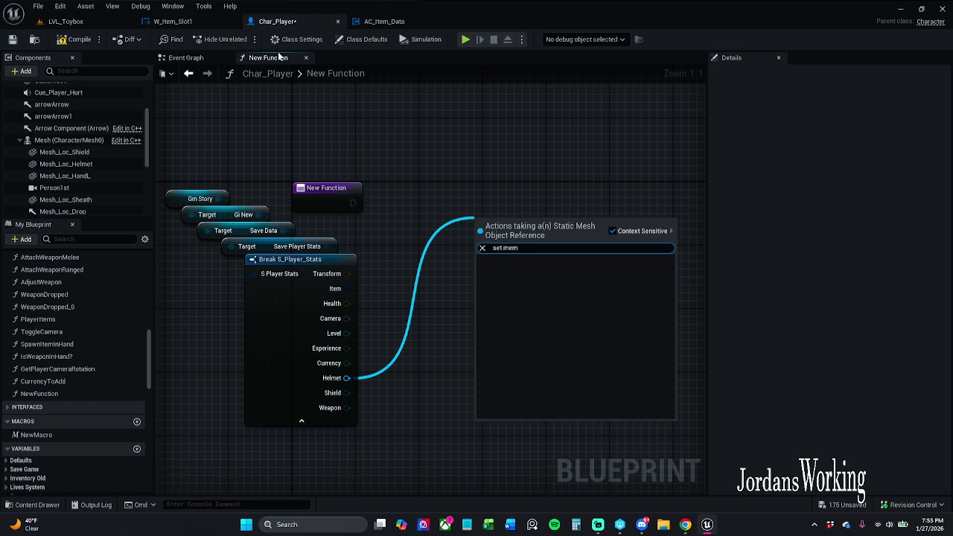
- Add a Set members in S_Player_Stats node from Save Player Stats, exposing Helmet, Shield and Weapon
left_click(407, 112)
left_click_drag(325, 245, 456, 201)
type("set mem")
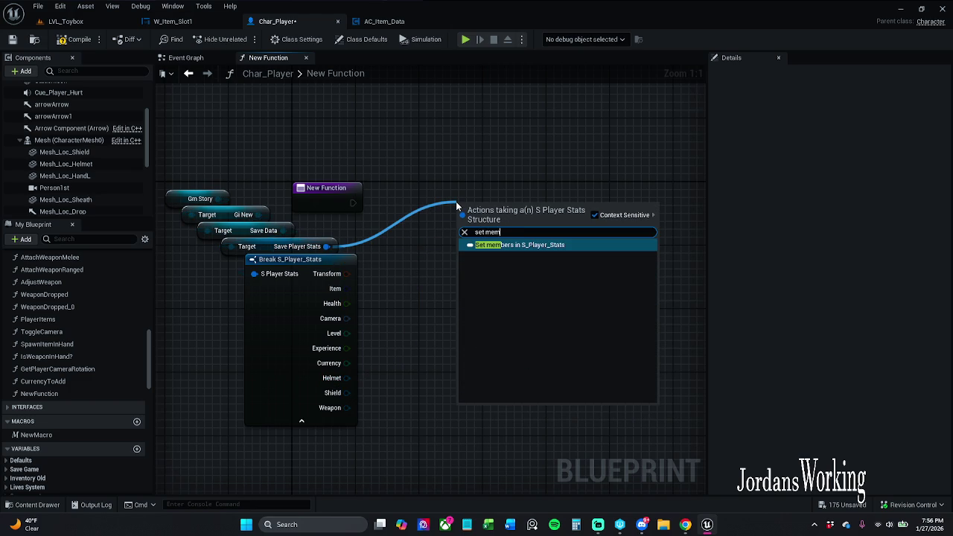
key("Return")
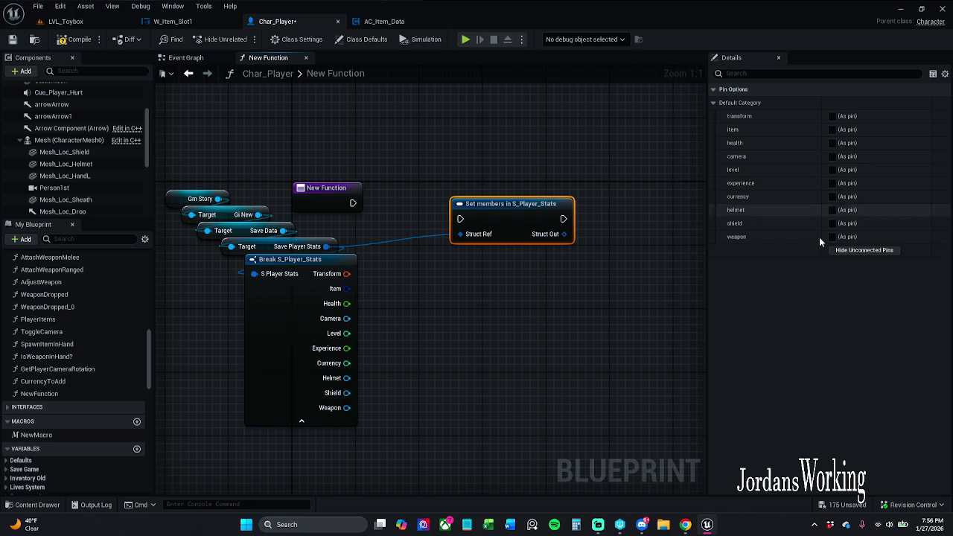
left_click(832, 236)
left_click(832, 223)
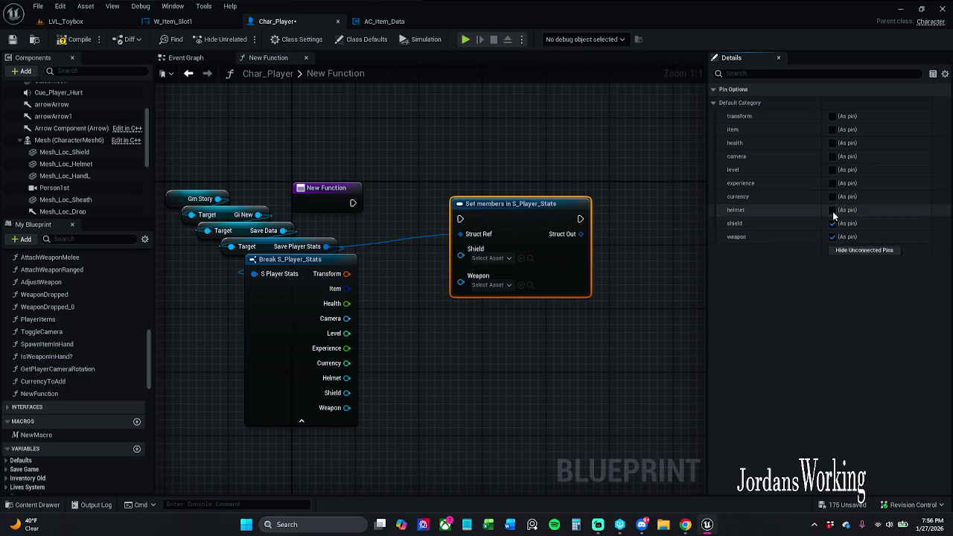
left_click(831, 210)
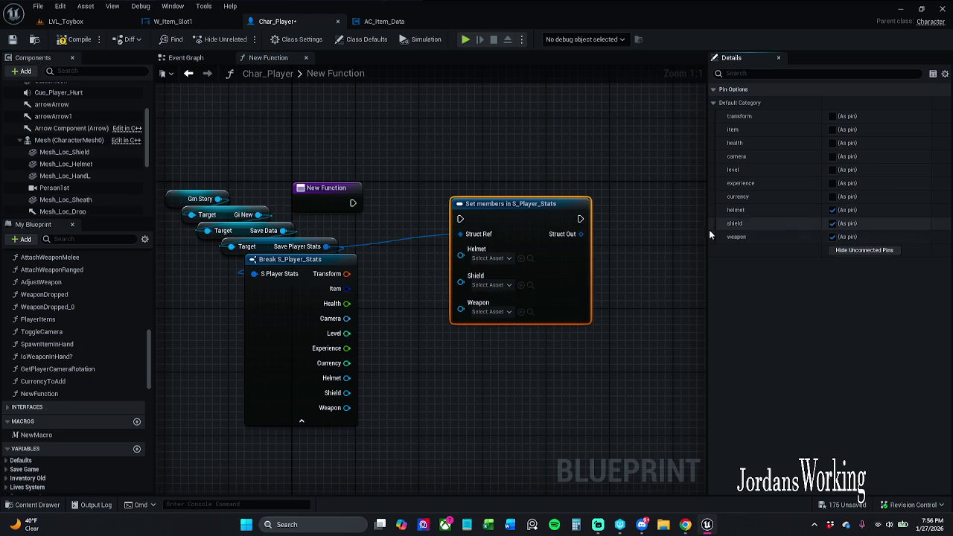
- Wire Break's Weapon and Helmet outputs into Set members and move the getters left
mouse_move(462, 309)
left_mouse_down()
mouse_move(347, 409)
mouse_move(465, 307)
mouse_move(460, 282)
mouse_move(347, 377)
left_mouse_up()
mouse_move(374, 334)
left_mouse_down()
mouse_move(458, 331)
mouse_move(497, 312)
left_mouse_up()
mouse_move(257, 164)
left_mouse_down()
mouse_move(369, 310)
mouse_move(359, 286)
left_mouse_up()
left_click(507, 234)
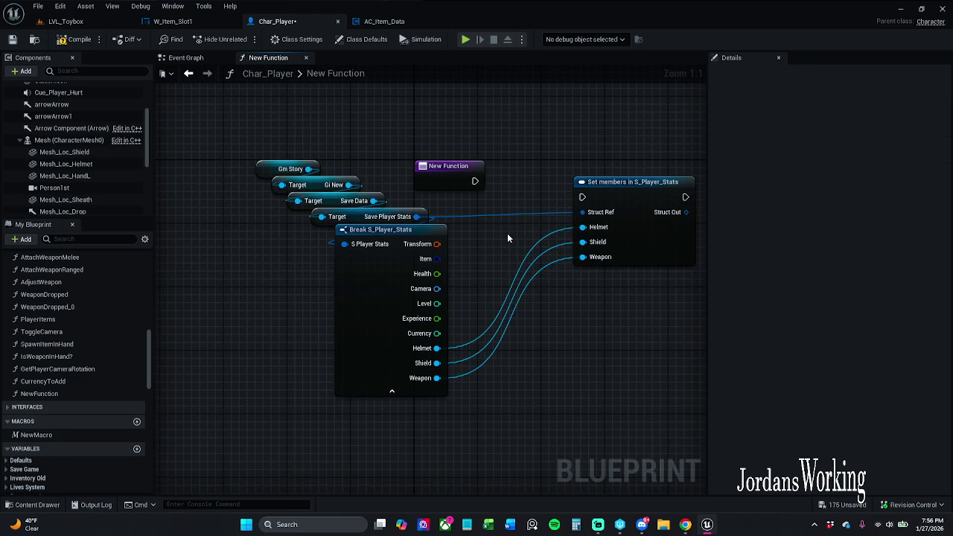
left_click_drag(508, 239, 451, 235)
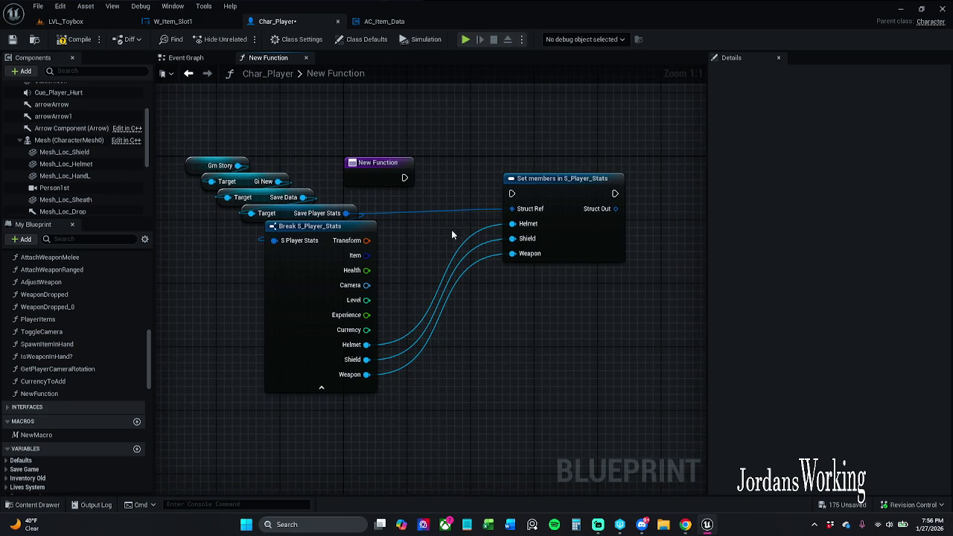
- Break the Weapon, Shield, Helmet and Struct Ref links, then check the Event Graph for reference
left_click(512, 254, "alt")
left_click(513, 239, "alt")
left_click(512, 223, "alt")
left_click(512, 208, "alt")
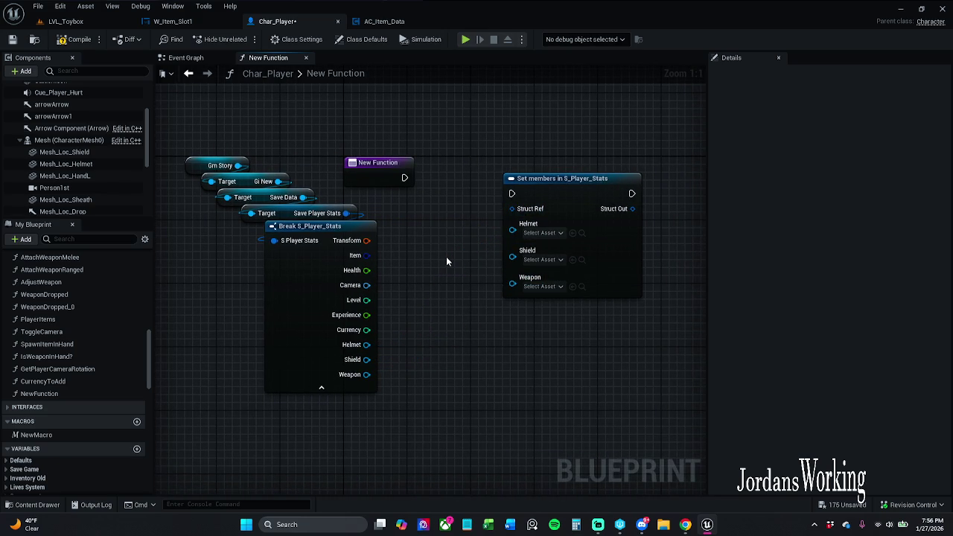
left_click(190, 57)
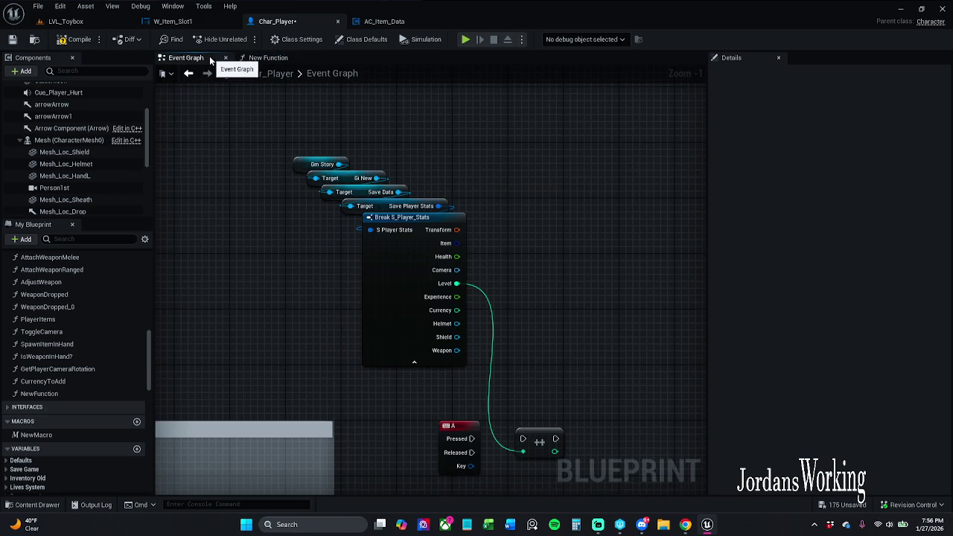
scroll(434, 204, "down", 2)
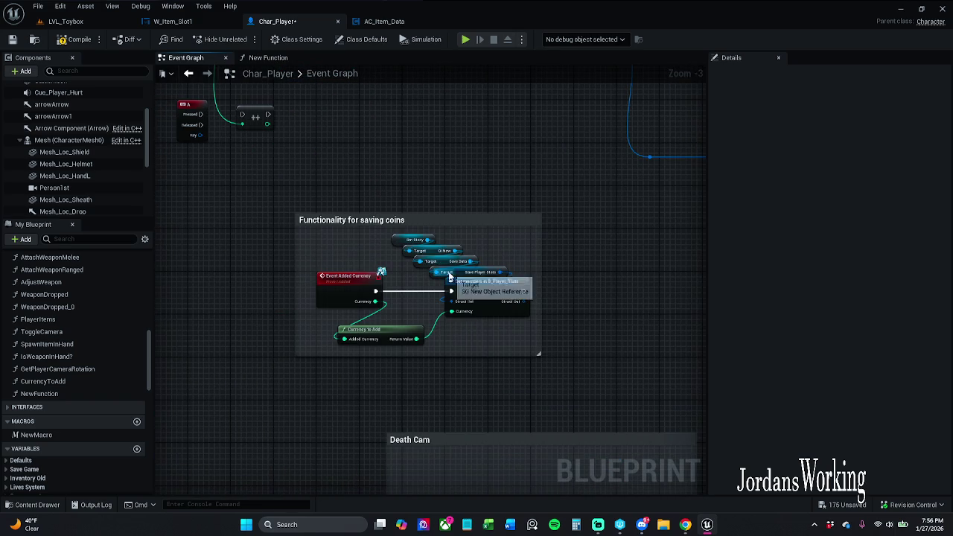
scroll(457, 233, "up", 2)
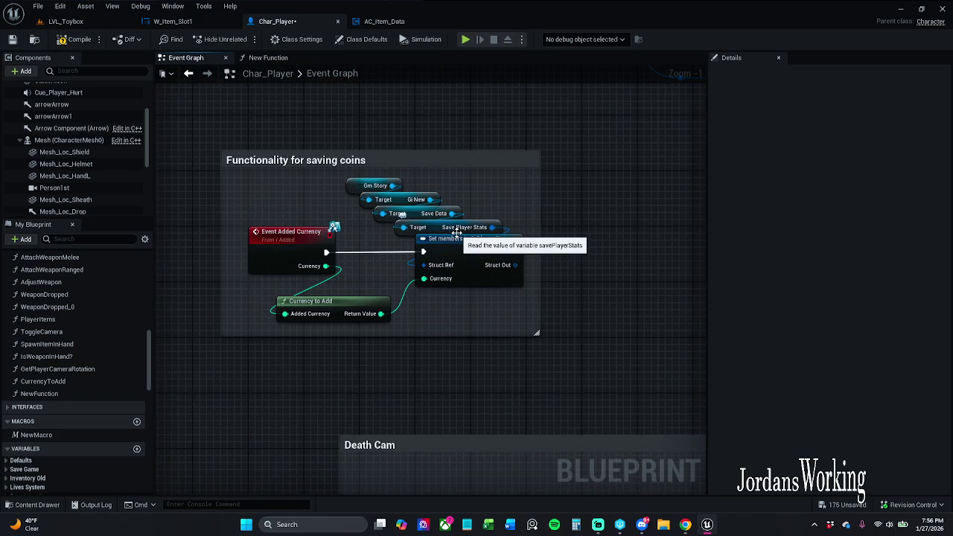
left_click(286, 62)
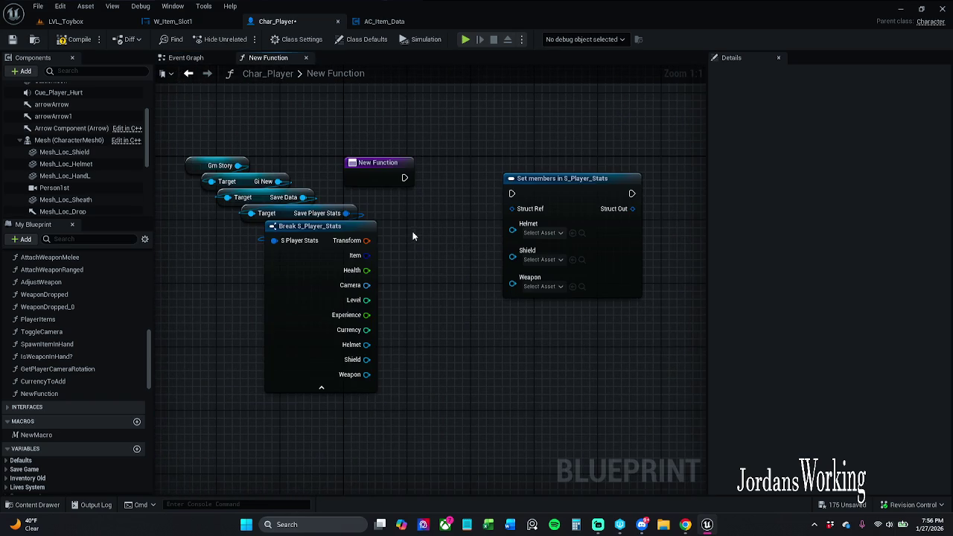
- Move the Gm Story chain further left and the Set members node to the right
left_click_drag(182, 403, 314, 172)
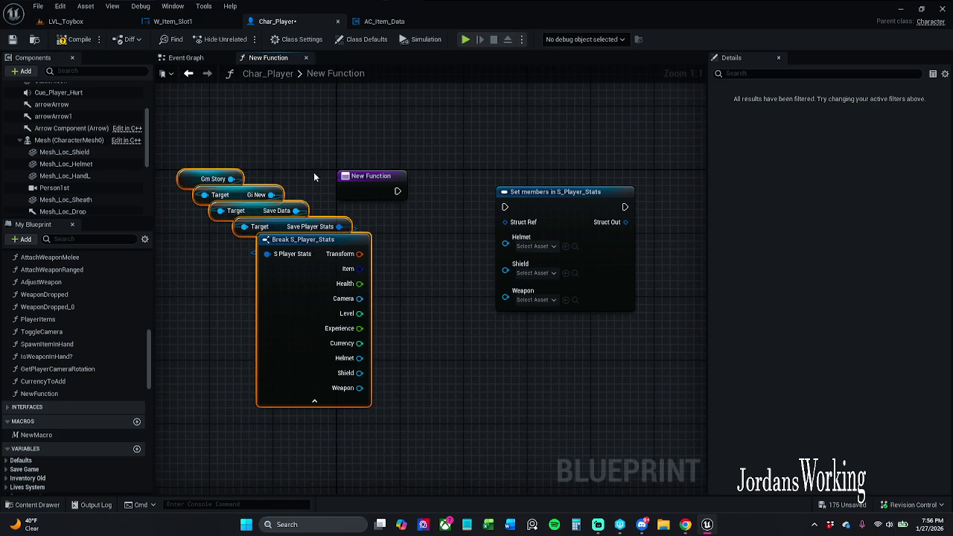
left_click_drag(325, 316, 277, 316)
left_click_drag(400, 258, 343, 266)
left_click_drag(486, 213, 525, 210)
left_click(332, 152)
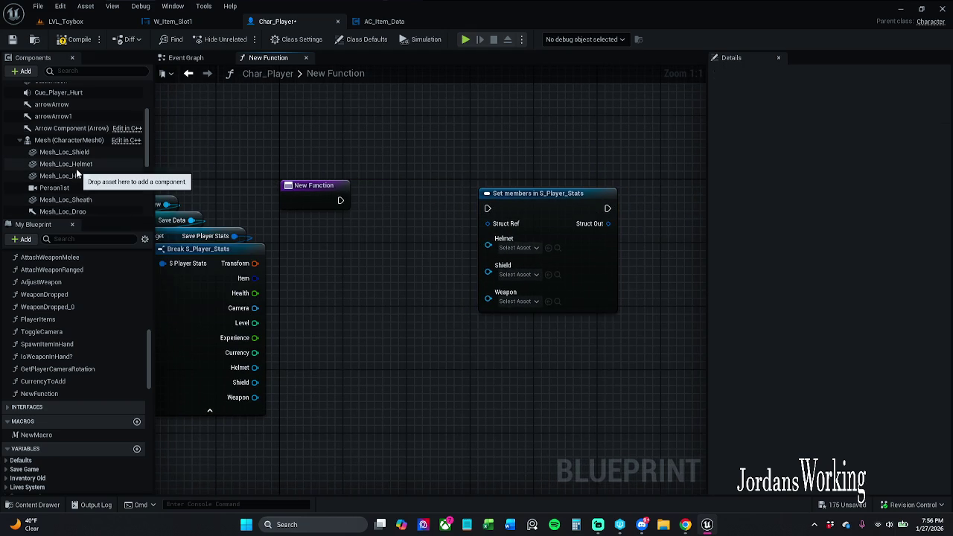
- Add a Mesh Loc Helmet reference with a Get Static Mesh node
mouse_move(67, 165)
left_mouse_down()
mouse_move(404, 291)
mouse_move(486, 252)
left_mouse_up()
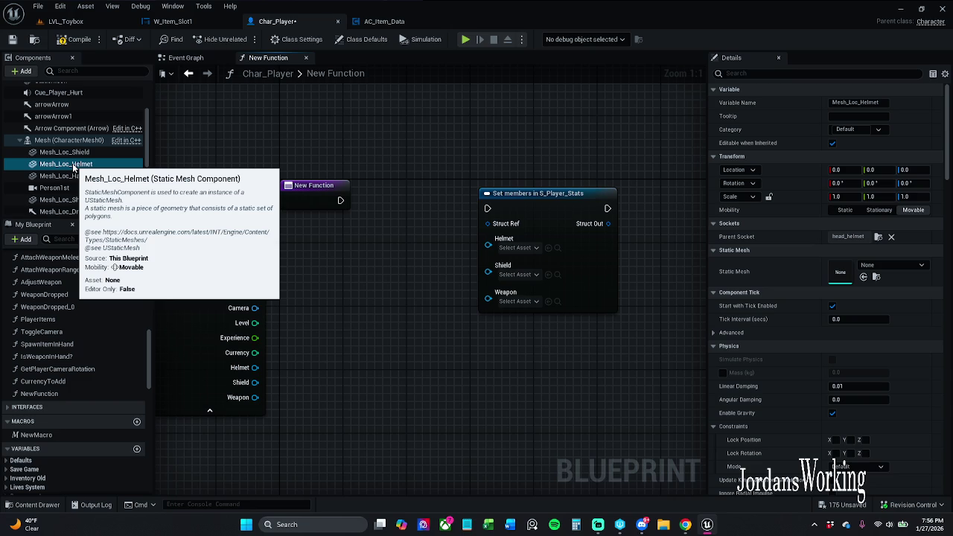
scroll(73, 169, "down", 3)
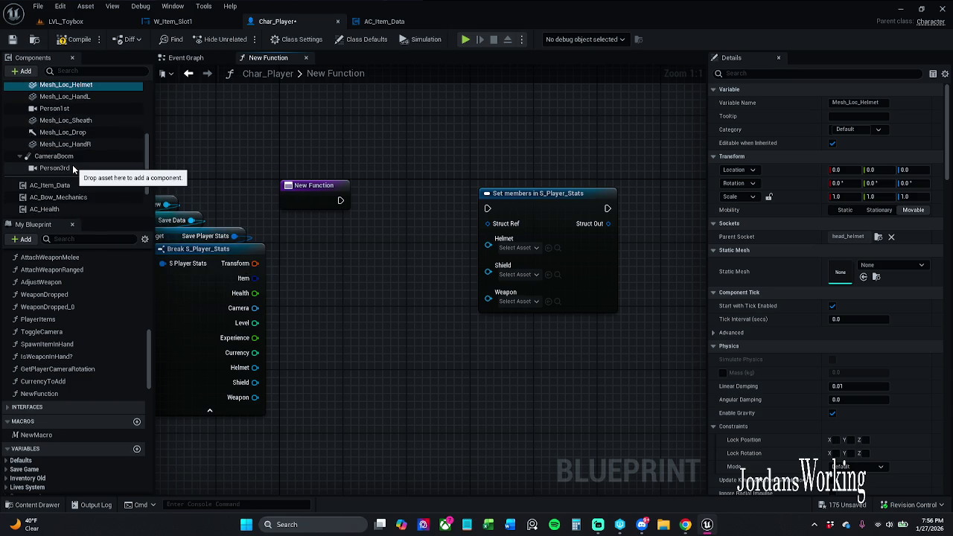
scroll(72, 163, "up", 1)
mouse_move(67, 100)
left_mouse_down()
mouse_move(283, 270)
mouse_move(312, 277)
left_mouse_up()
left_click_drag(372, 283, 396, 305)
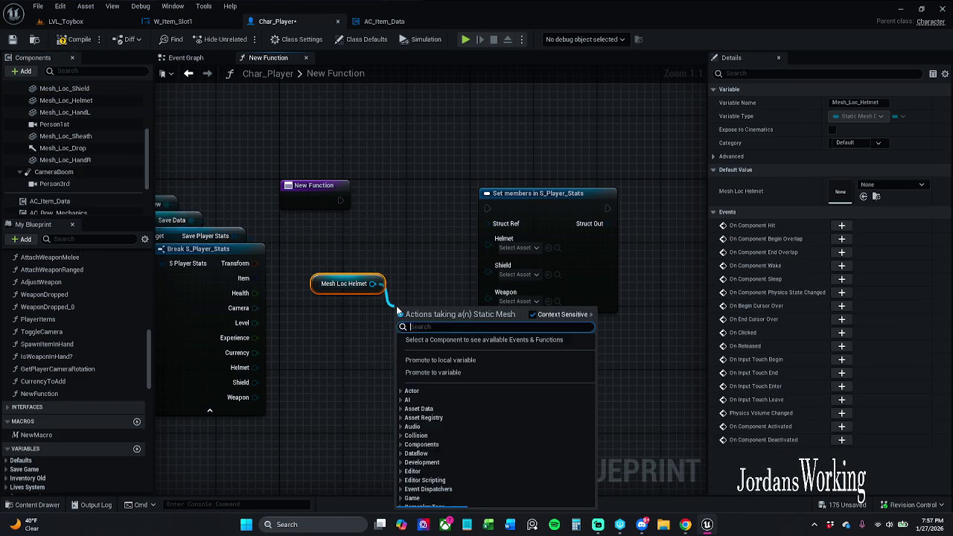
type("get")
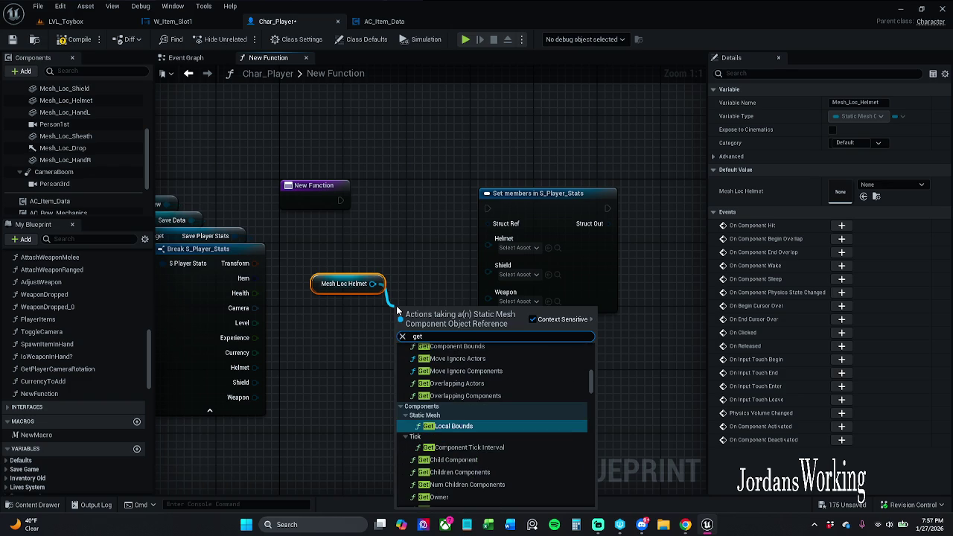
type(" static")
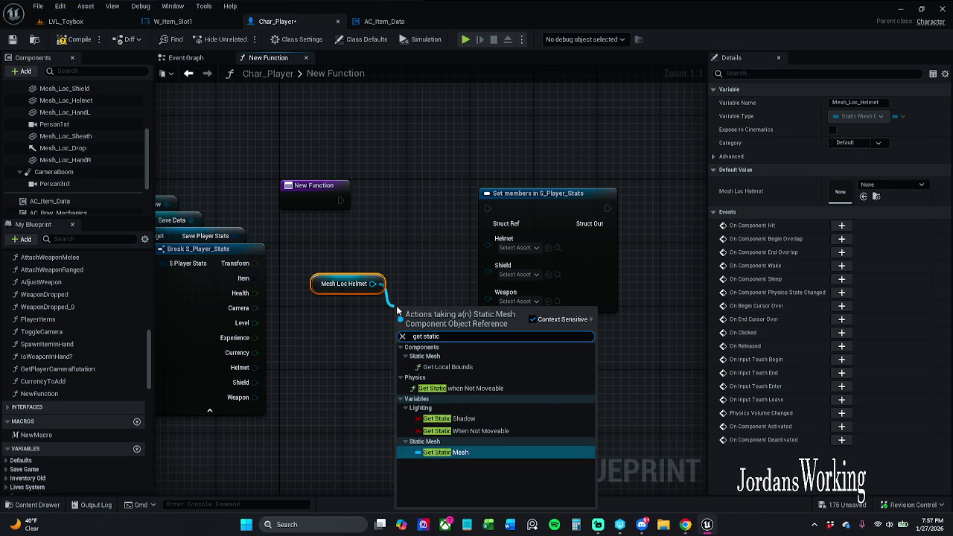
key("Return")
- Wire the helmet's Static Mesh into the Helmet pin and tidy the getter nodes
left_click_drag(505, 195, 550, 187)
left_click_drag(425, 308, 485, 232)
mouse_move(312, 280)
left_mouse_down()
mouse_move(348, 325)
mouse_move(360, 282)
left_mouse_up()
left_click(351, 239)
mouse_move(295, 231)
left_mouse_down()
mouse_move(326, 274)
mouse_move(361, 269)
left_mouse_up()
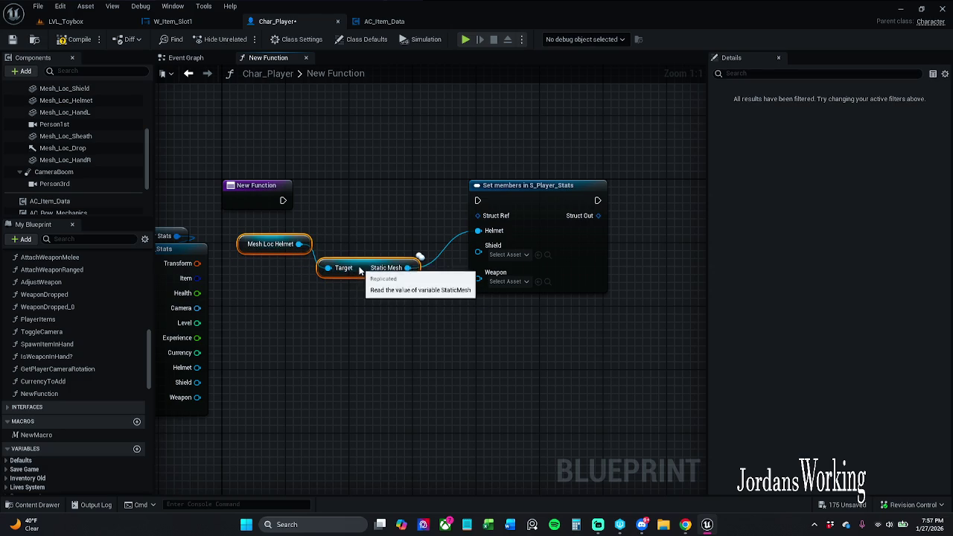
mouse_move(310, 245)
left_mouse_down()
mouse_move(387, 276)
mouse_move(373, 259)
left_mouse_up()
left_click(372, 260)
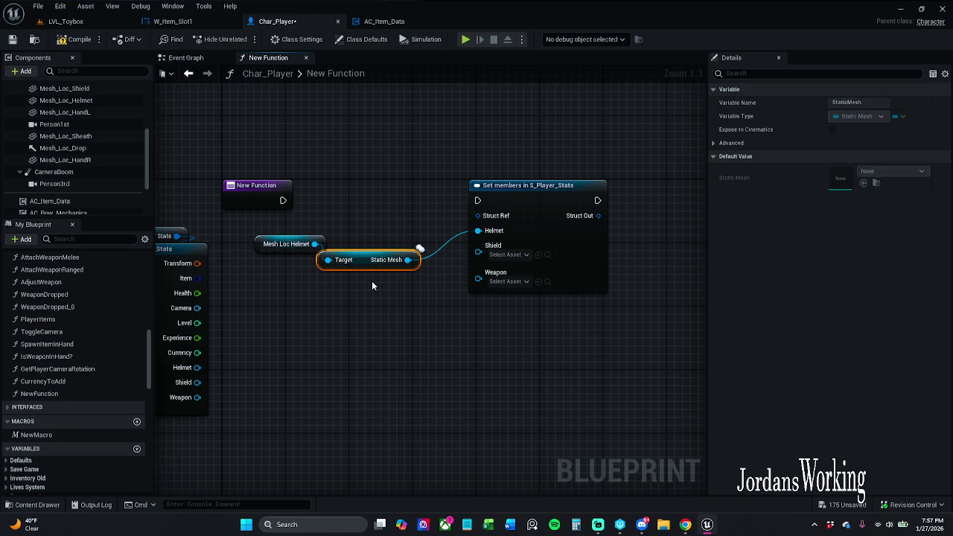
- Make two more copies of the Static Mesh getter and stack them beneath
key("ctrl+v")
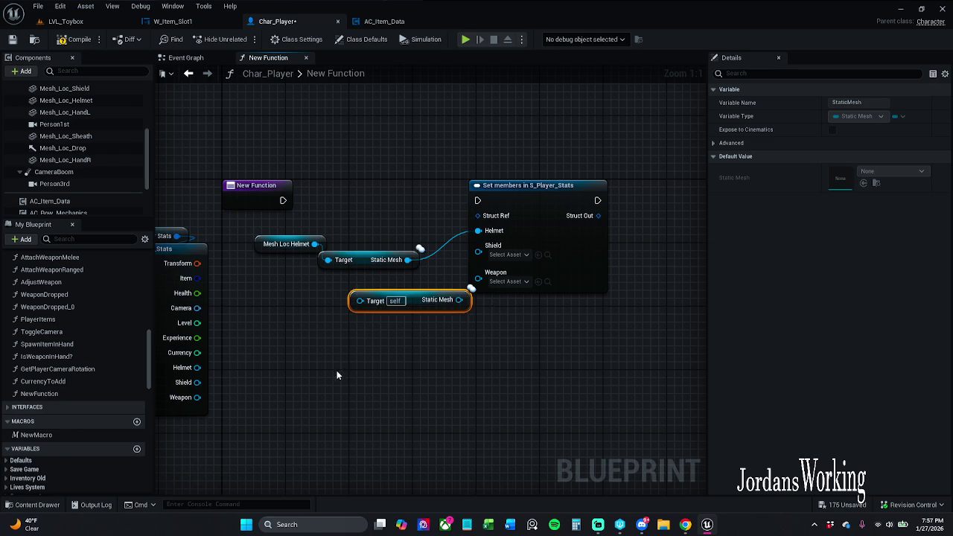
key("ctrl+v")
mouse_move(423, 325)
left_mouse_down()
mouse_move(426, 299)
mouse_move(369, 284)
mouse_move(379, 284)
left_mouse_up()
left_click(408, 354)
mouse_move(355, 371)
left_mouse_down()
mouse_move(372, 325)
mouse_move(385, 315)
left_mouse_up()
left_click(377, 356)
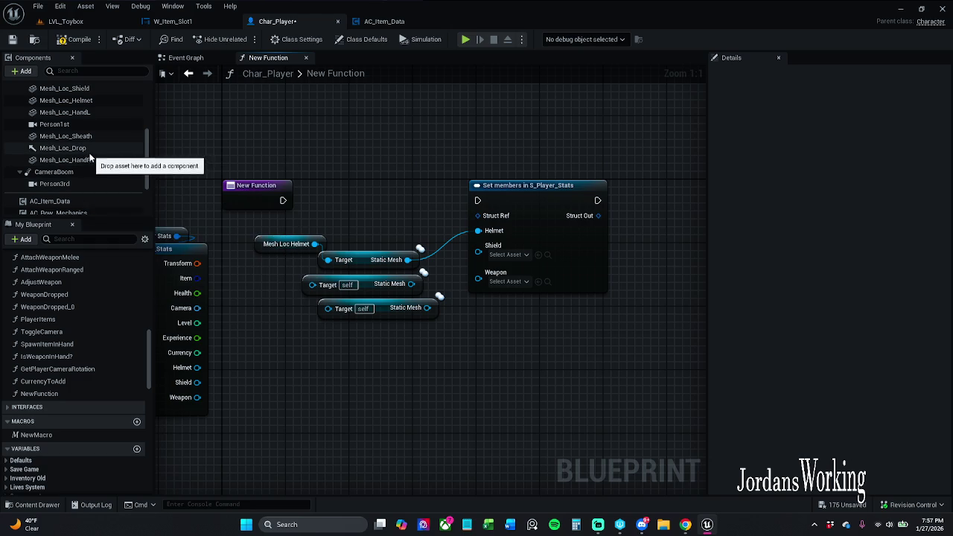
- Feed Mesh Loc Hand L into the third getter and wire its Static Mesh into Weapon
scroll(93, 158, "up", 2)
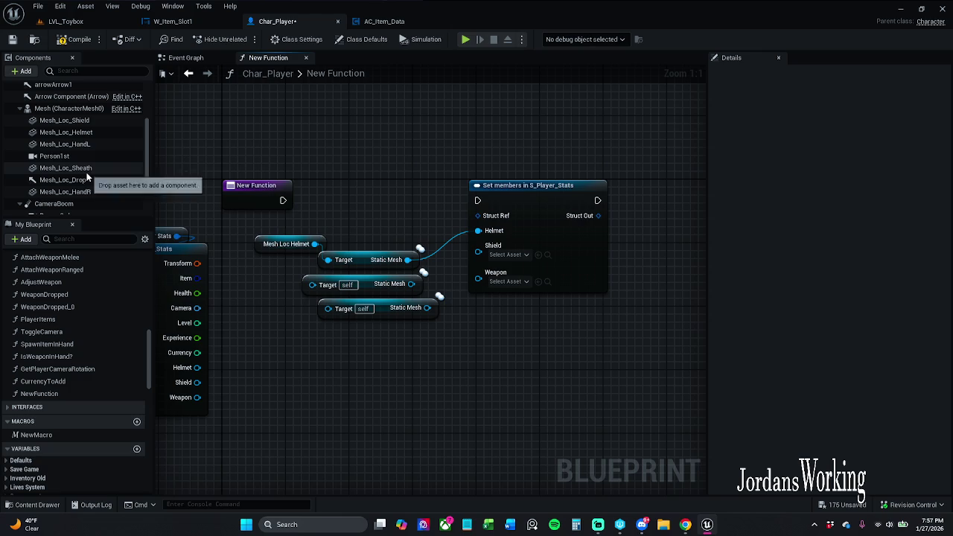
left_click_drag(82, 148, 329, 311)
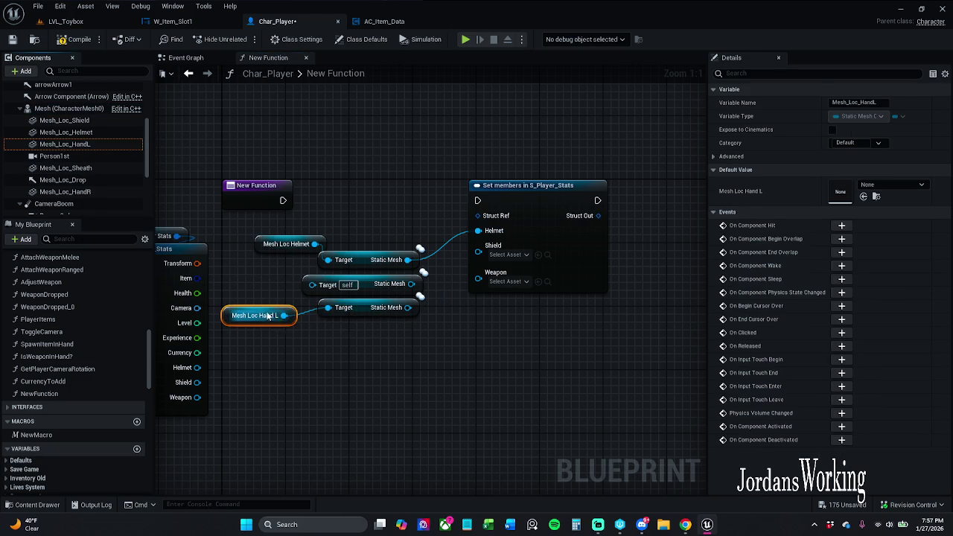
left_click_drag(253, 321, 269, 328)
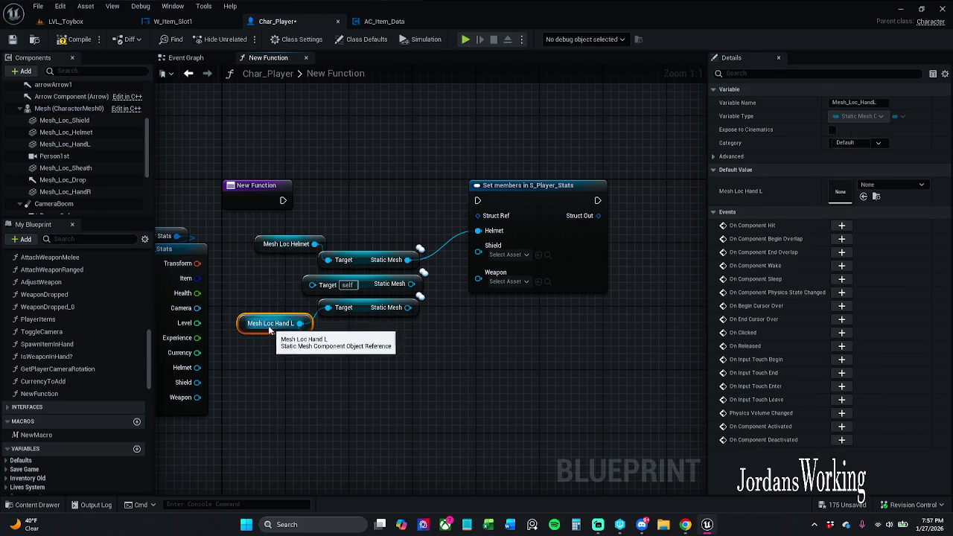
left_click(250, 281)
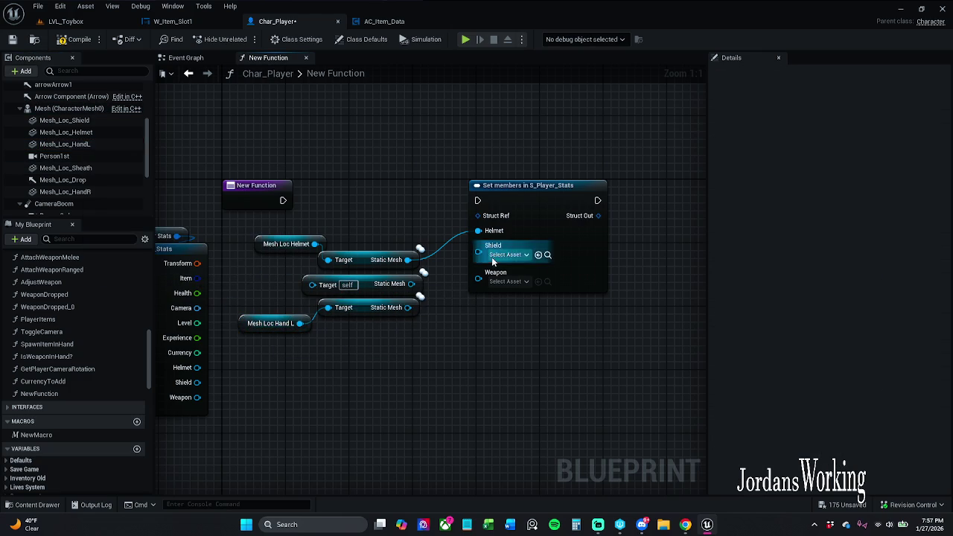
left_click_drag(412, 307, 496, 277)
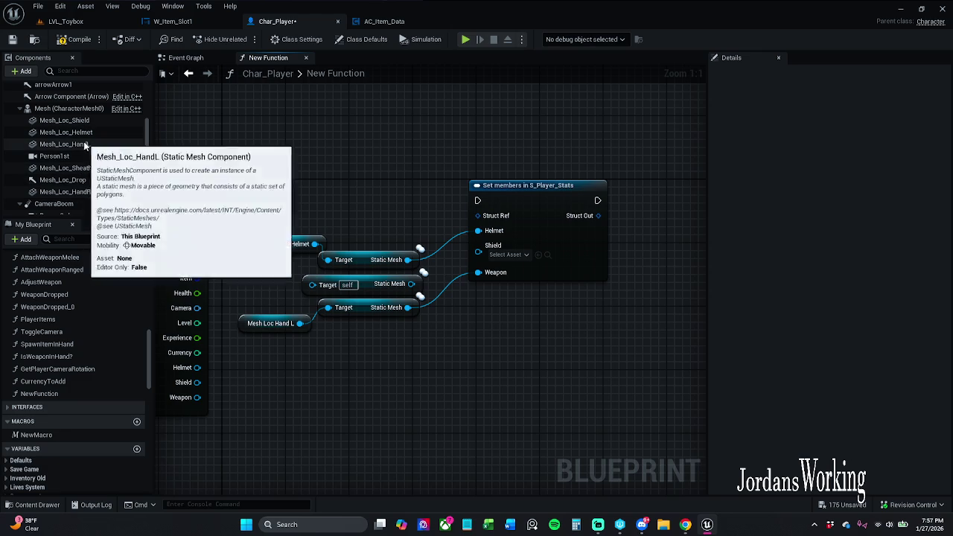
- Add a Mesh Loc Shield getter node from Components and select the Gm Story chain
scroll(89, 149, "down", 2)
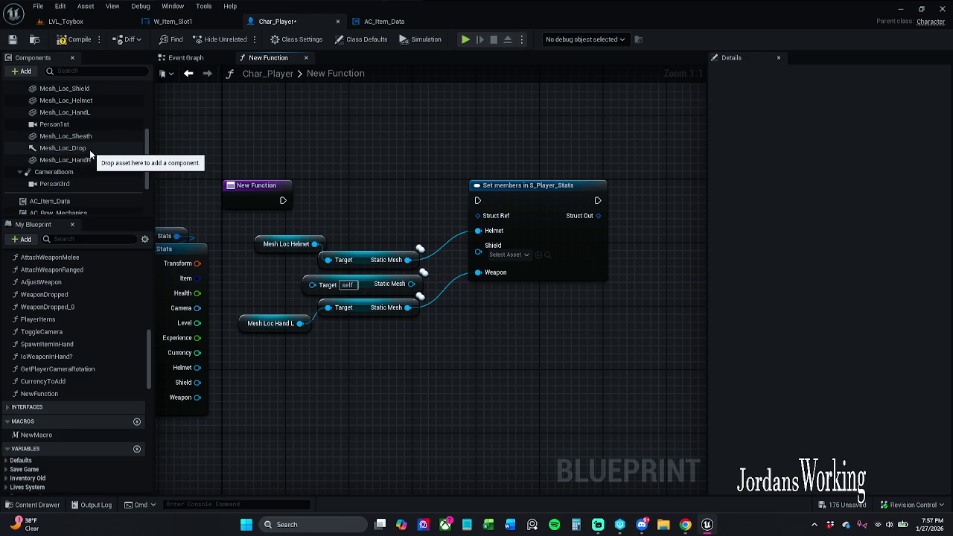
scroll(89, 150, "up", 1)
left_click(93, 105)
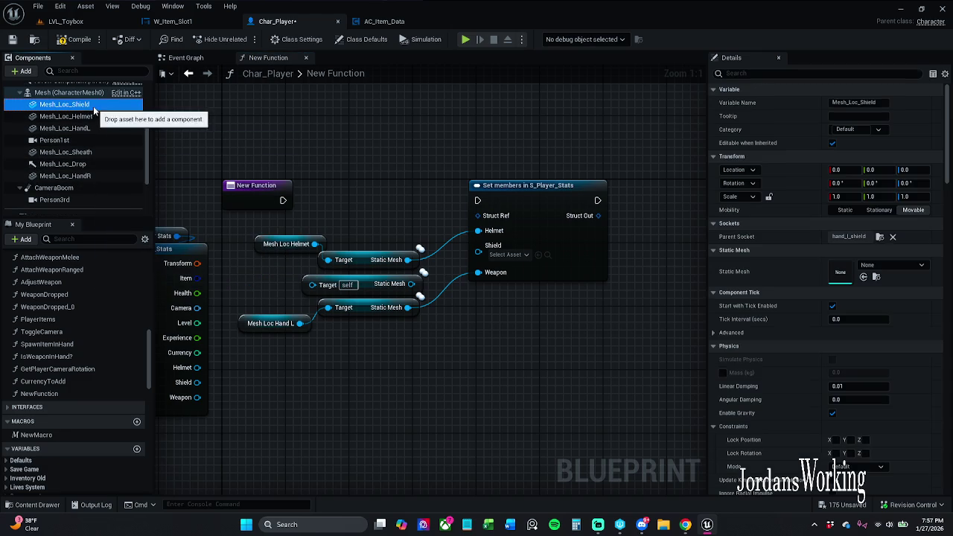
mouse_move(87, 111)
left_mouse_down()
mouse_move(250, 193)
mouse_move(246, 287)
mouse_move(223, 290)
mouse_move(305, 274)
left_mouse_up()
scroll(459, 308, "down", 1)
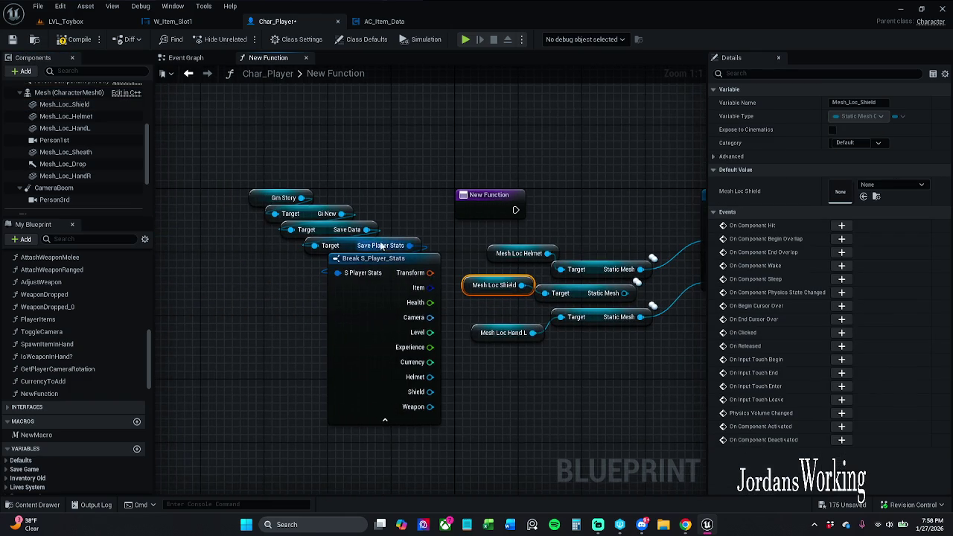
left_click_drag(232, 158, 367, 318)
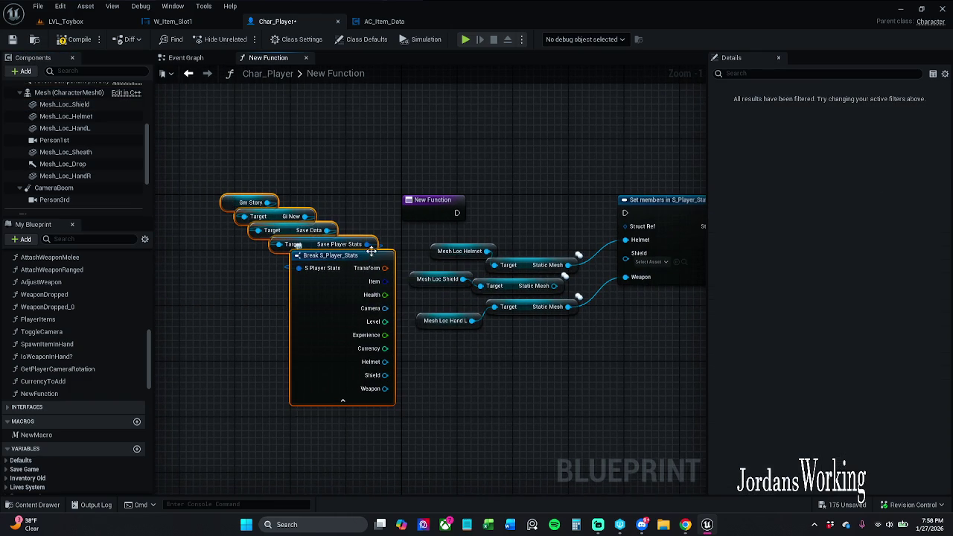
- Delete Break S_Player_Stats and connect Save Player Stats directly to Set members' Struct Ref
left_click_drag(253, 340, 333, 319)
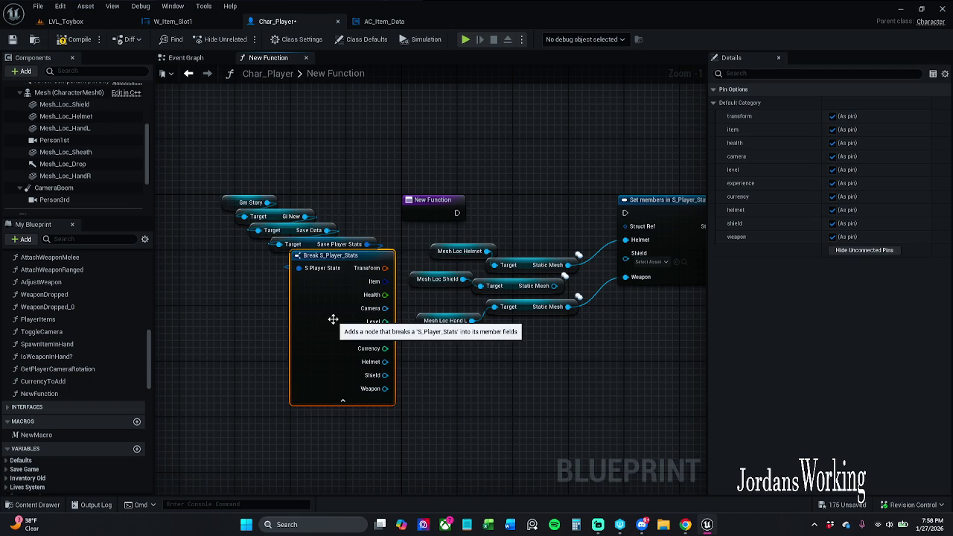
key("Delete")
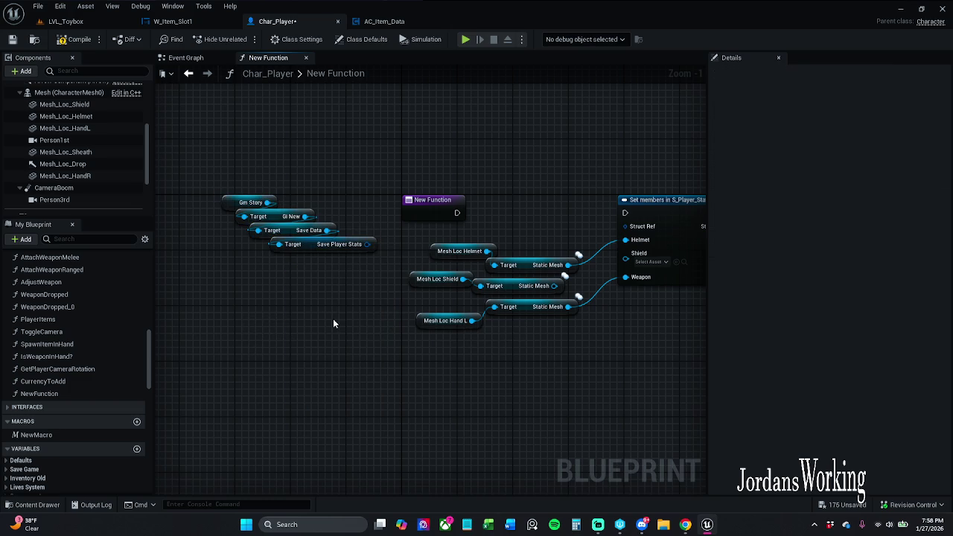
mouse_move(368, 245)
left_mouse_down()
mouse_move(633, 242)
mouse_move(625, 240)
left_mouse_up()
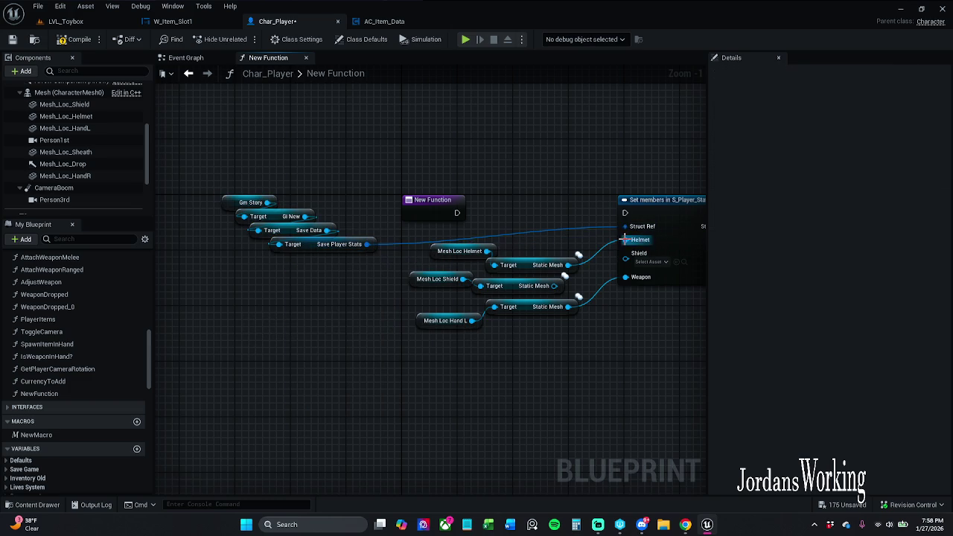
mouse_move(322, 251)
left_mouse_down()
mouse_move(376, 219)
mouse_move(629, 175)
mouse_move(654, 189)
mouse_move(456, 215)
left_mouse_up()
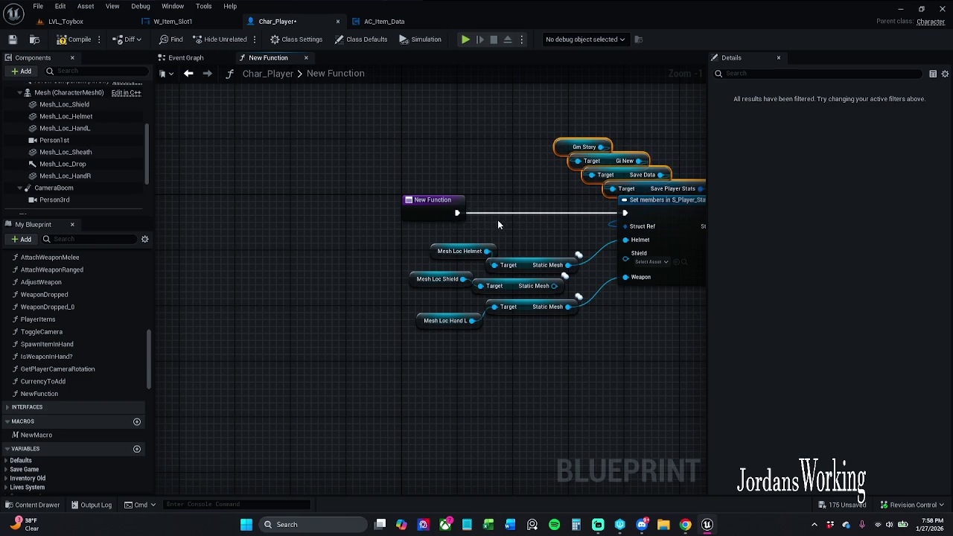
- Run Set members from the New Function entry and shift the shield and hand getters left
mouse_move(380, 117)
left_mouse_down()
mouse_move(435, 181)
mouse_move(684, 367)
left_mouse_up()
left_click_drag(340, 355, 298, 281)
left_click_drag(583, 215, 533, 205)
left_click(553, 159)
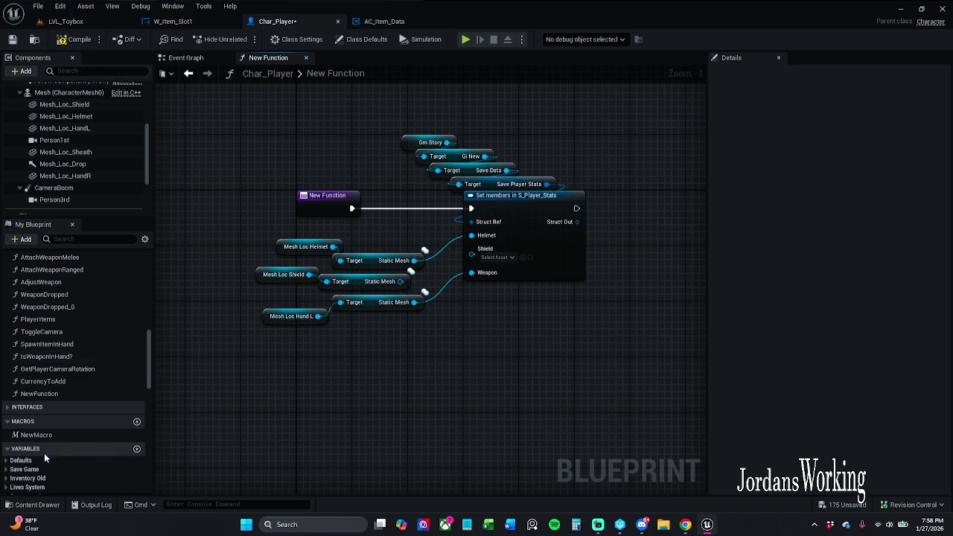
scroll(82, 339, "up", 10)
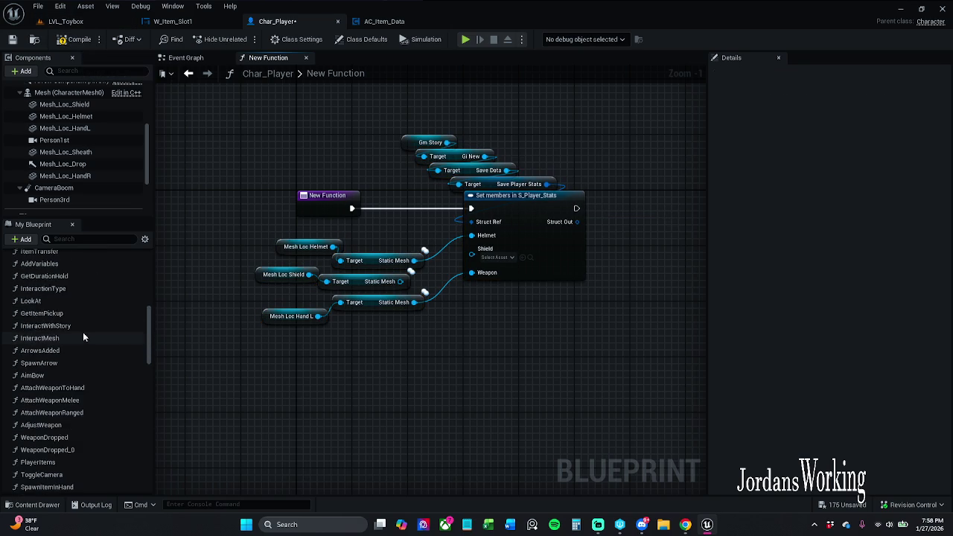
scroll(83, 329, "down", 9)
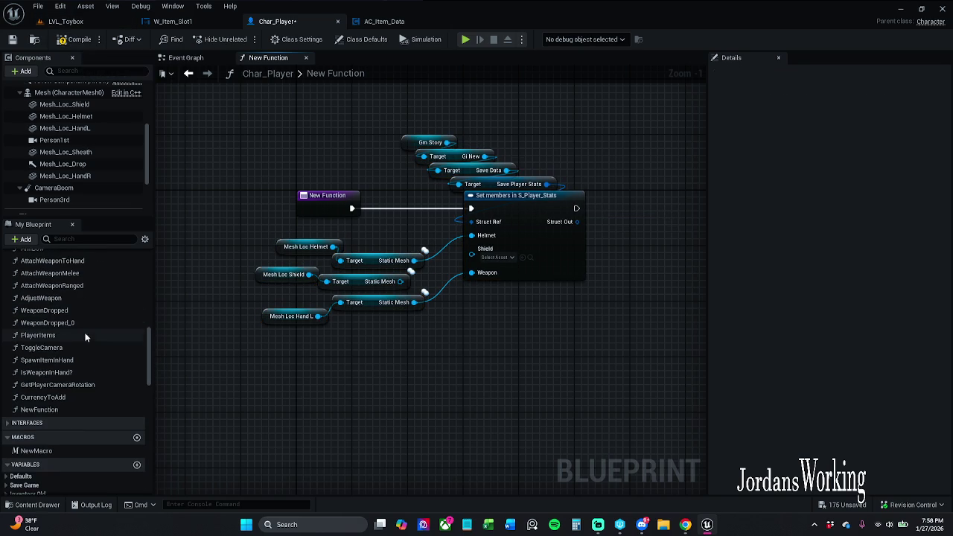
- Rename the function to Set Meshs and wire the shield's Static Mesh into Shield
left_click(316, 203)
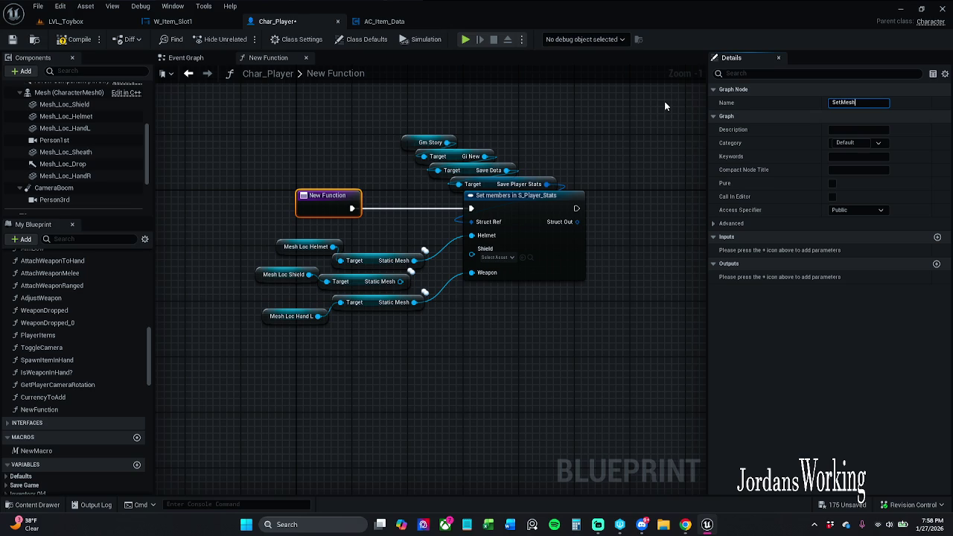
type("SetMeshs")
key("Return")
left_click(387, 136)
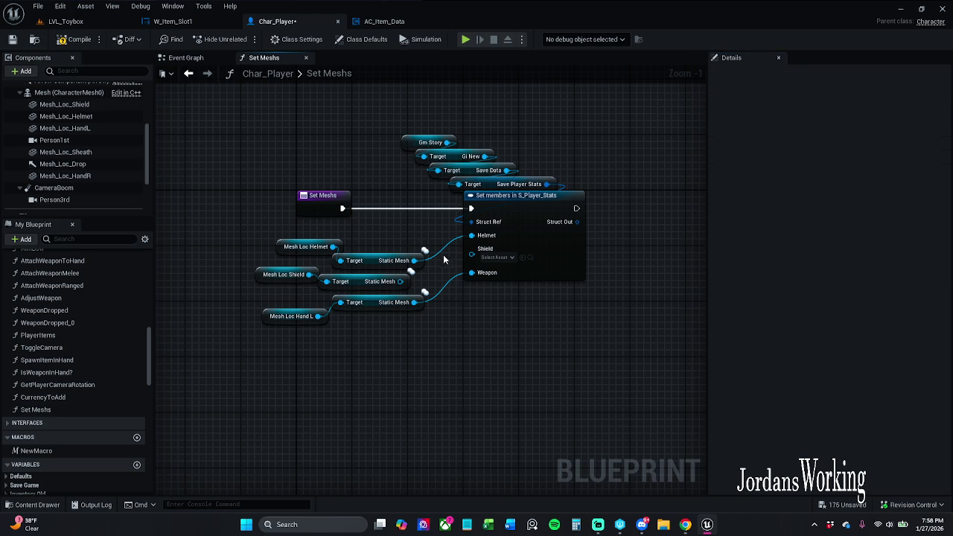
left_click_drag(472, 254, 400, 281)
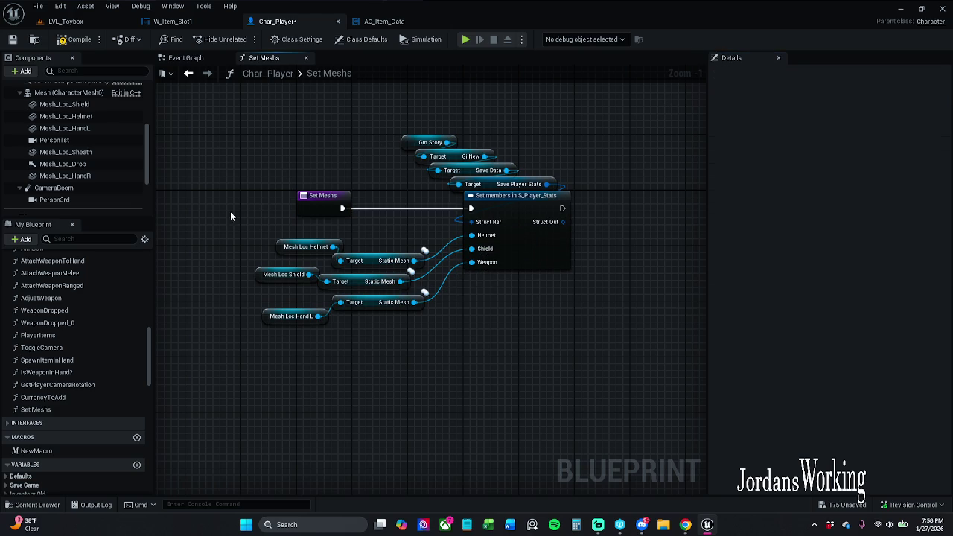
- Compile and save Char_Player, then view its Event Graph
left_click(13, 41)
key("alt+Tab")
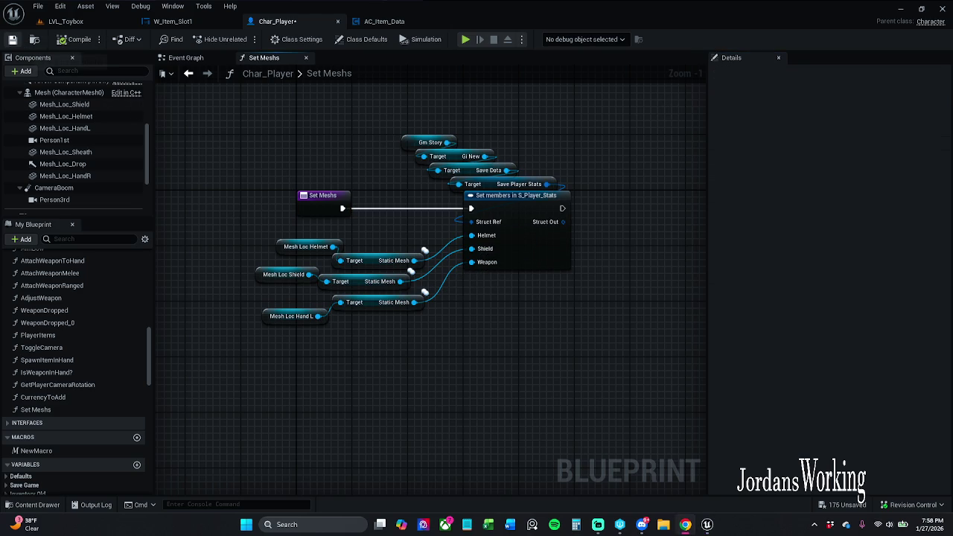
key("ctrl+s")
left_click(216, 60)
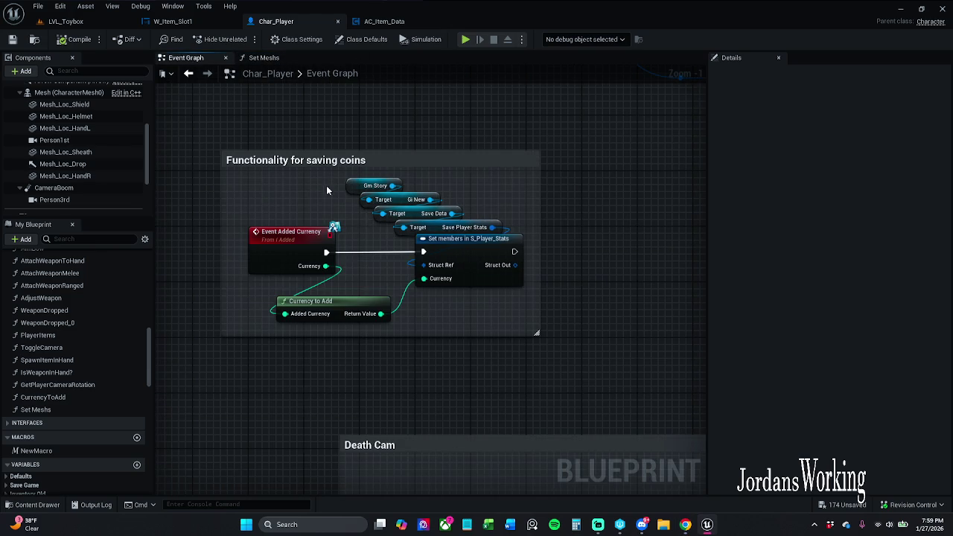
scroll(326, 190, "down", 5)
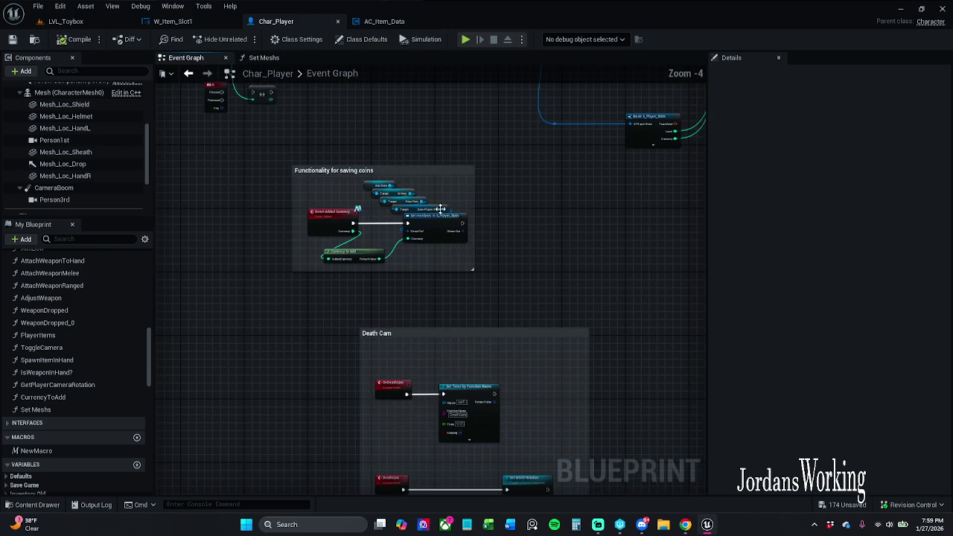
- Open BP_Checkpoint via BP_Checkpoint6 in LVL_Toybox and move the 'Dont know if I need!' comment right
mouse_move(503, 247)
left_mouse_down()
mouse_move(507, 315)
mouse_move(463, 383)
mouse_move(418, 387)
left_mouse_up()
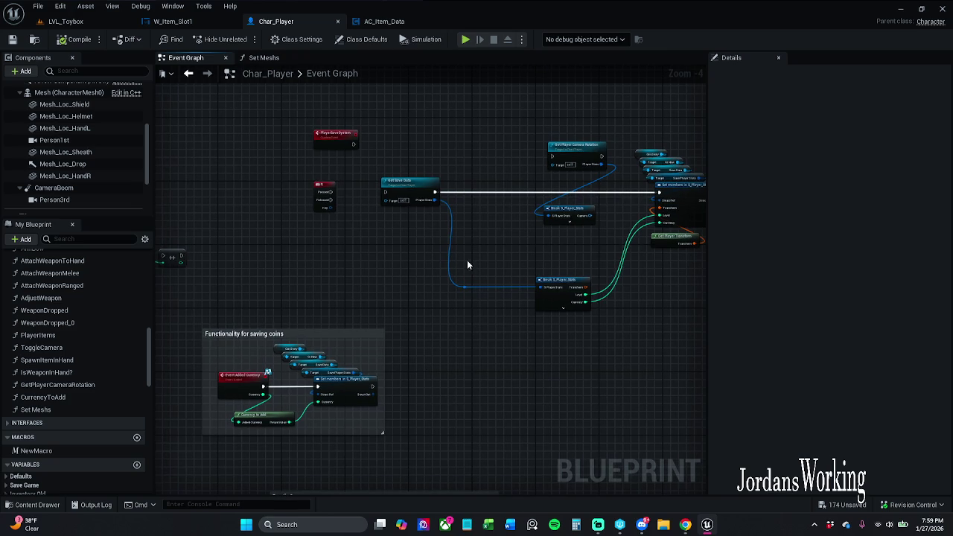
left_click(137, 20)
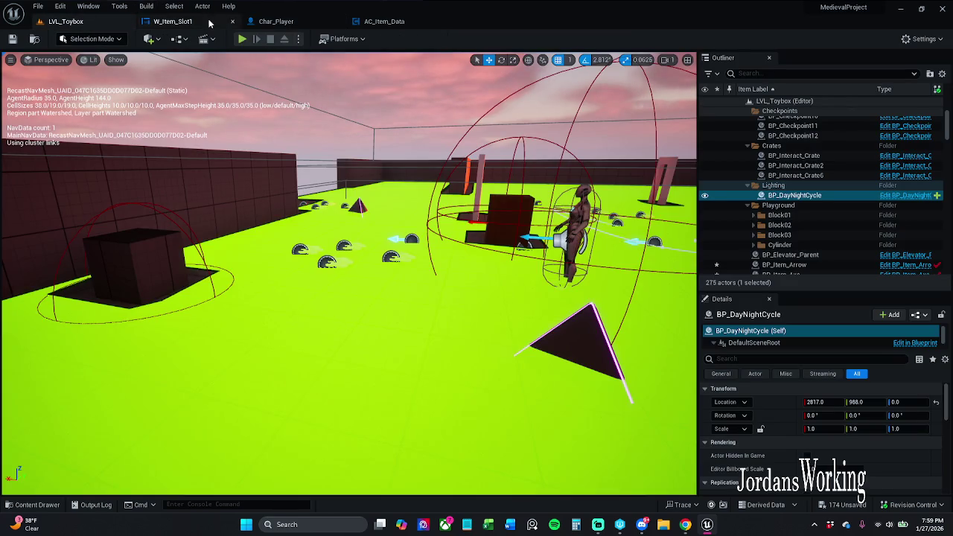
mouse_move(349, 298)
left_mouse_down()
mouse_move(357, 294)
mouse_move(343, 297)
mouse_move(350, 283)
mouse_move(349, 302)
left_mouse_up()
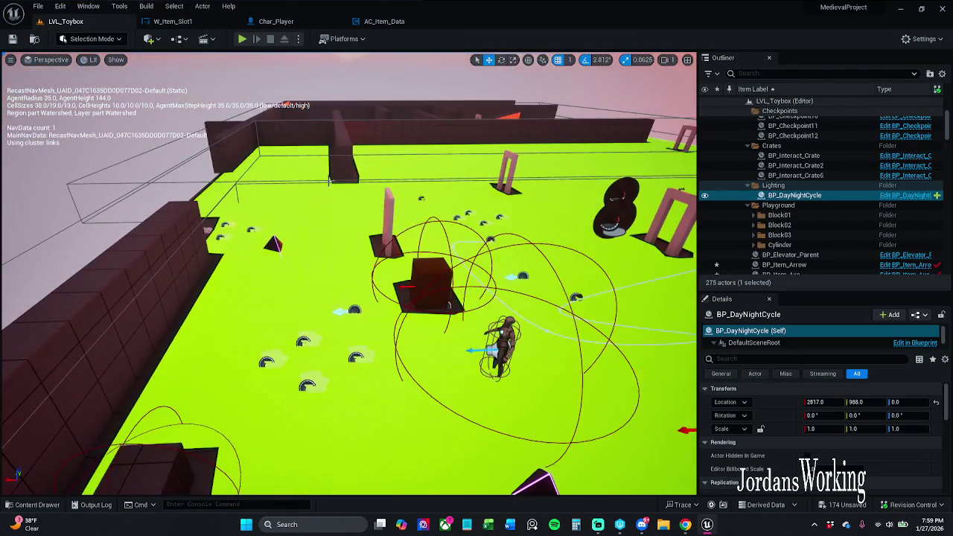
scroll(819, 194, "up", 3)
left_click(791, 199)
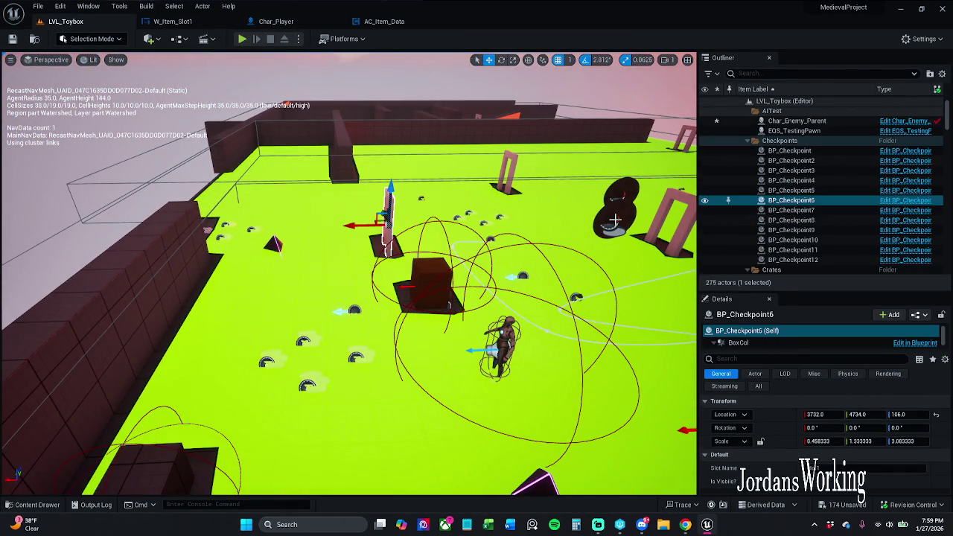
left_click(904, 211)
mouse_move(452, 270)
left_mouse_down()
mouse_move(393, 241)
mouse_move(461, 224)
mouse_move(391, 221)
left_mouse_up()
left_click_drag(457, 157, 644, 157)
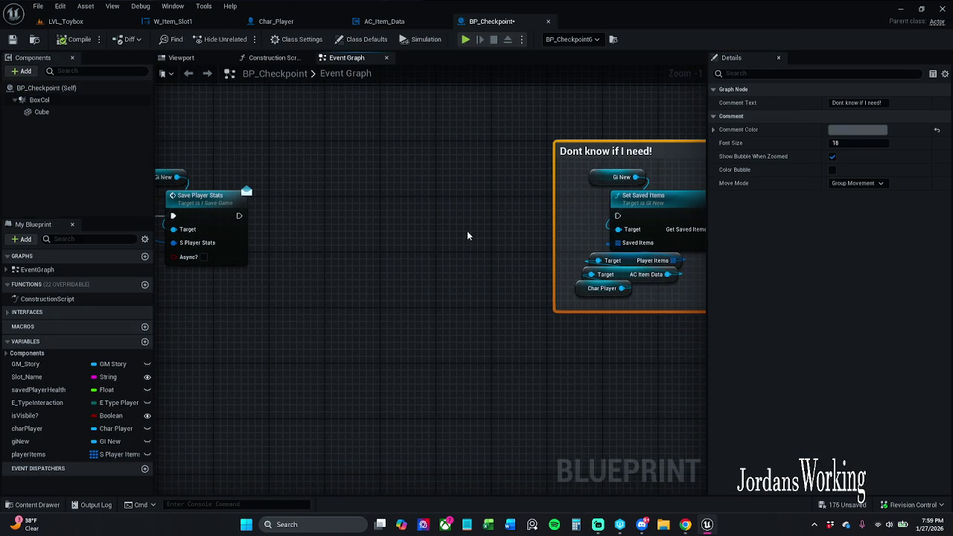
- Add a charPlayer getter node to BP_Checkpoint's Event Graph near the save chain
mouse_move(427, 245)
left_mouse_down()
mouse_move(370, 258)
mouse_move(443, 254)
mouse_move(304, 239)
mouse_move(633, 241)
mouse_move(612, 254)
left_mouse_up()
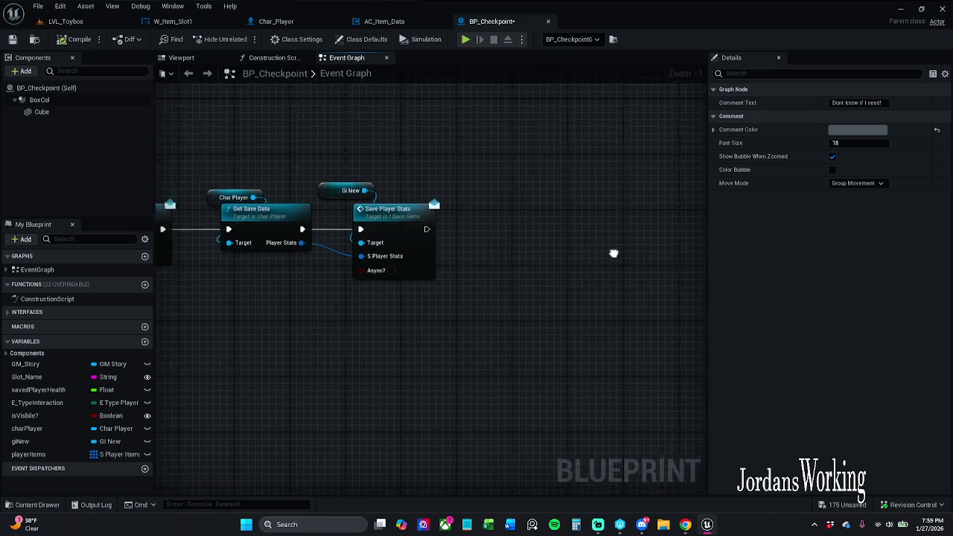
left_click(520, 249)
mouse_move(75, 430)
left_mouse_down()
mouse_move(458, 186)
mouse_move(495, 222)
mouse_move(477, 214)
left_mouse_up()
left_click(485, 205)
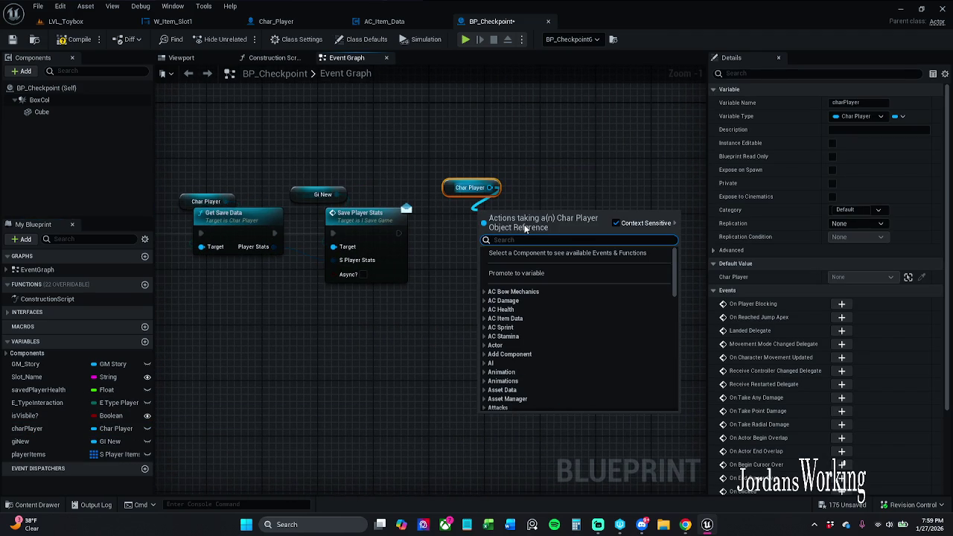
- Call Set Meshs on charPlayer after Save Player Stats and open its function graph
type("Set")
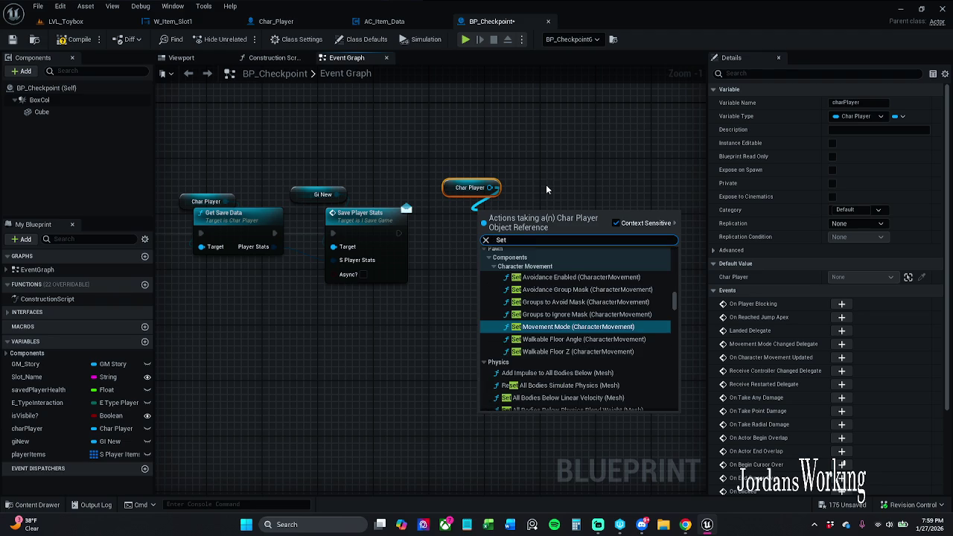
type("Meshes")
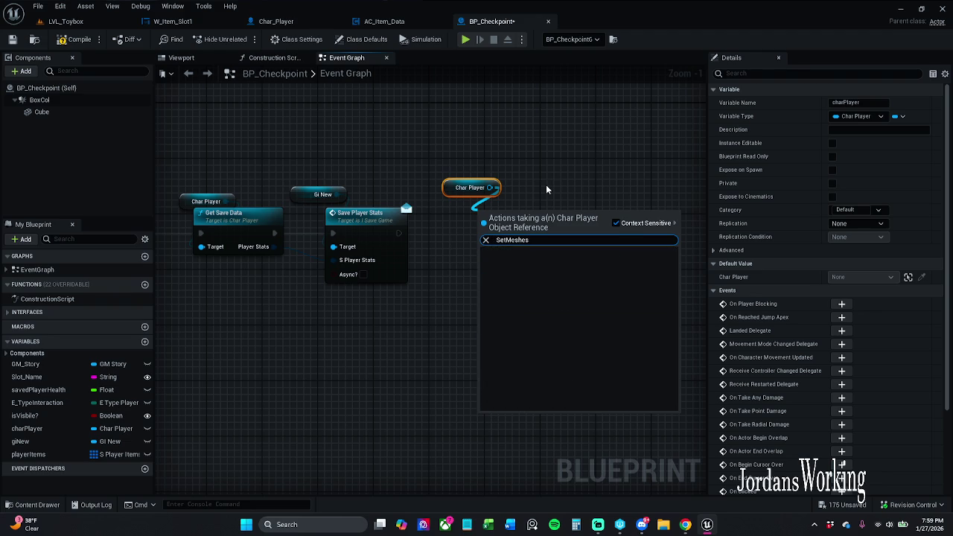
key("BackSpace")
key("BackSpace")
type("s")
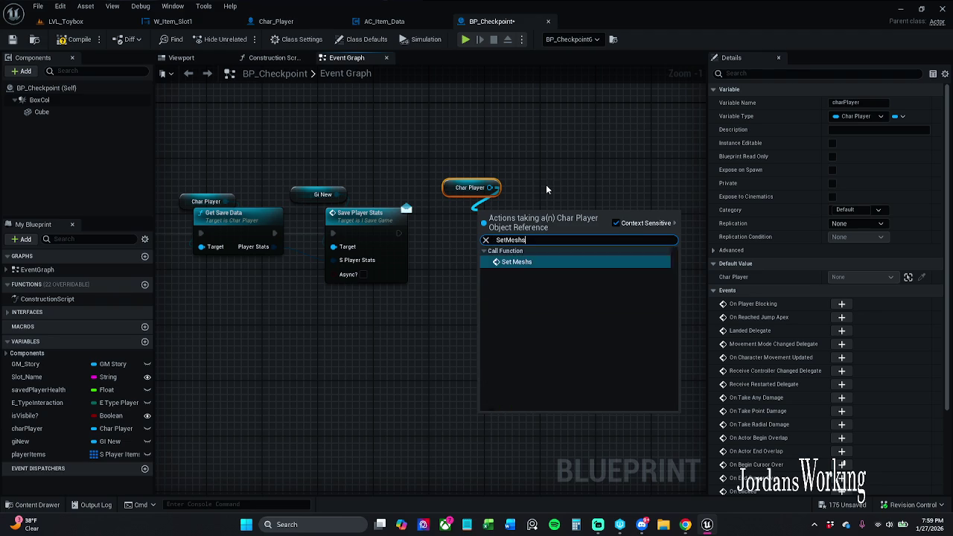
key("Return")
mouse_move(479, 233)
left_mouse_down()
mouse_move(388, 236)
mouse_move(399, 234)
left_mouse_up()
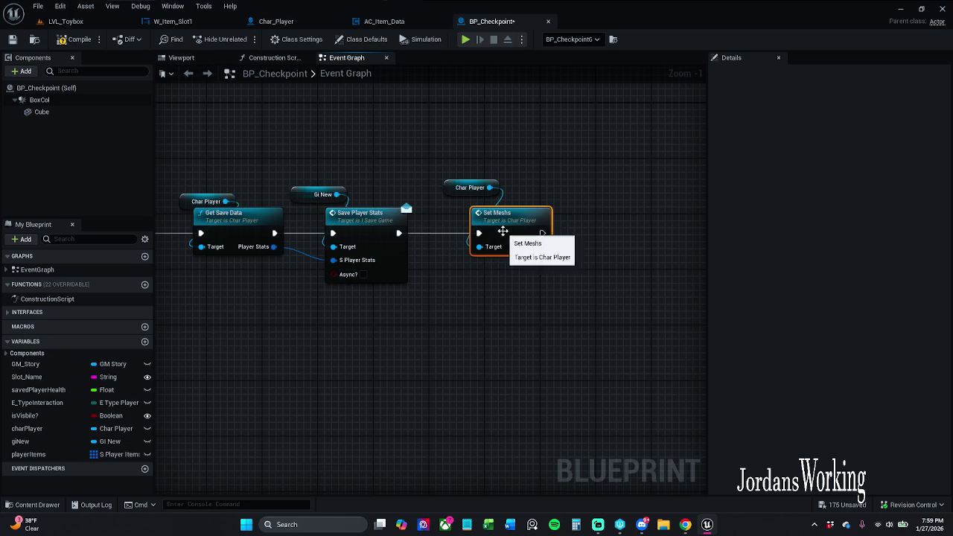
double_click(501, 229)
left_click(306, 194)
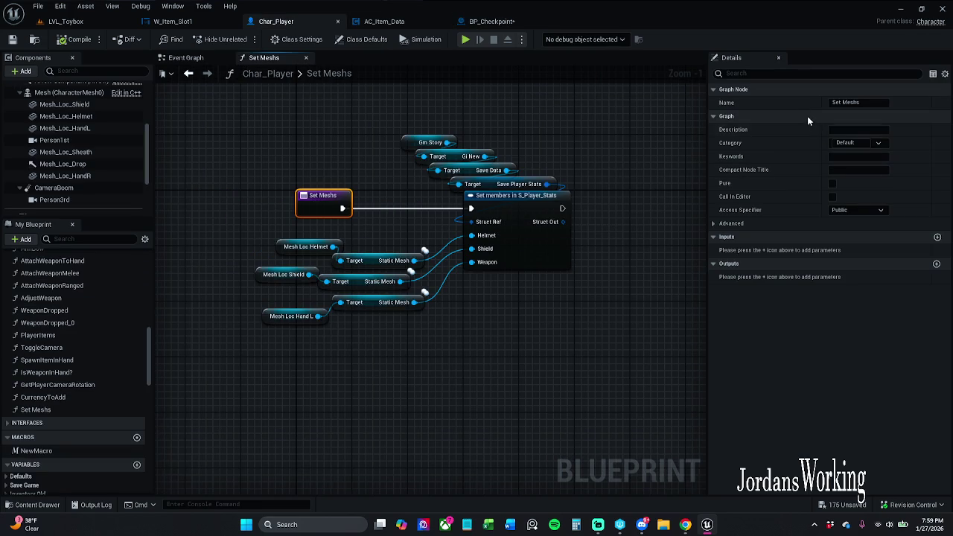
- Rename the function to Set Meshes and save Char_Player
left_click(860, 103)
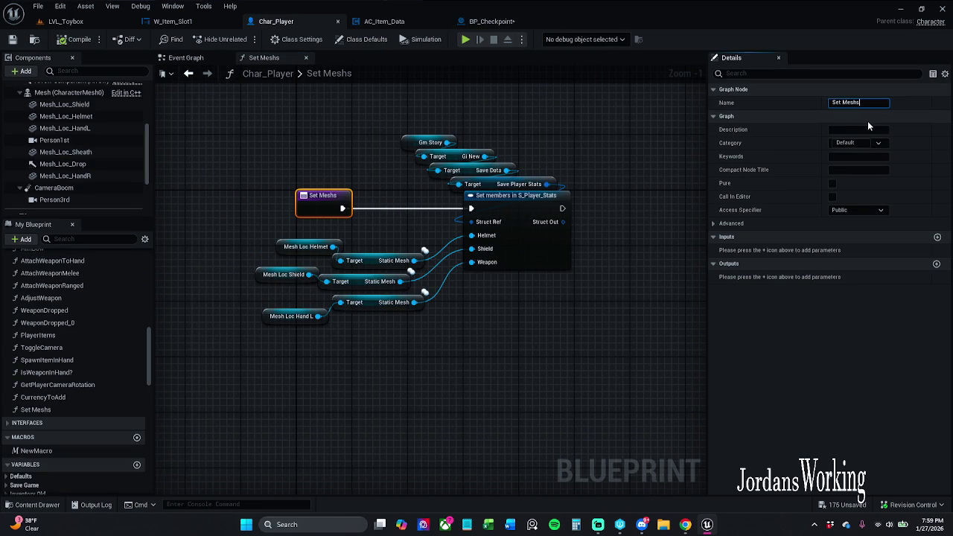
type("es")
key("Return")
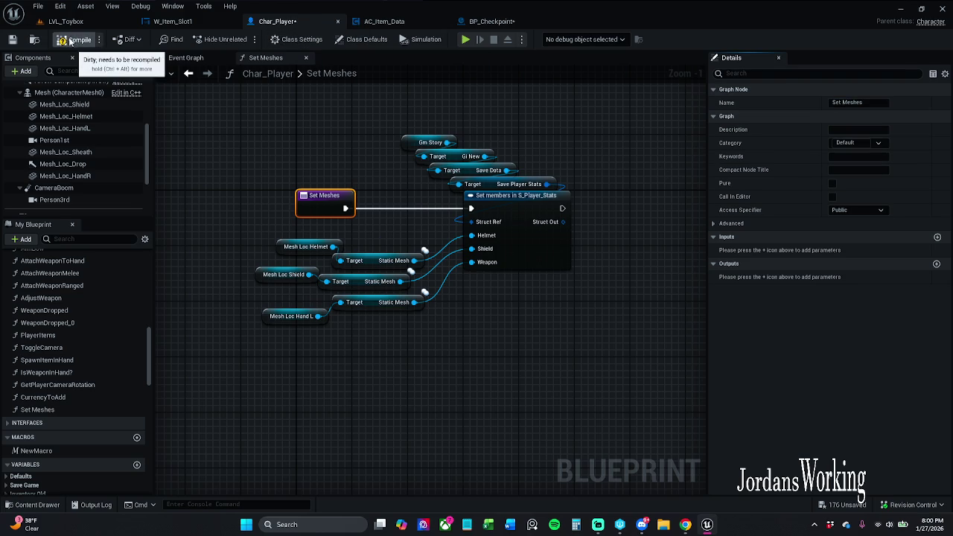
left_click(12, 40)
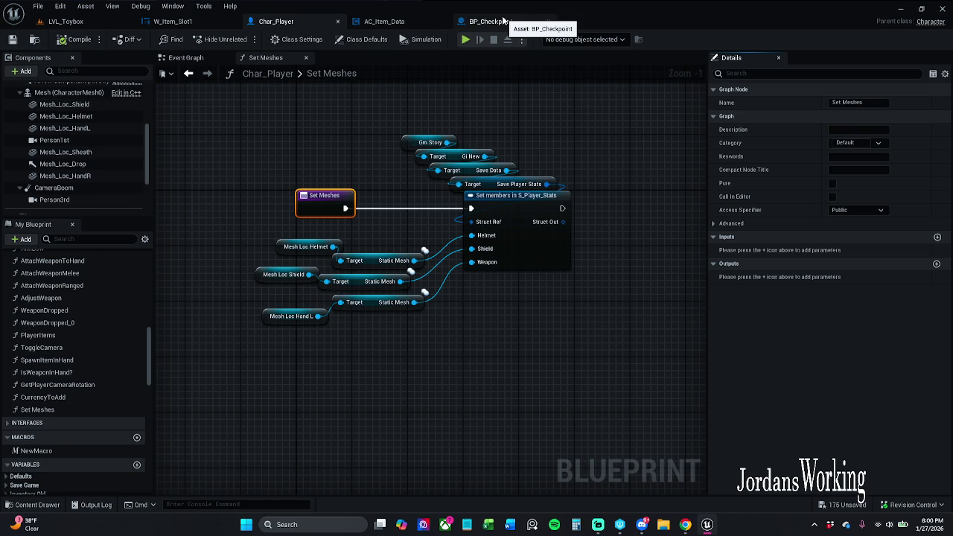
- Return to BP_Checkpoint and pan to show the whole save chain with Set Meshes
left_click(516, 19)
left_click(533, 134)
mouse_move(368, 160)
left_mouse_down()
mouse_move(429, 149)
mouse_move(660, 144)
mouse_move(475, 148)
left_mouse_up()
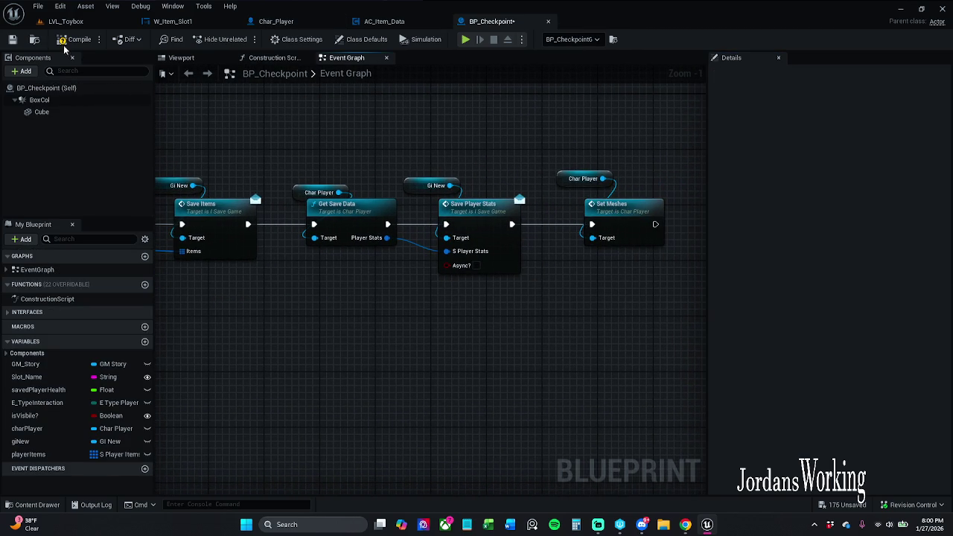
- Save the BP_Checkpoint blueprint
left_click(392, 25)
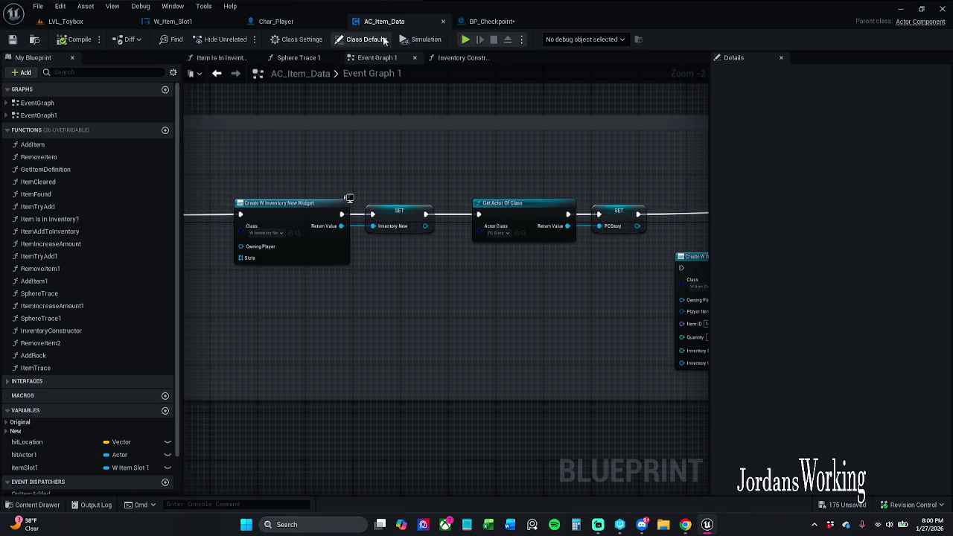
left_click(491, 21)
left_click(15, 39)
- Play-test LVL_Toybox by picking up an item and equipping the weapon, then stop
left_click(75, 21)
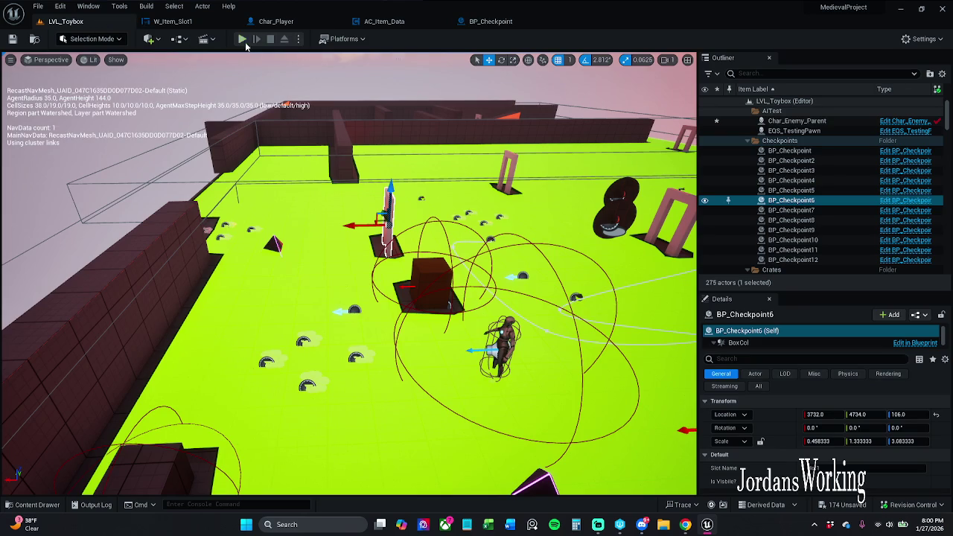
left_click(243, 39)
key("w")
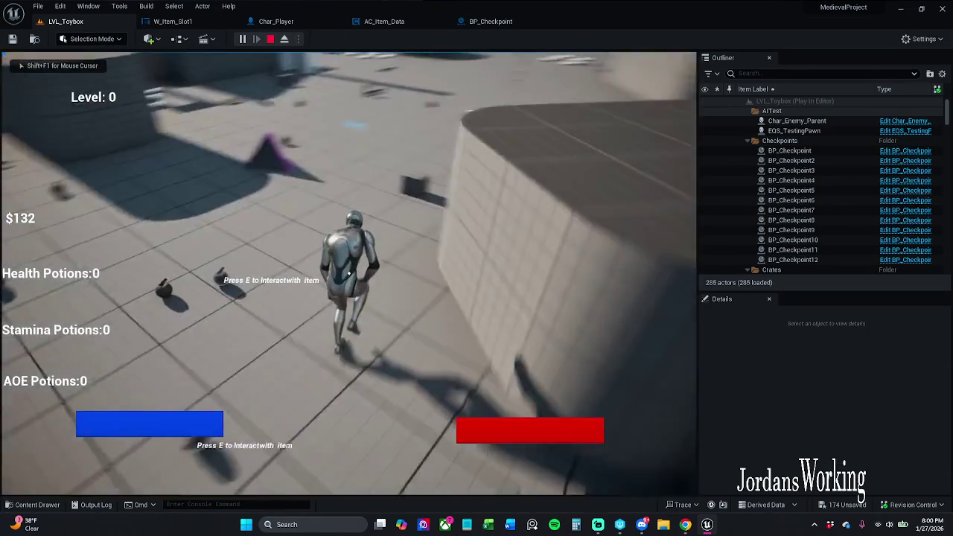
key("w")
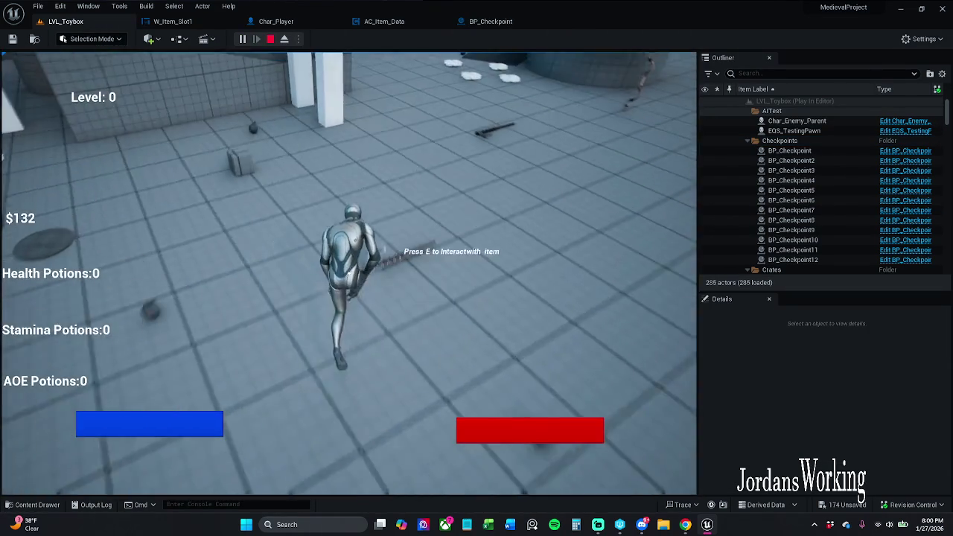
key("e")
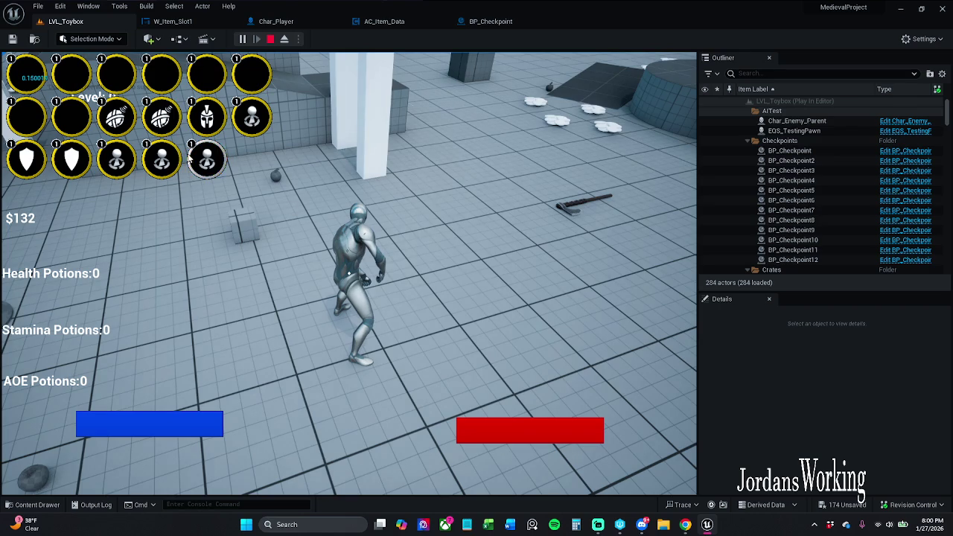
left_click(220, 153)
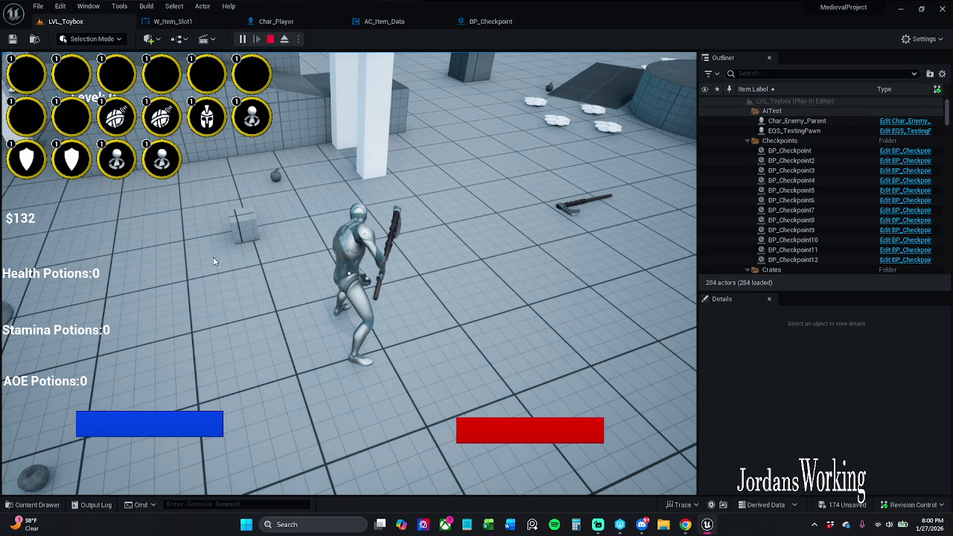
left_click(272, 41)
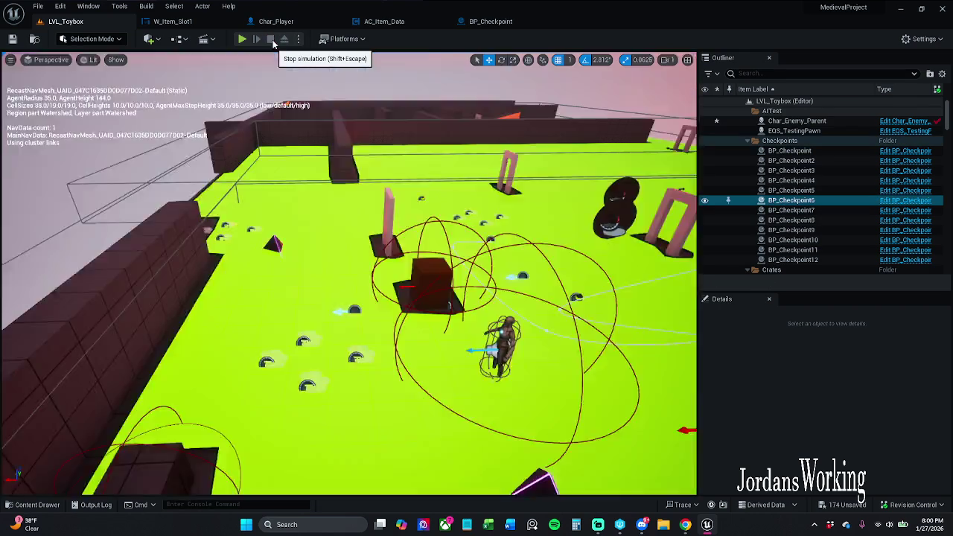
left_click(491, 20)
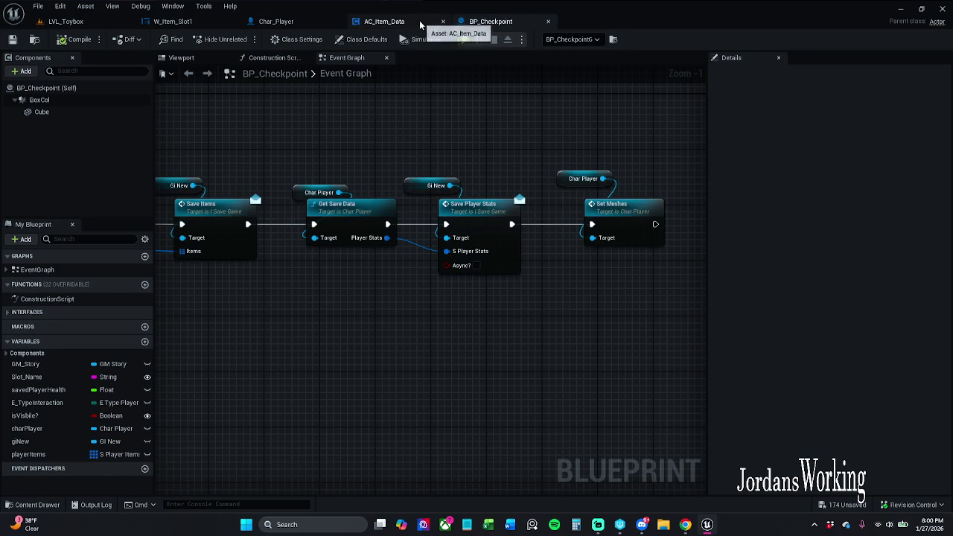
- Browse the Content Drawer from _MyContent to Art/Widgets/InGameWidgets/Inventory
left_click(395, 20)
left_click(275, 21)
left_click(172, 21)
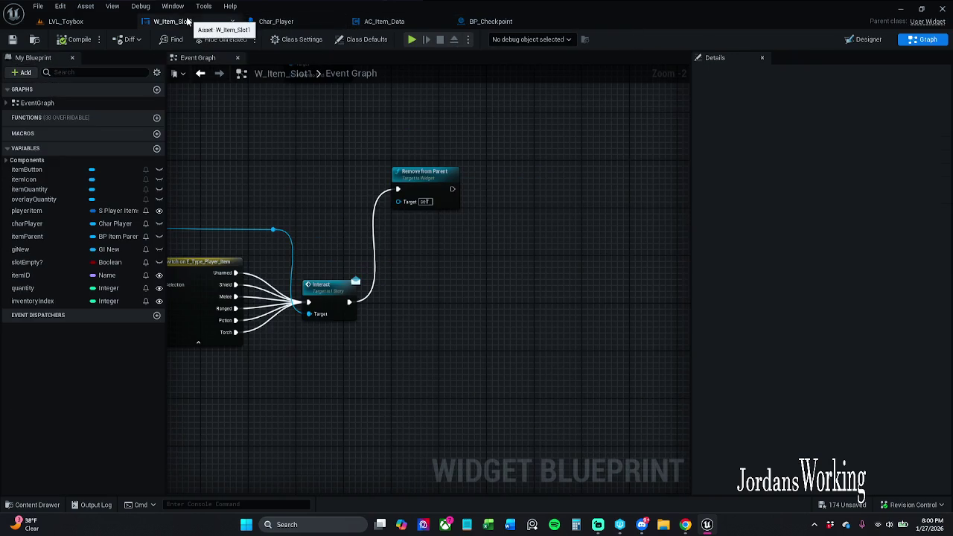
left_click(33, 505)
left_click(328, 363)
left_click(276, 363)
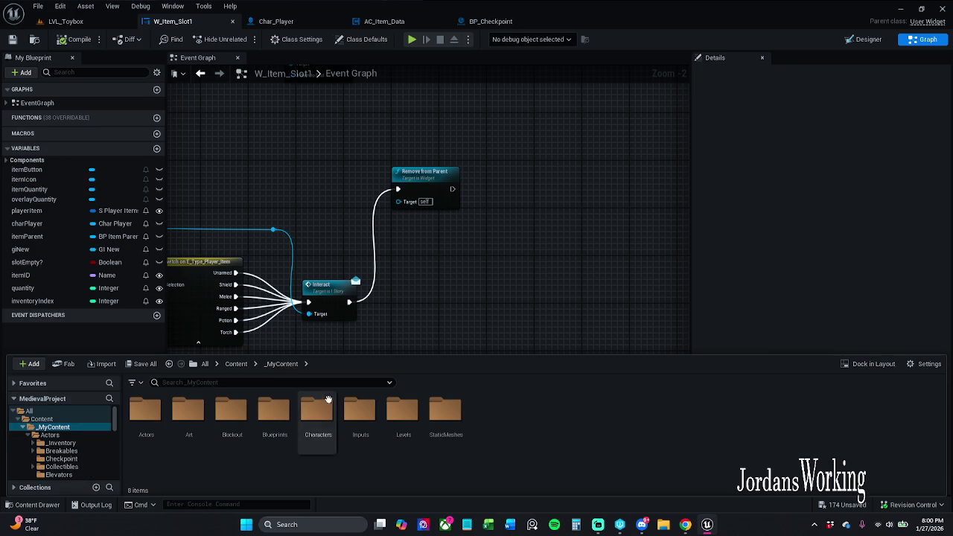
double_click(182, 428)
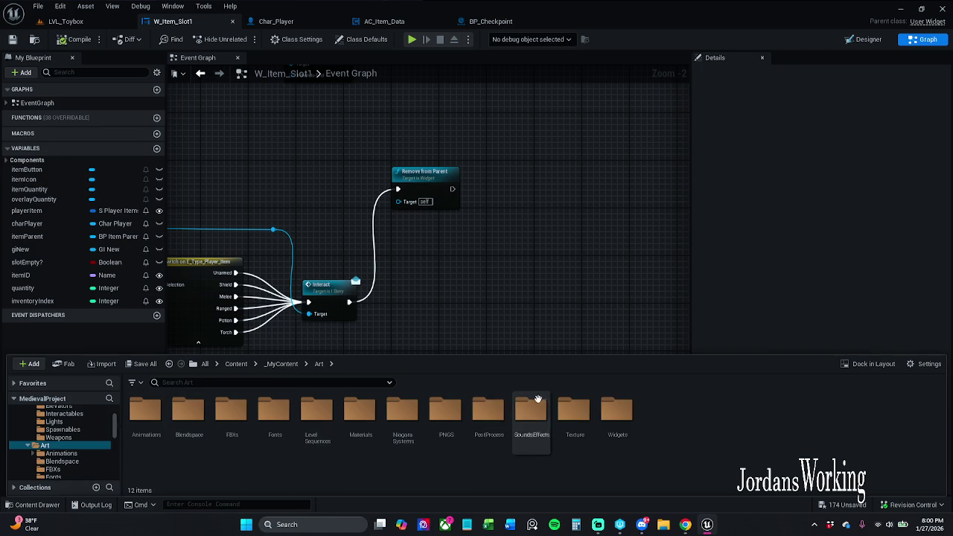
double_click(618, 428)
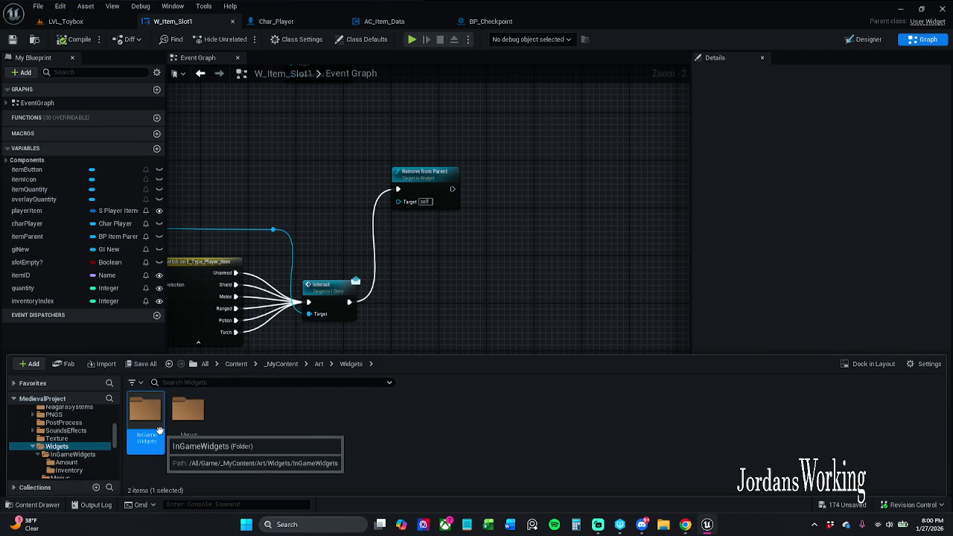
double_click(149, 419)
double_click(187, 415)
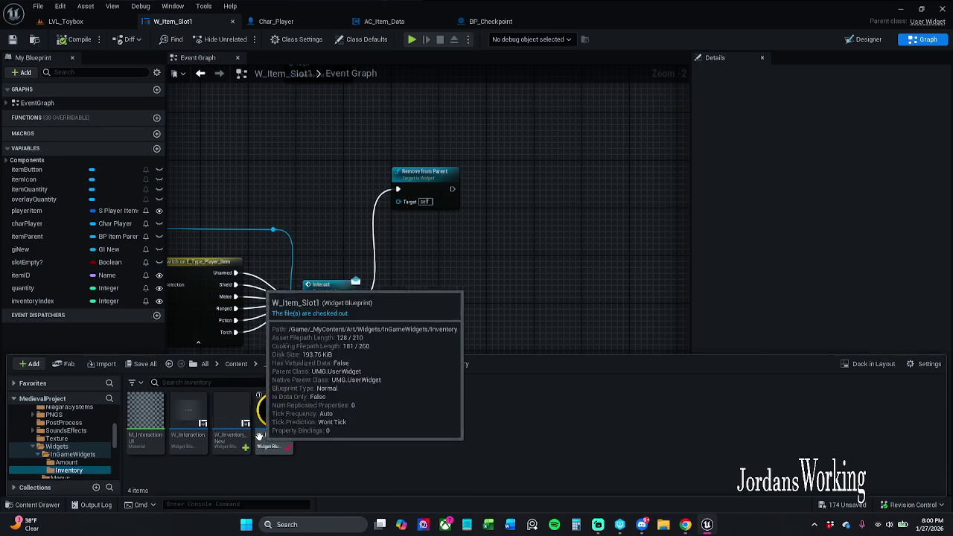
- Open and close W_Inventory_New, then close the W_Item_Slot1 editor
double_click(239, 427)
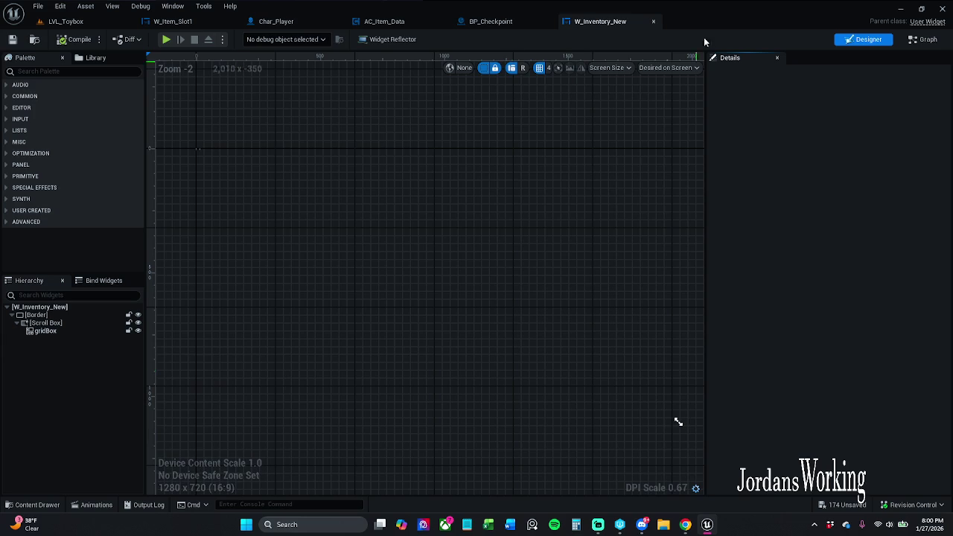
left_click(653, 23)
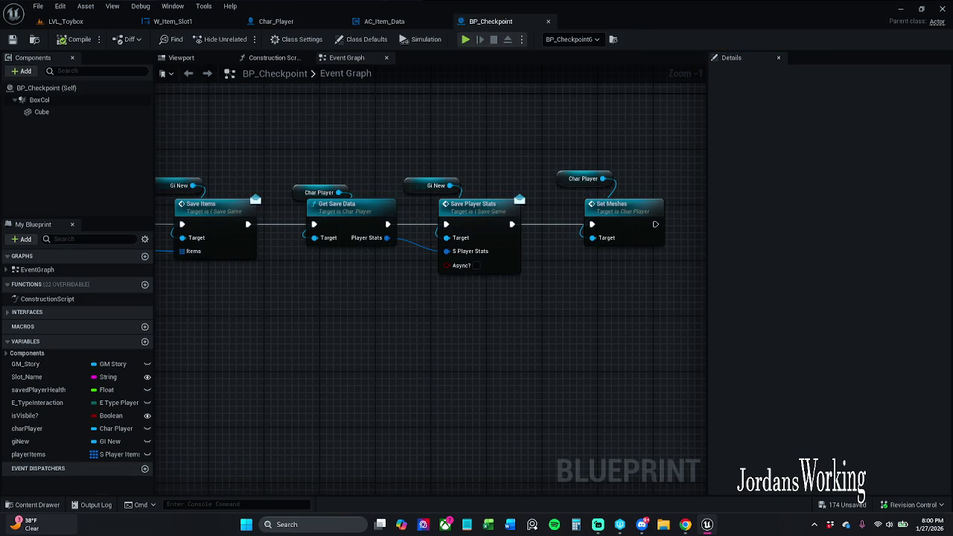
left_click(41, 506)
left_click(224, 22)
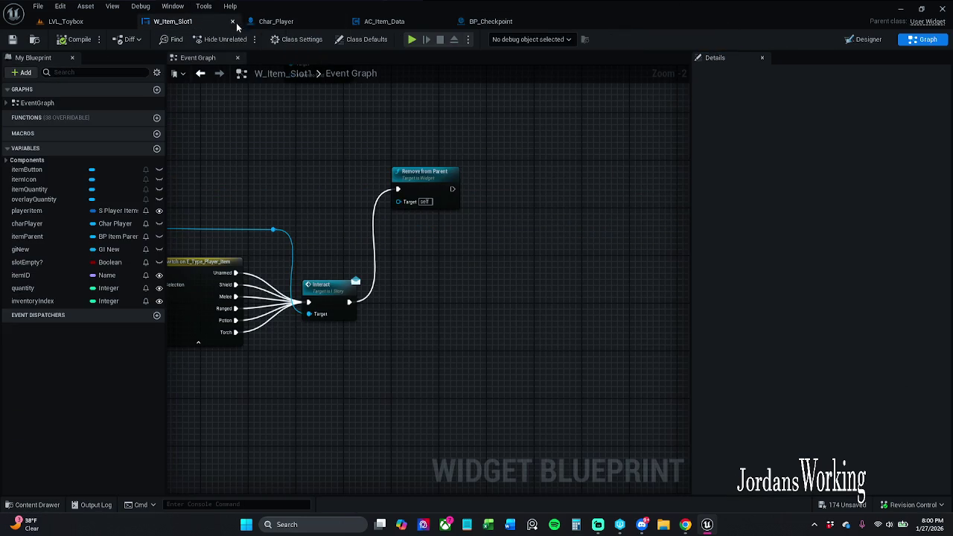
left_click(233, 22)
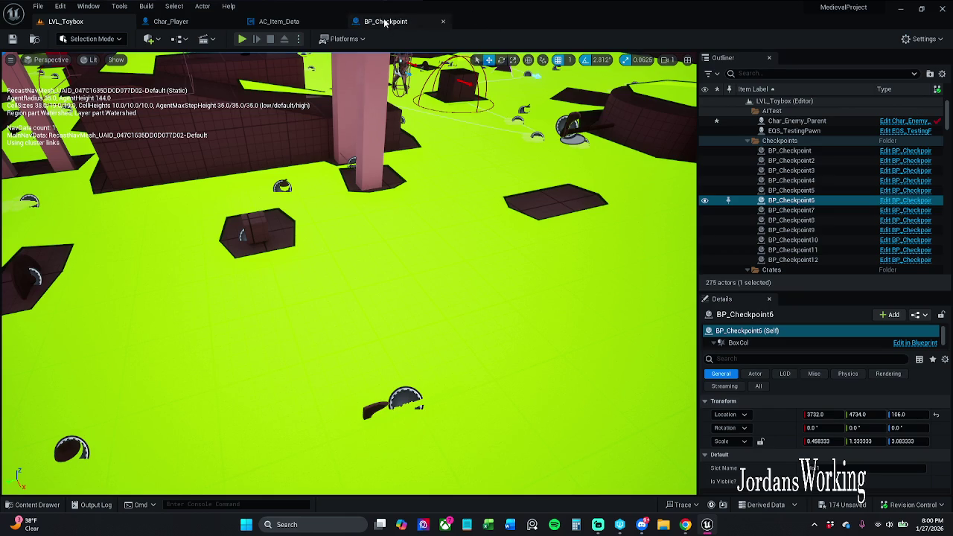
- Create a User Widget blueprint named W_Item_Menu in the Inventory folder
left_click(37, 504)
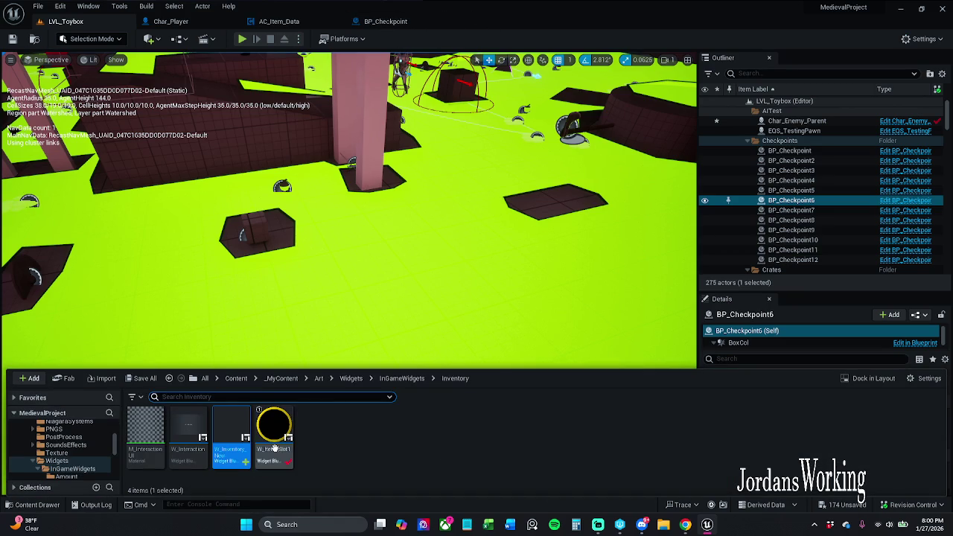
right_click(314, 441)
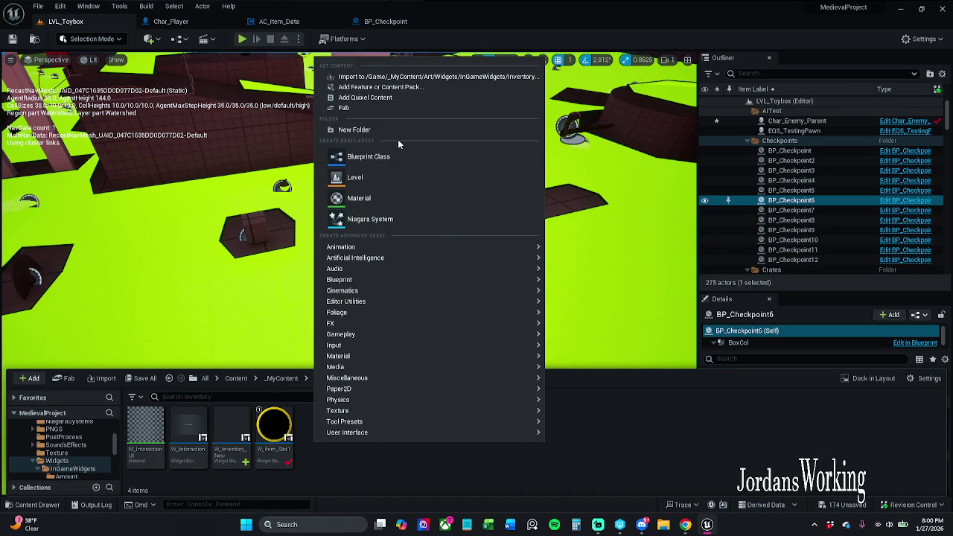
mouse_move(368, 433)
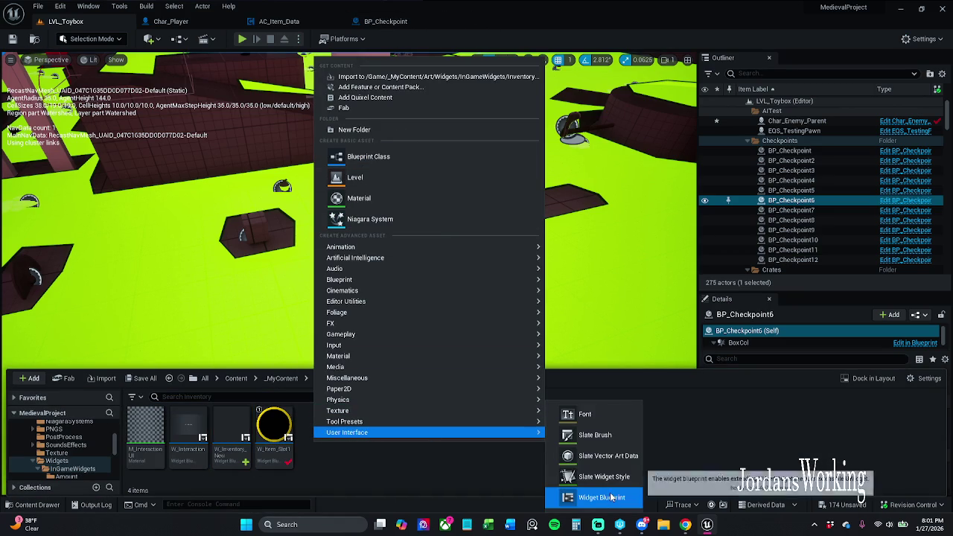
left_click(566, 496)
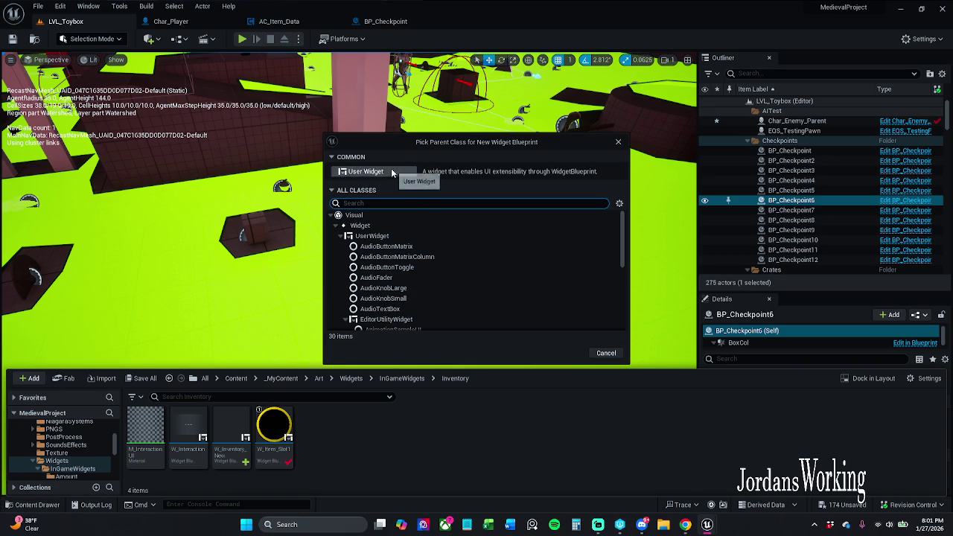
left_click(391, 170)
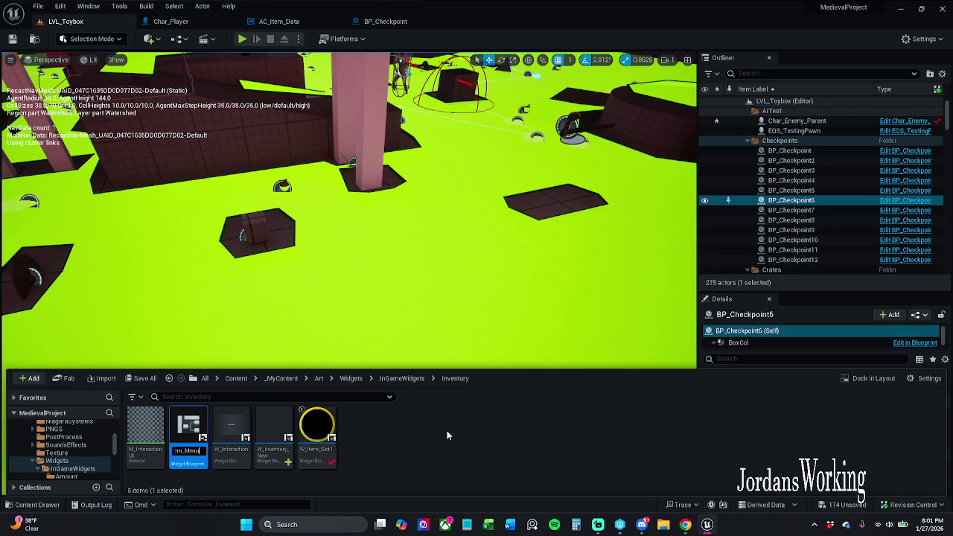
key("Return")
left_click(395, 447)
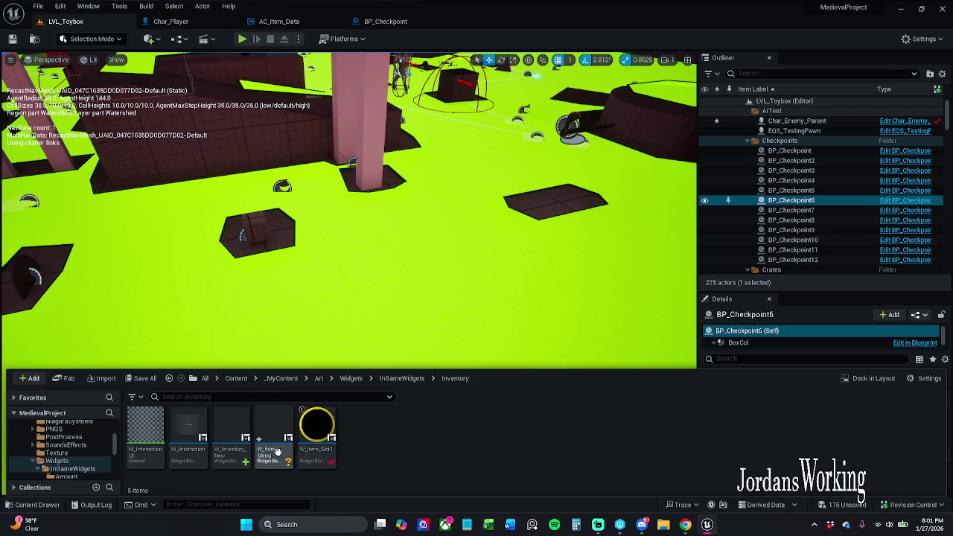
- Save all pending content and open W_Item_Menu in the Designer
left_click(141, 378)
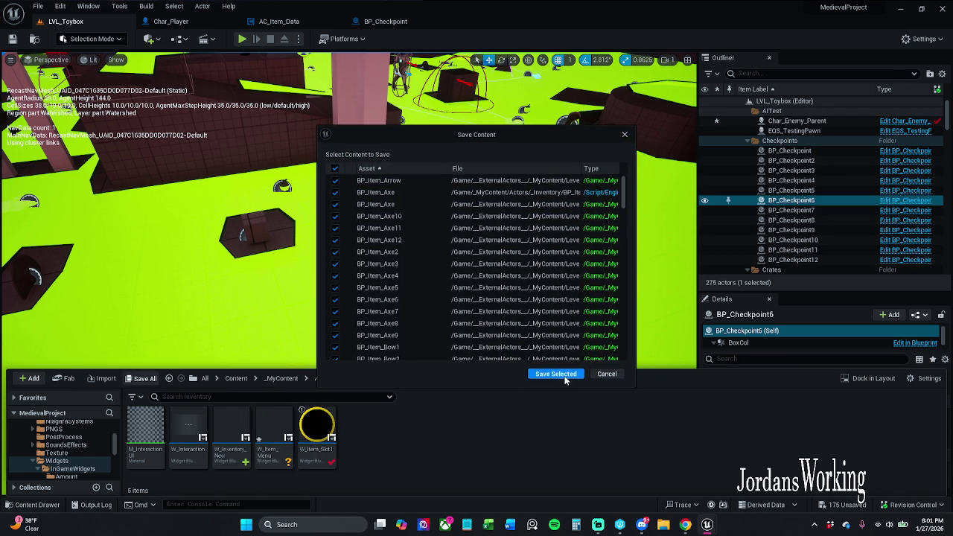
left_click(557, 374)
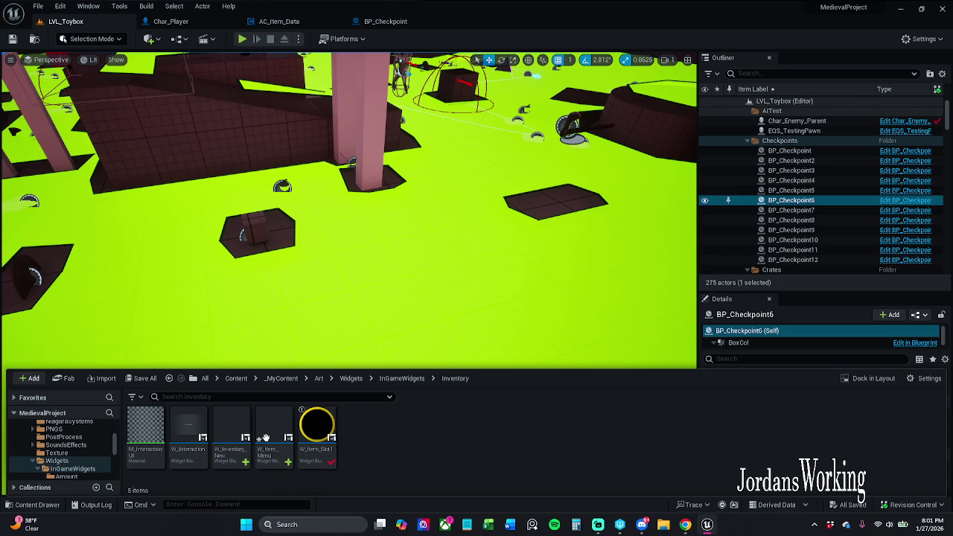
double_click(266, 442)
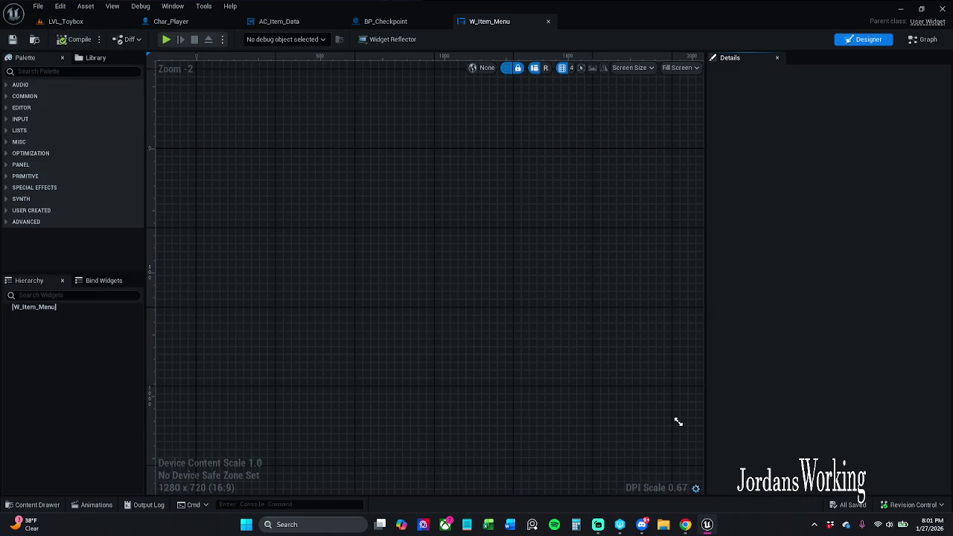
- Search the Palette and drag a Canvas Panel onto W_Item_Menu as its root
left_click(122, 70)
type("can")
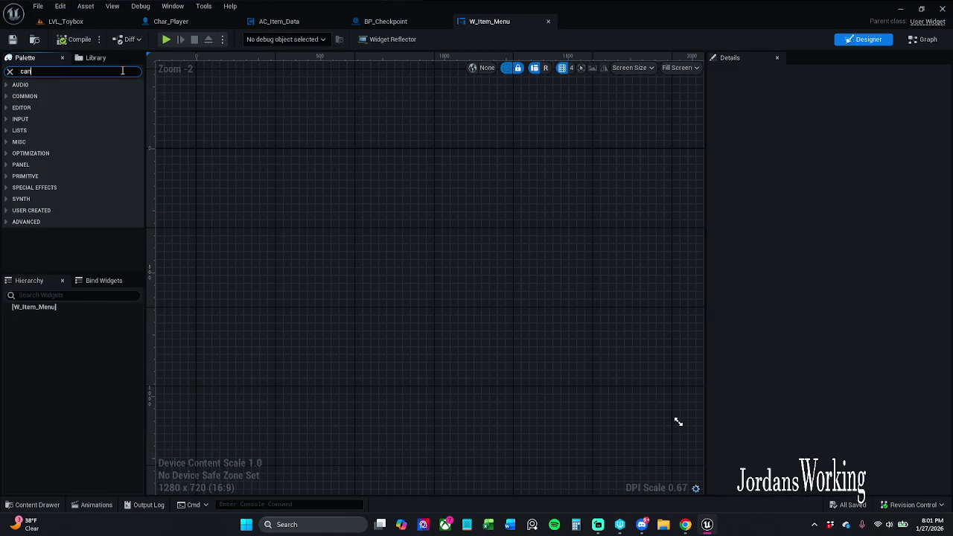
type("vas")
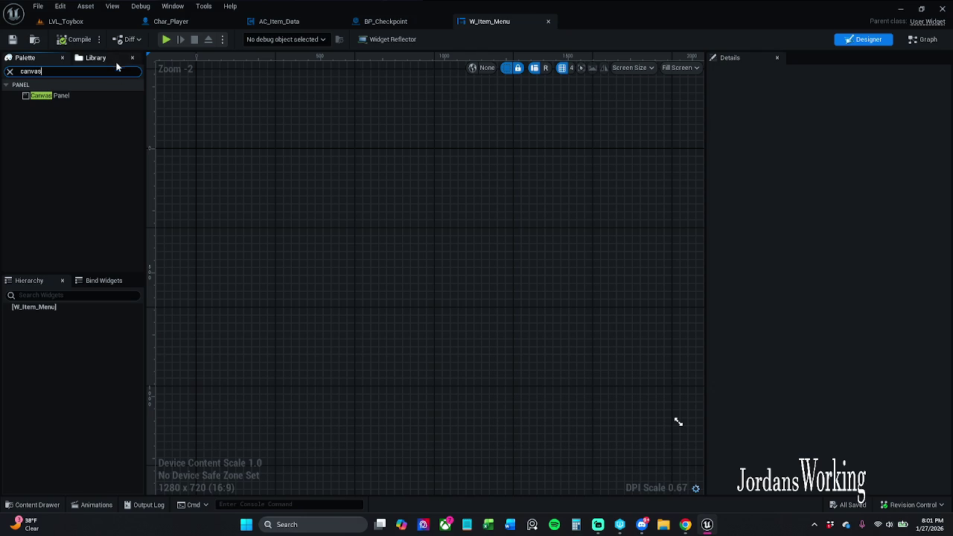
mouse_move(92, 93)
left_mouse_down()
mouse_move(81, 344)
mouse_move(81, 309)
left_mouse_up()
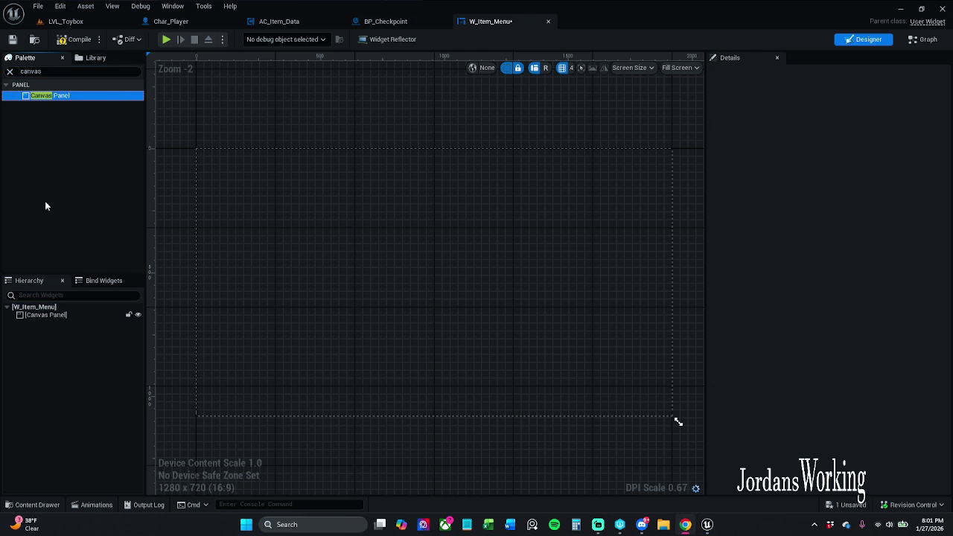
- Add an Image inside the Canvas Panel, anchored to the centre at position 0, 0
left_click(9, 70)
type("image")
left_click_drag(75, 92, 68, 318)
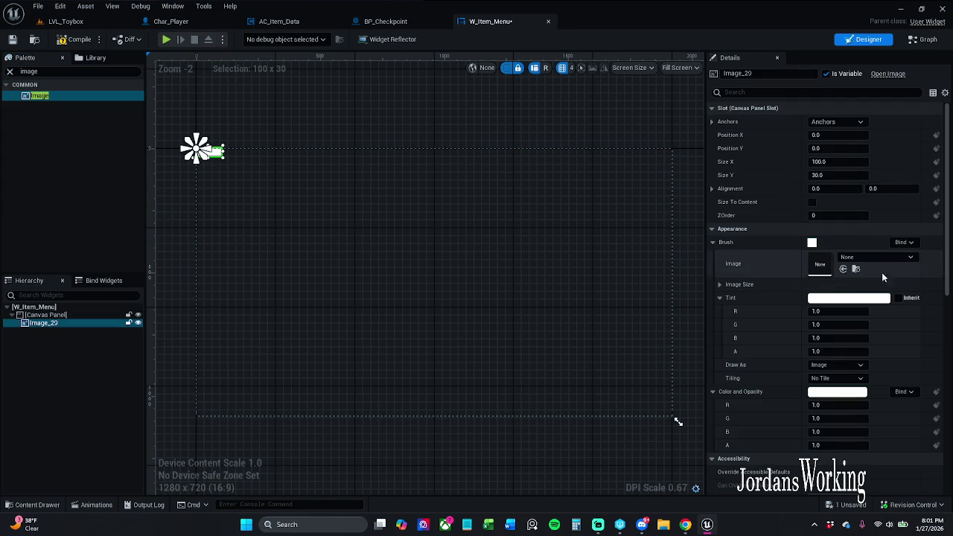
left_click(828, 120)
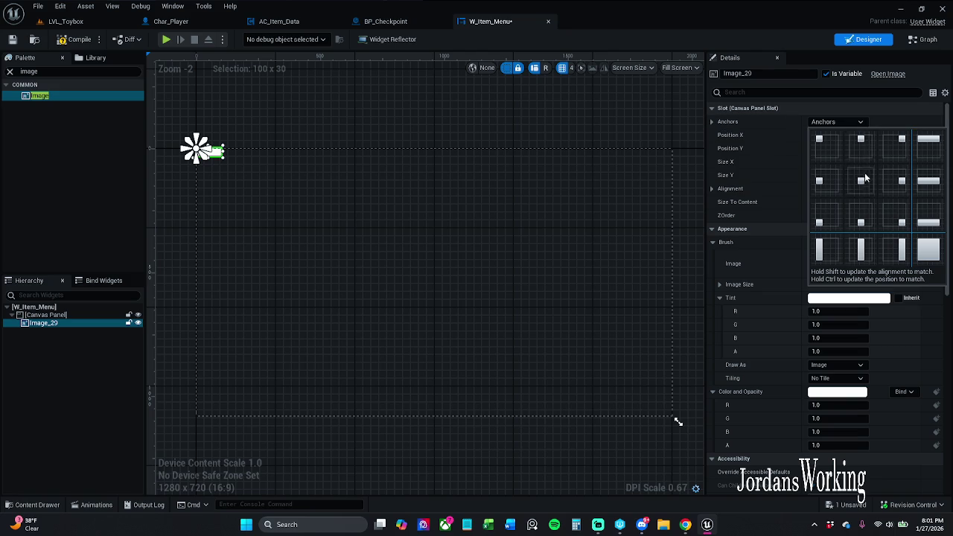
left_click(860, 180)
left_click(850, 135)
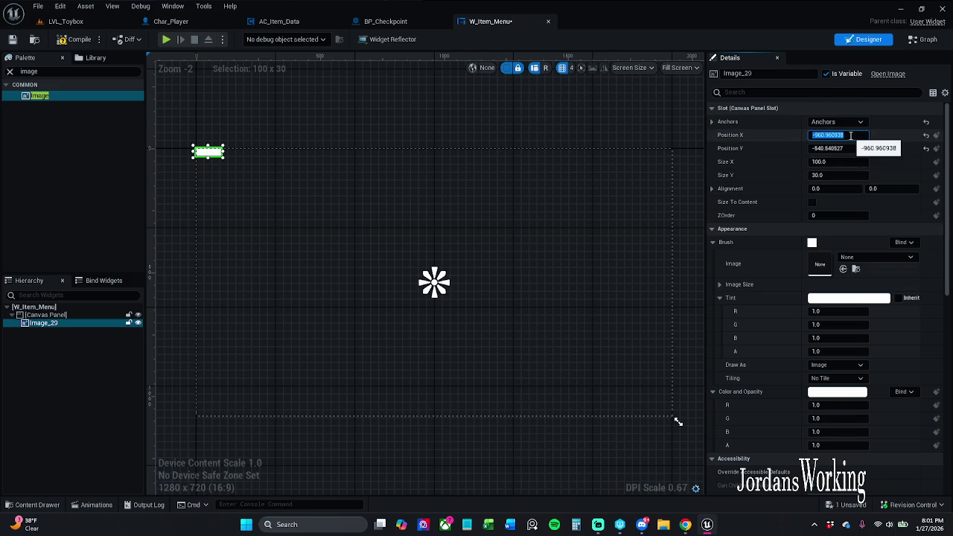
type("0")
key("Tab")
type("0")
key("Return")
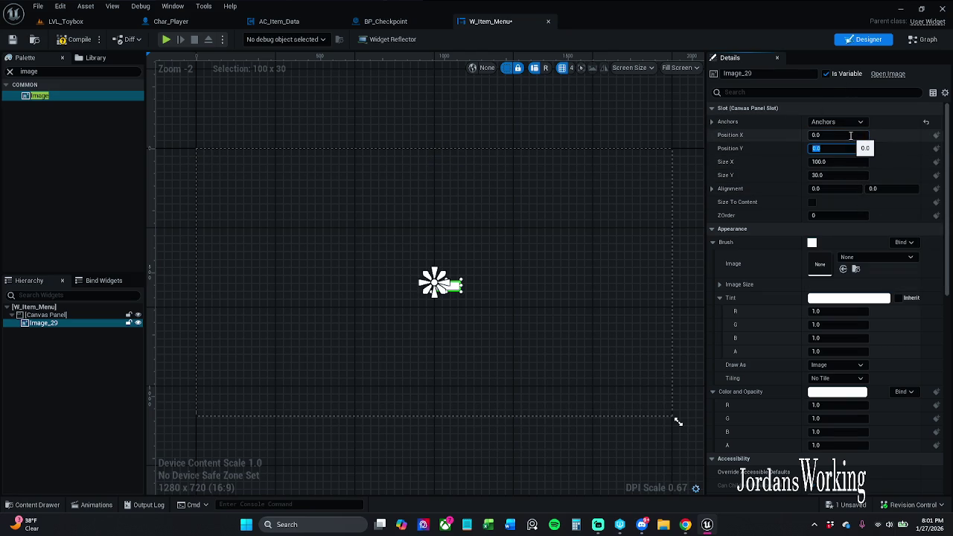
- Stretch the image's anchors to fill the canvas with left and top offsets 0
left_click(850, 120)
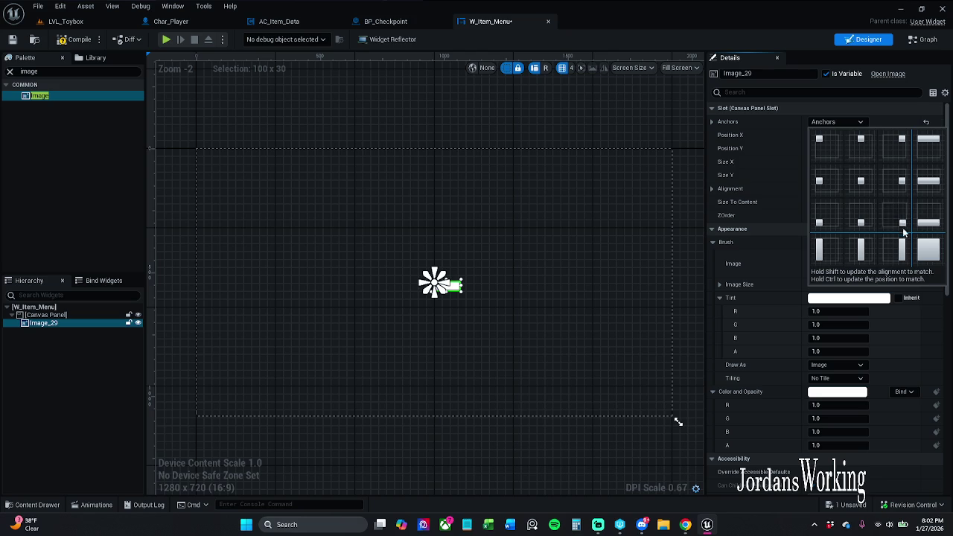
left_click(929, 250)
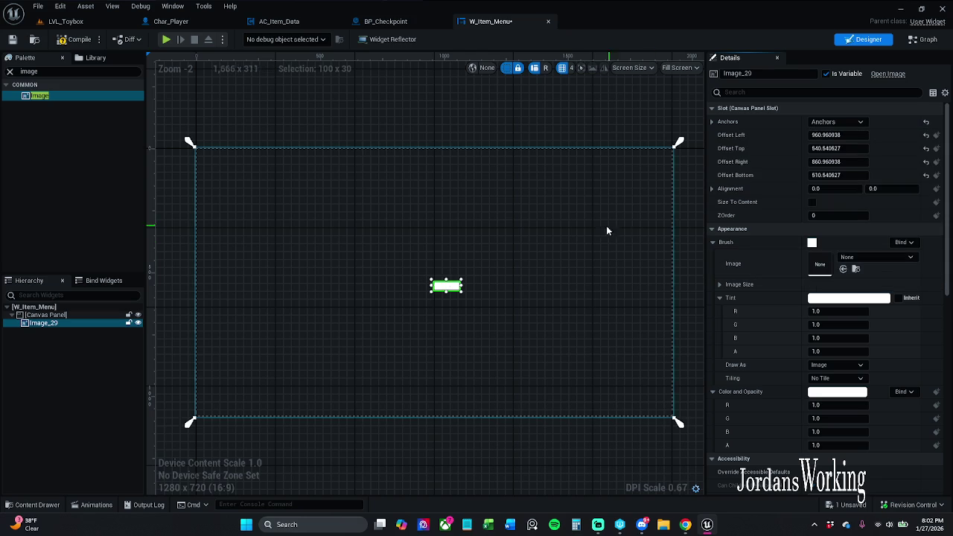
left_click(853, 135)
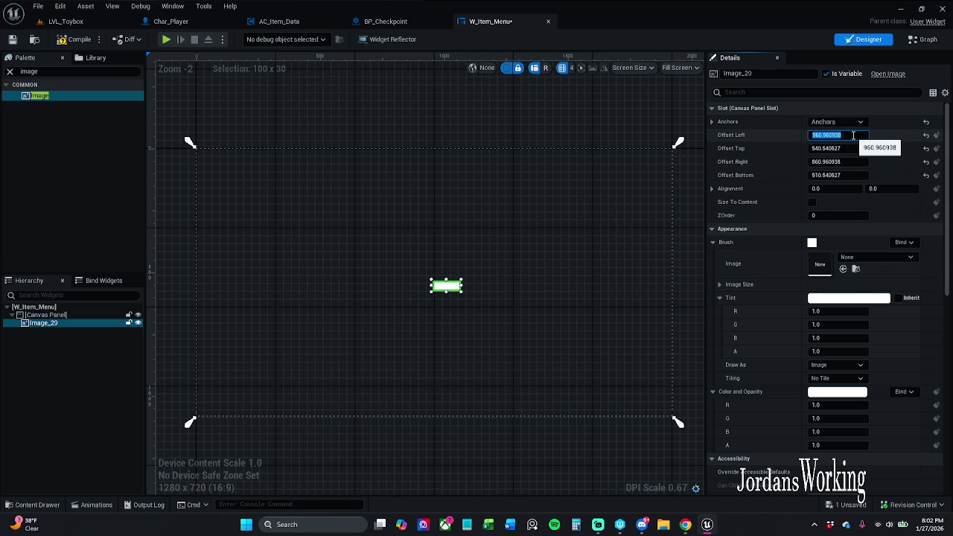
type("0")
key("Tab")
type("0")
key("Return")
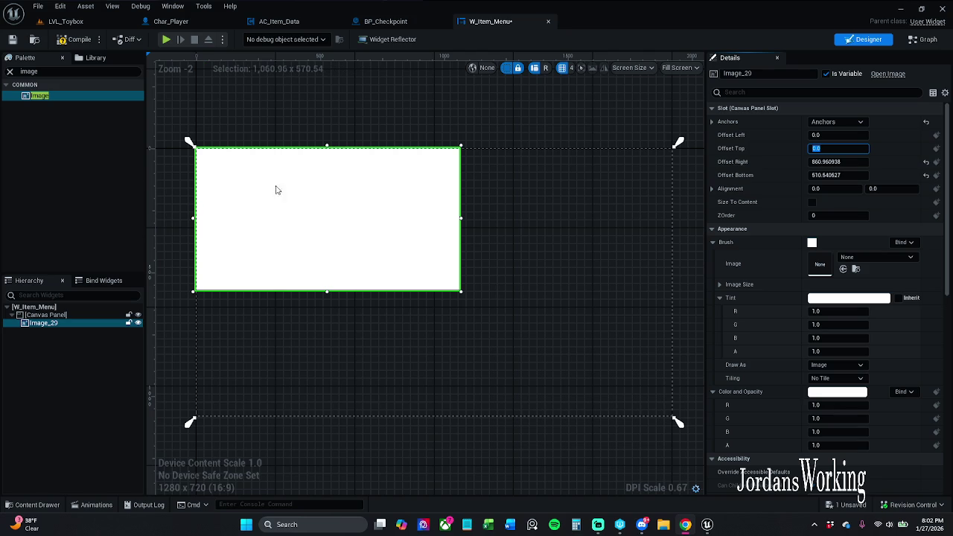
- Set the image's alignment to 0.5, 0.5 with Offset Right 800 and Offset Bottom 400
left_click(846, 188)
type(".5")
key("Return")
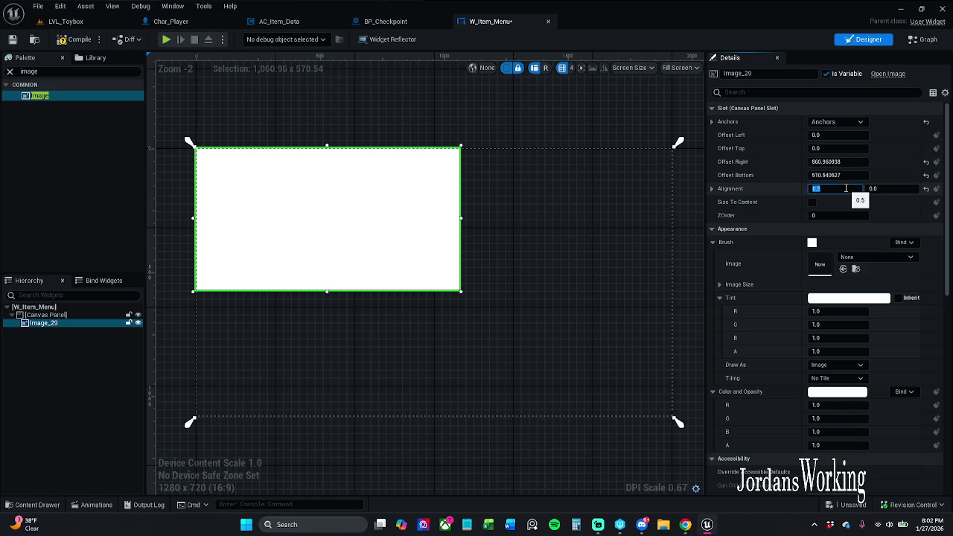
key("Tab")
type(".5")
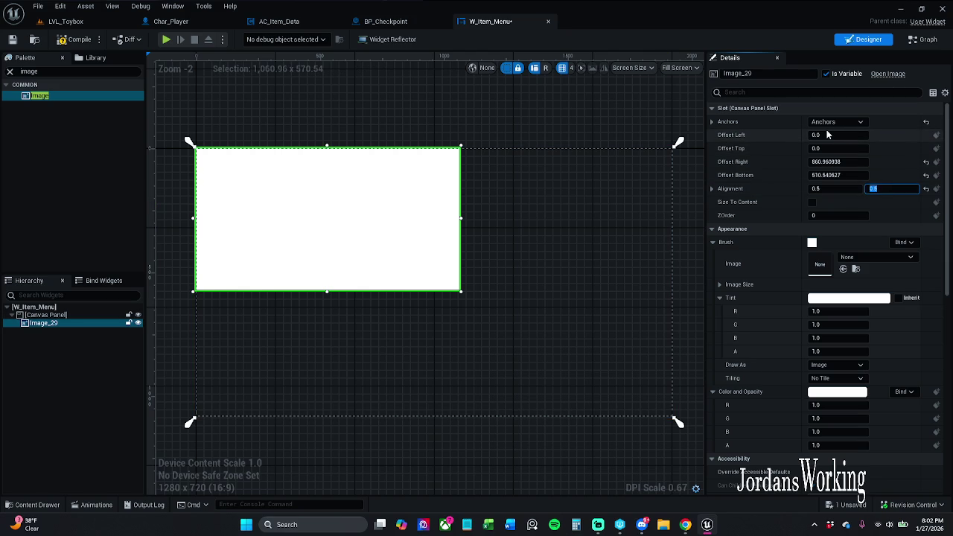
left_click(857, 162)
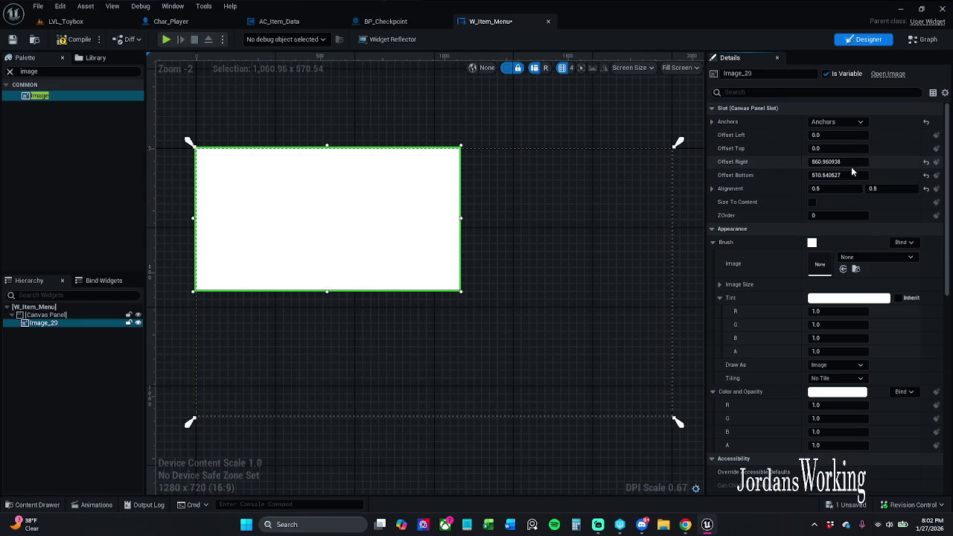
type("8")
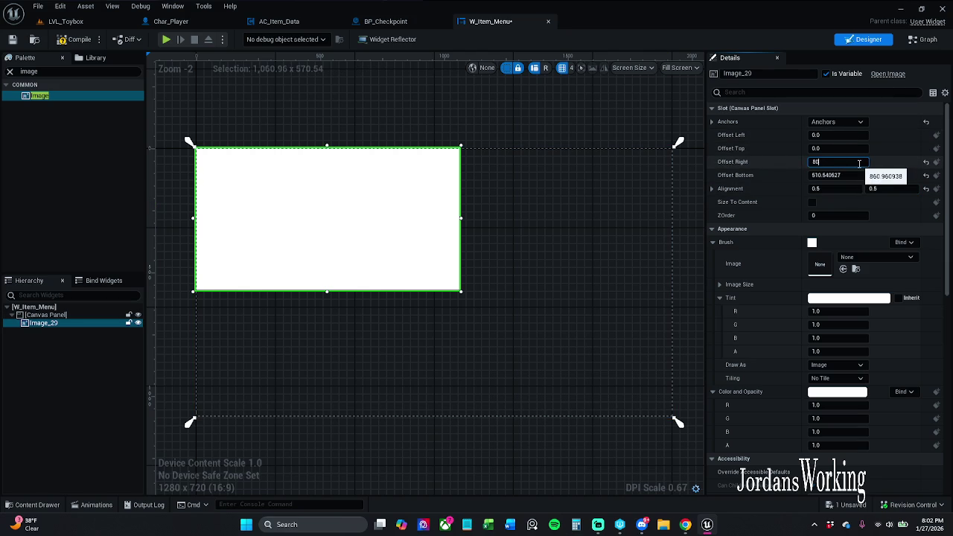
type("0")
key("Return")
key("Tab")
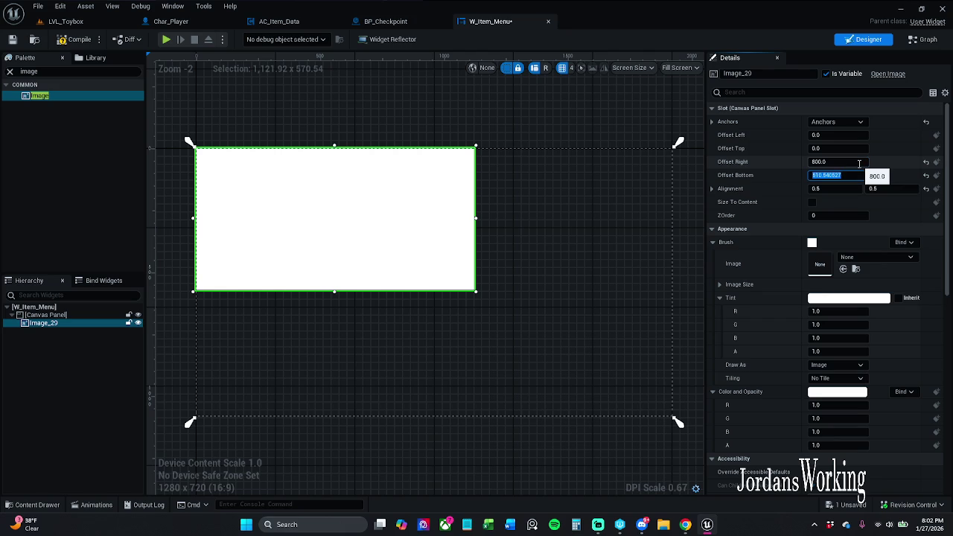
type("4")
type("0")
key("Return")
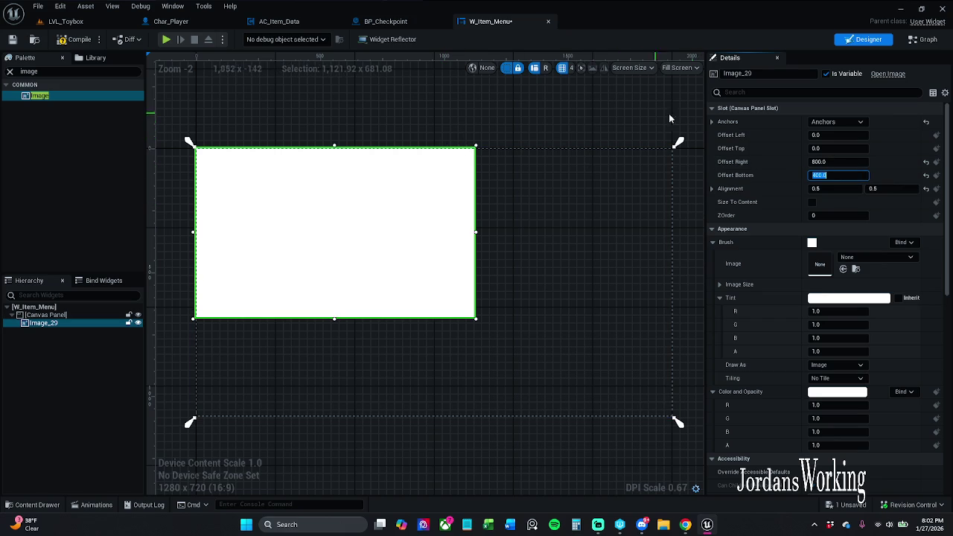
- Anchor Image_29 to the canvas centre at position X 0, Y 0
left_click(852, 122)
left_click(863, 184)
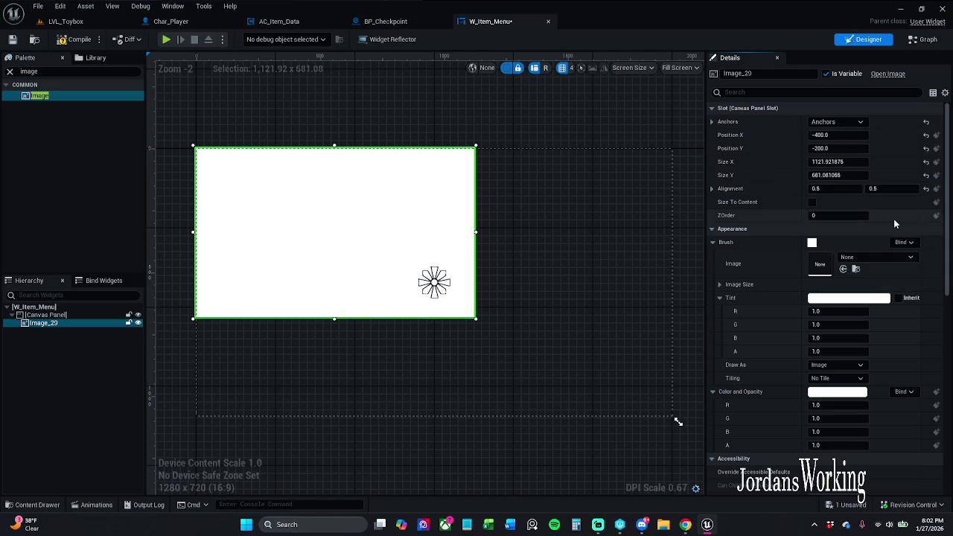
left_click(847, 135)
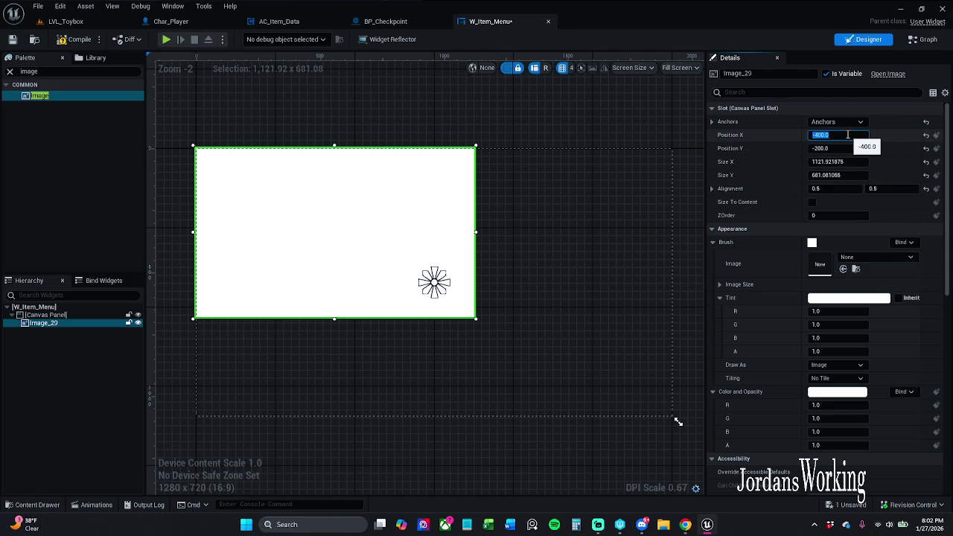
type("0")
key("Tab")
type("0")
key("Return")
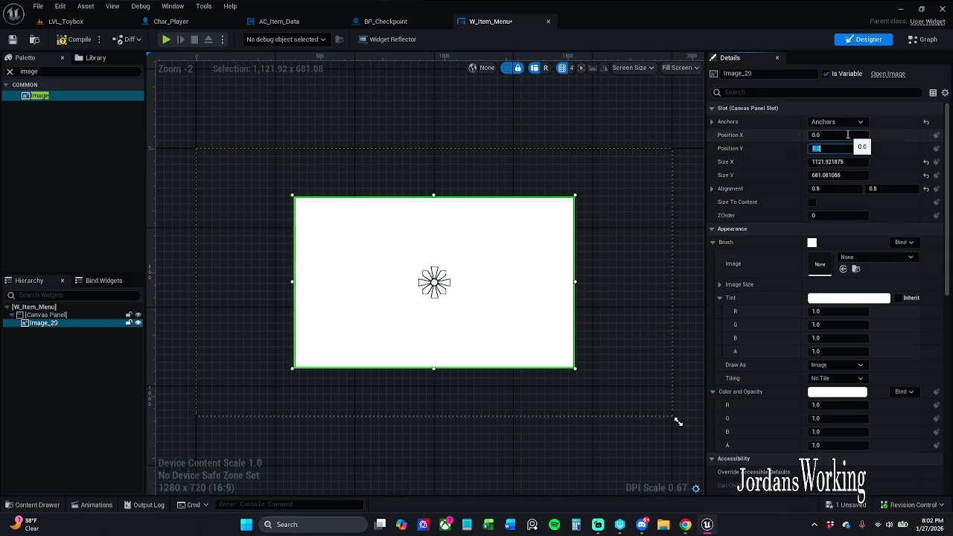
- Set the image size to 800 by 400 and check the anchor presets
left_click(843, 161)
type("800")
key("Return")
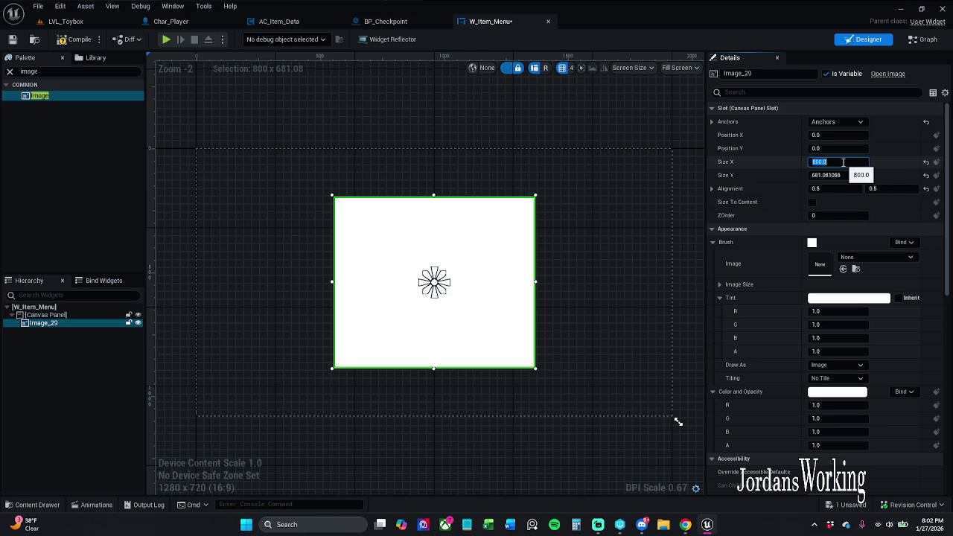
key("Tab")
type("4")
key("Return")
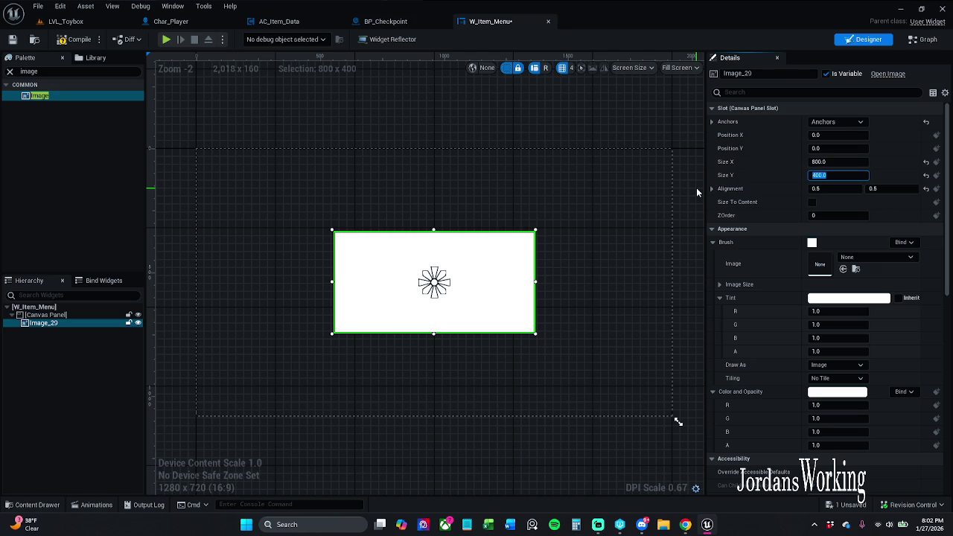
left_click(832, 125)
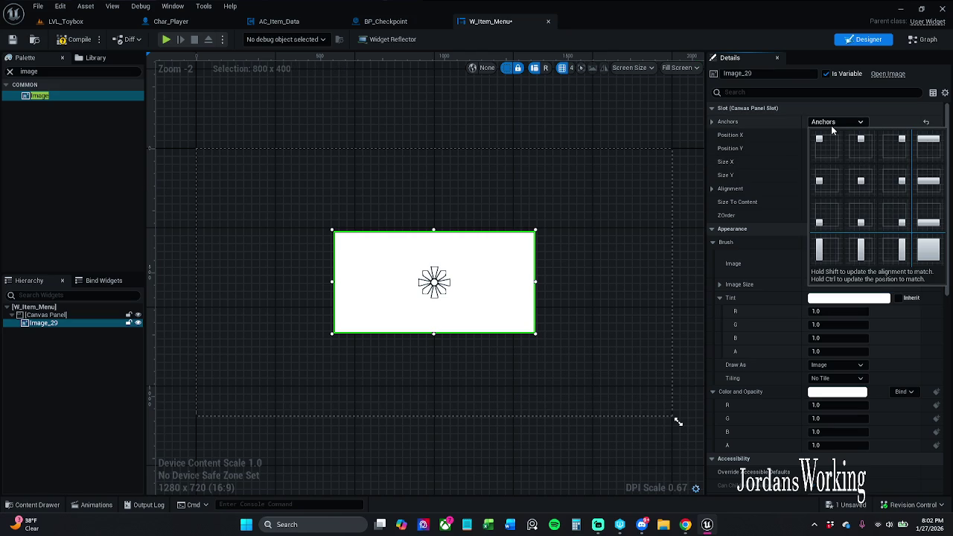
left_click(831, 125)
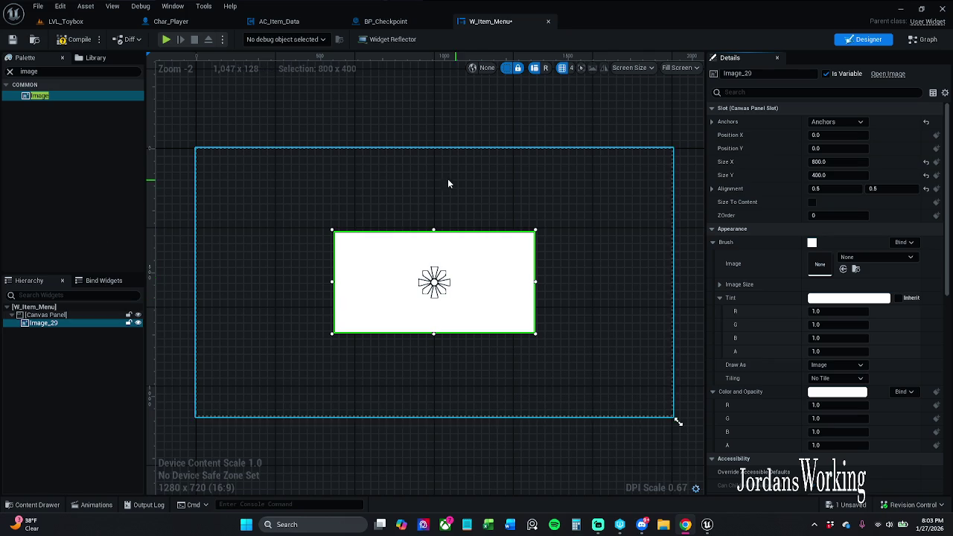
left_click_drag(449, 184, 471, 142)
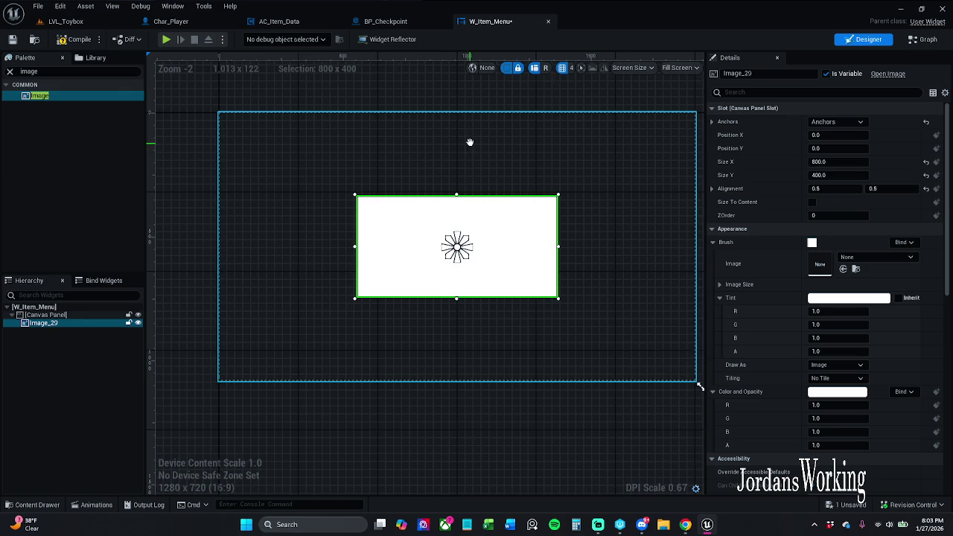
- Clear the Palette search, set Image_29's Brush Image to White_Menu, and save W_Item_Menu
left_click(10, 72)
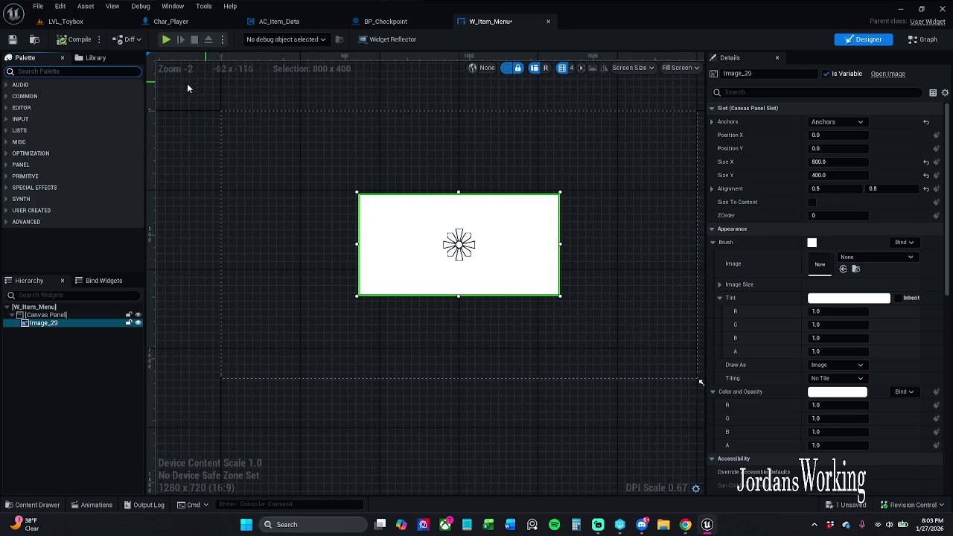
left_click(73, 236)
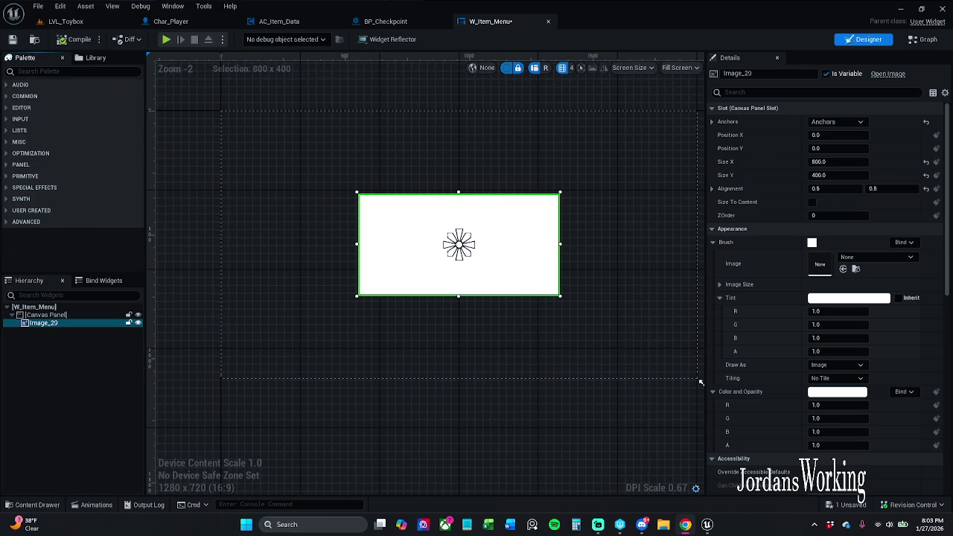
left_click(871, 257)
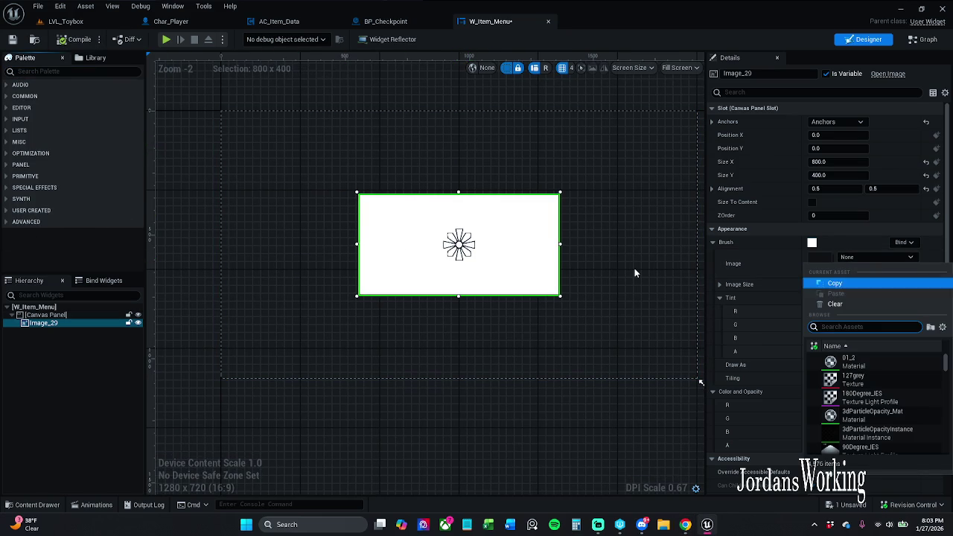
type("white")
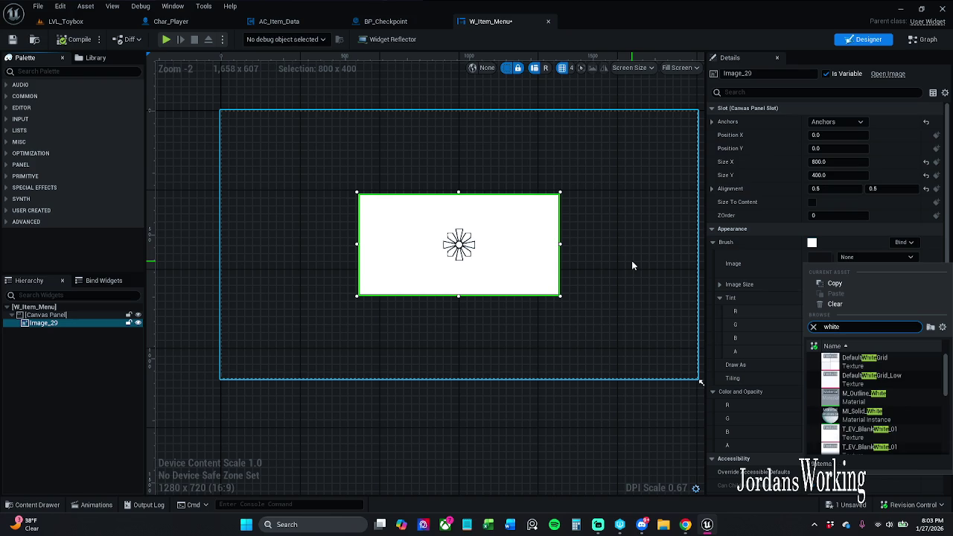
scroll(901, 406, "down", 5)
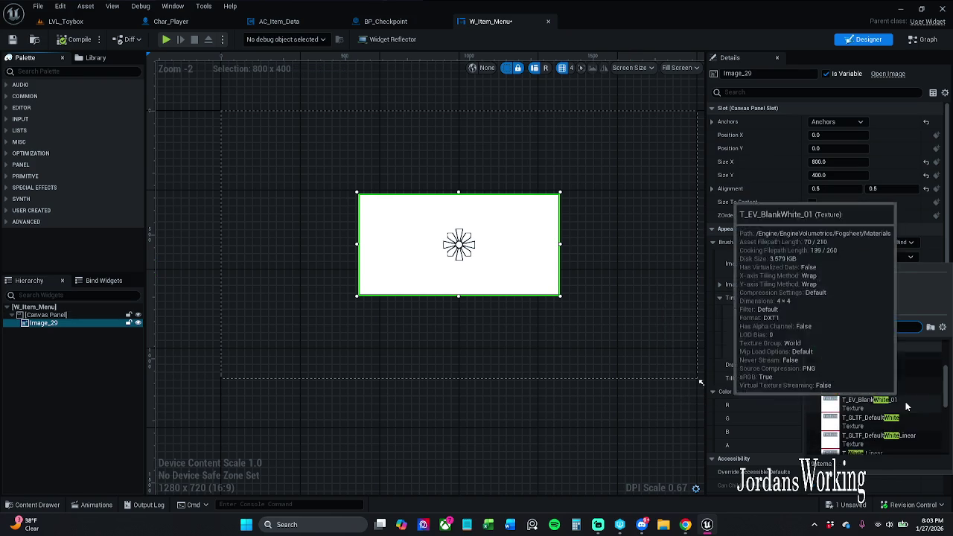
left_click(904, 421)
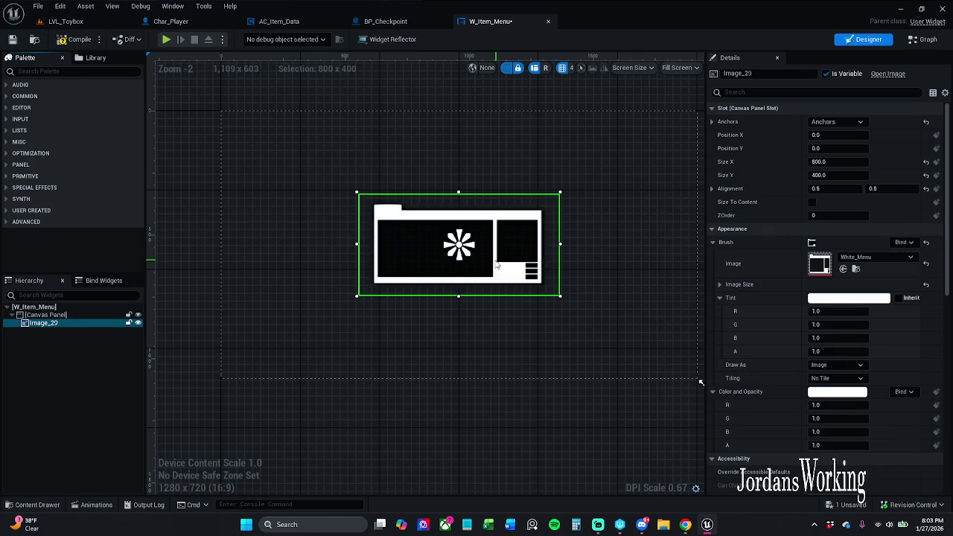
scroll(454, 182, "up", 3)
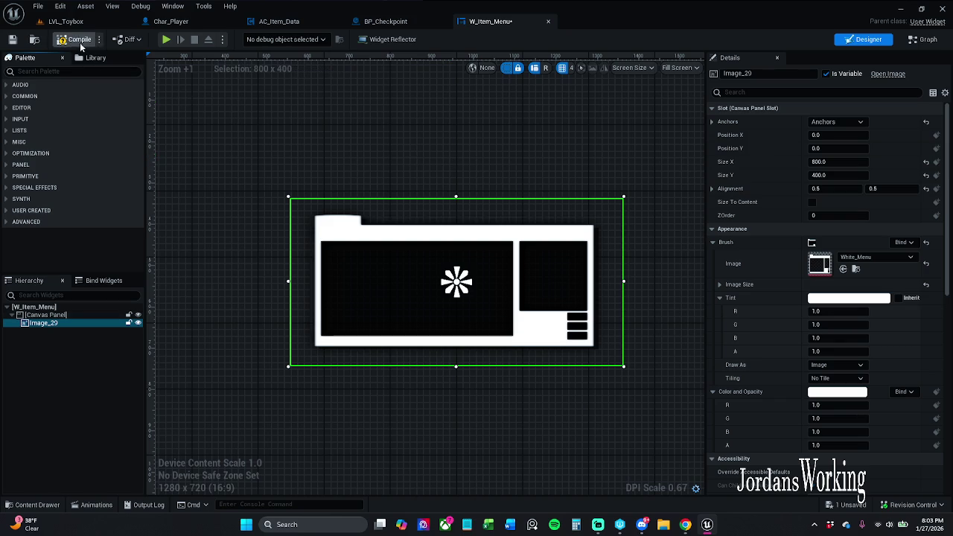
left_click(12, 40)
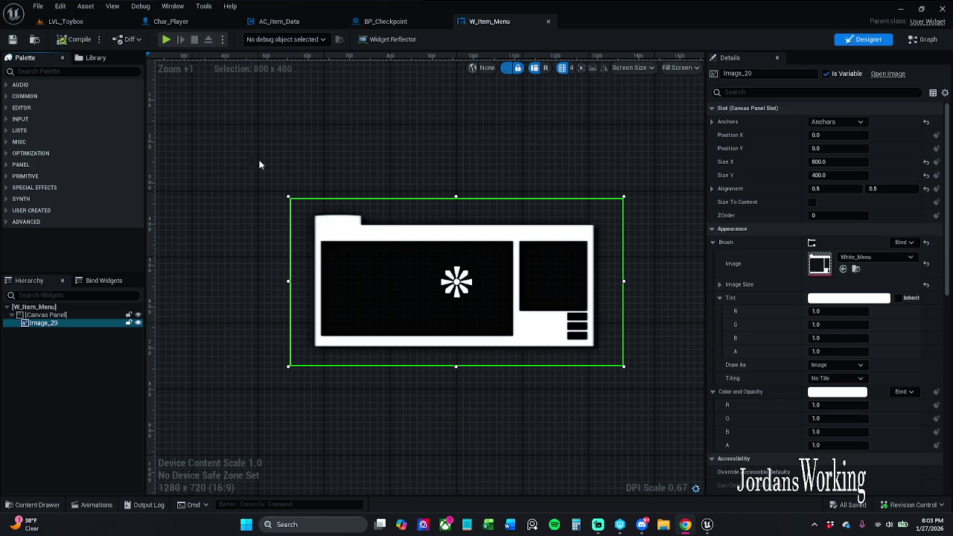
- Open W_Item_Slot1, select itemButton, and store its yellow Normal tint as a saved swatch
left_click(32, 505)
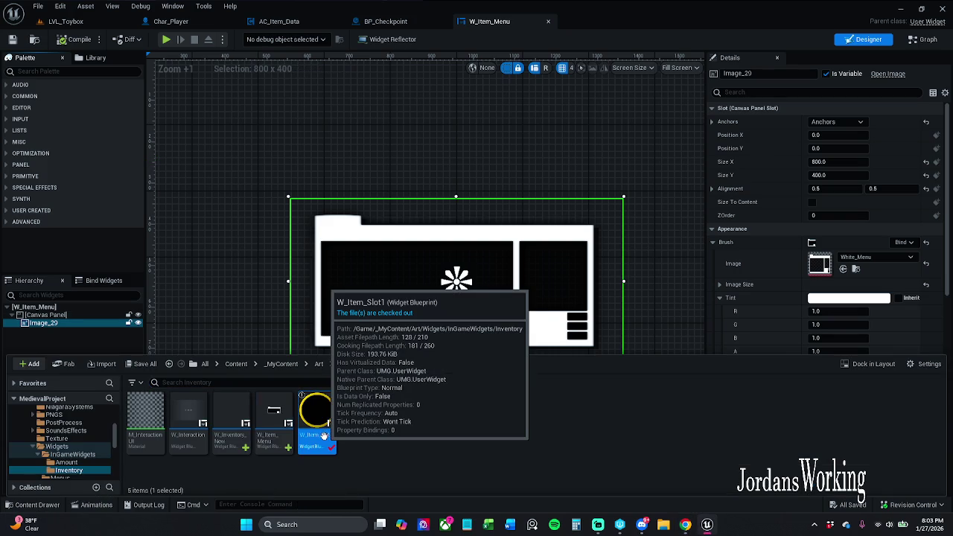
double_click(316, 421)
scroll(447, 179, "up", 5)
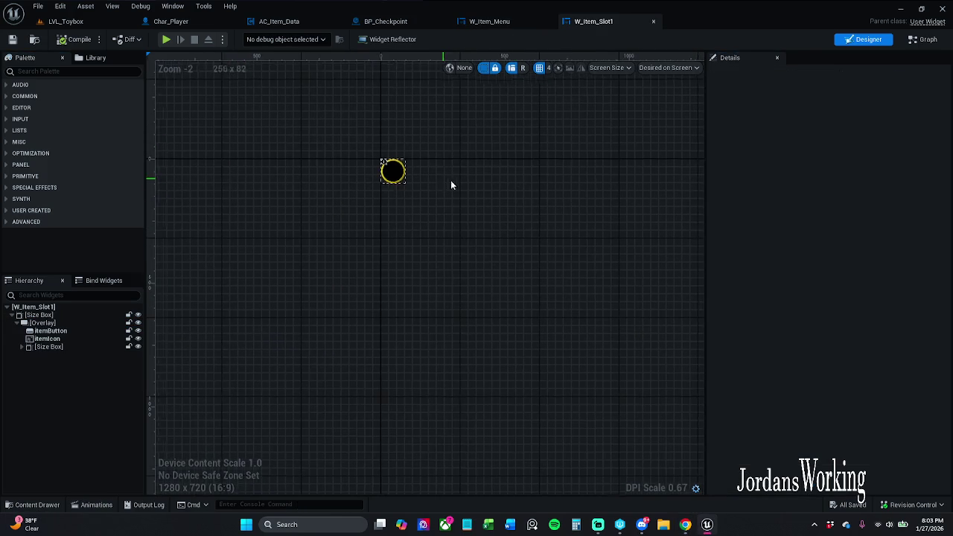
left_click(393, 178)
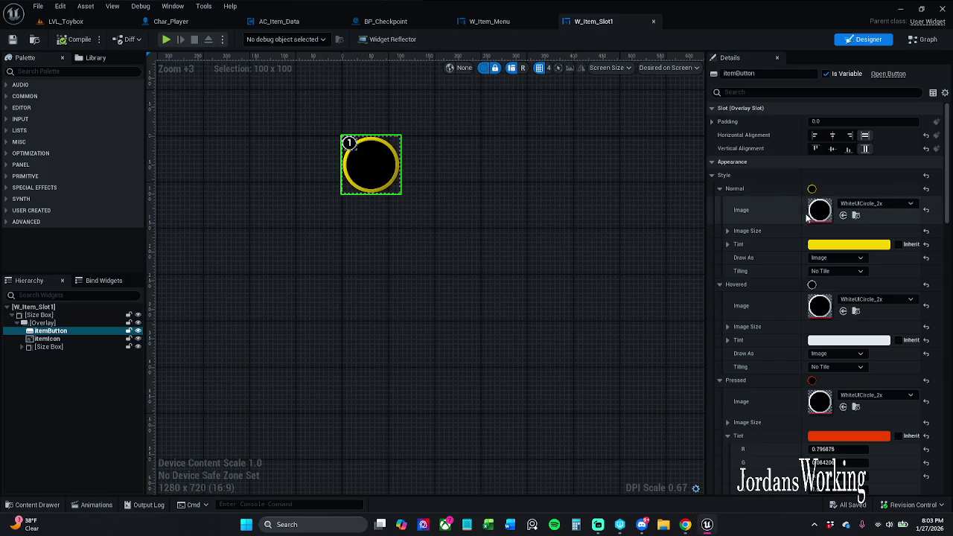
left_click(838, 245)
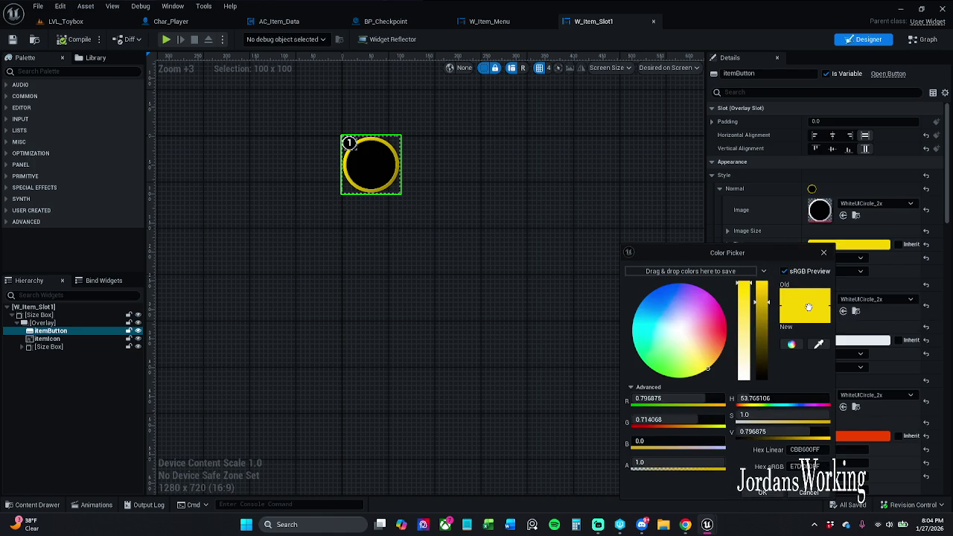
left_click_drag(809, 307, 709, 273)
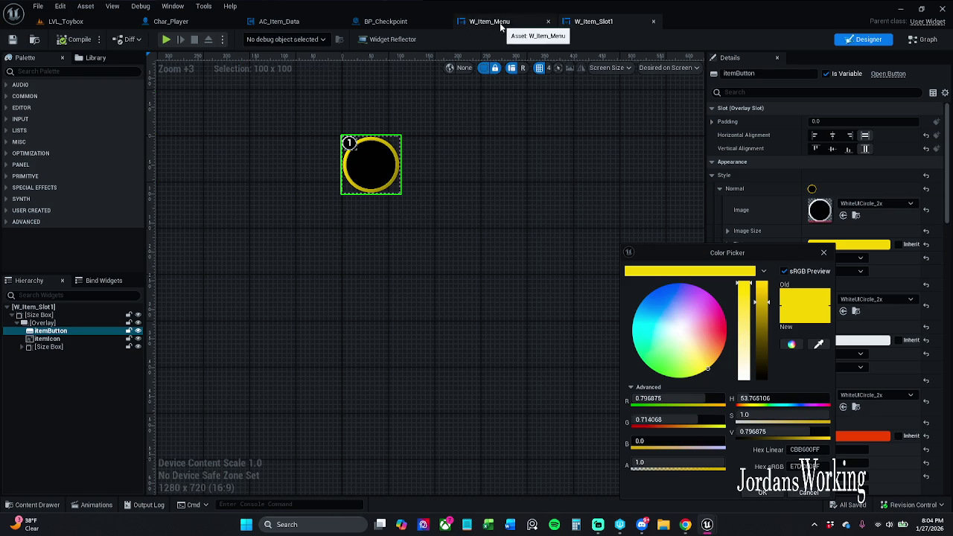
- Tint the W_Item_Menu image with the saved yellow and save the widget
left_click(501, 24)
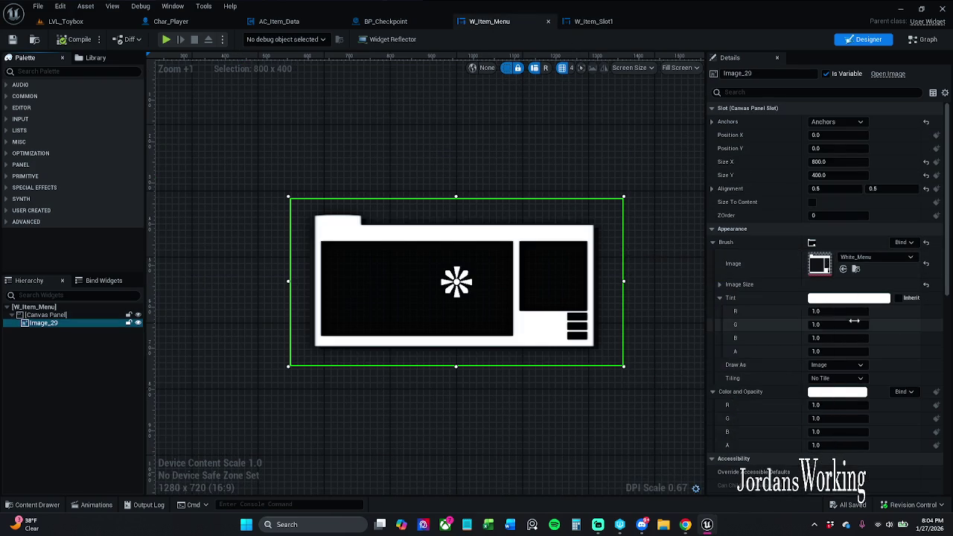
left_click(848, 298)
left_click(722, 274)
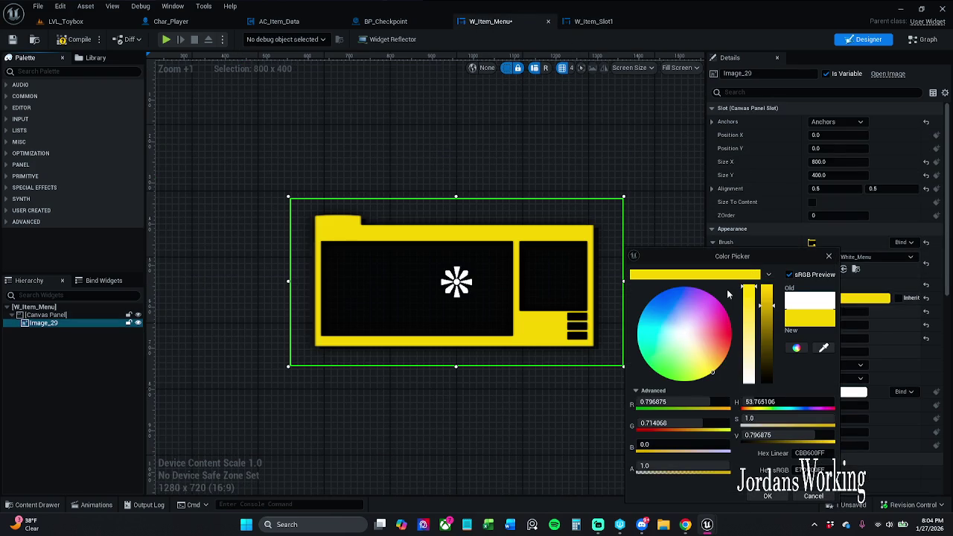
left_click(767, 496)
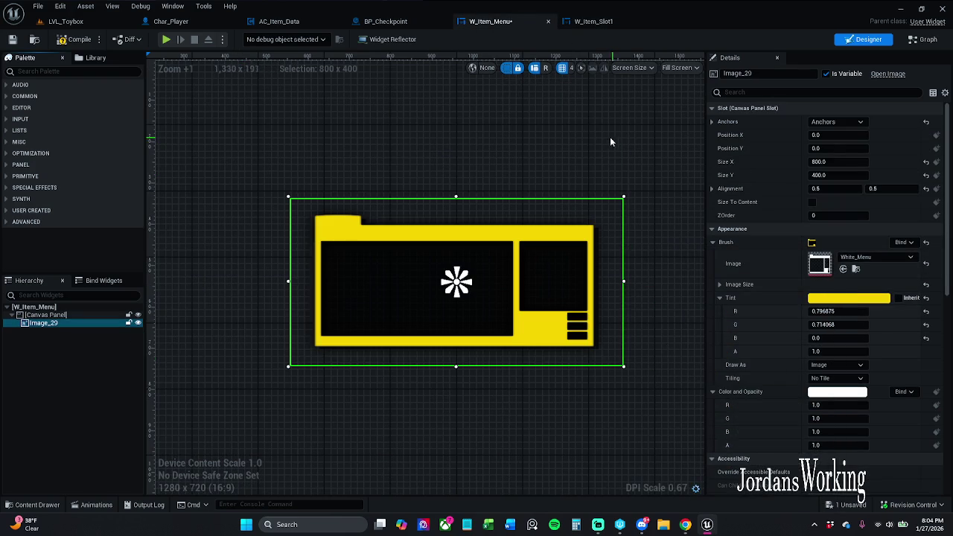
left_click(12, 39)
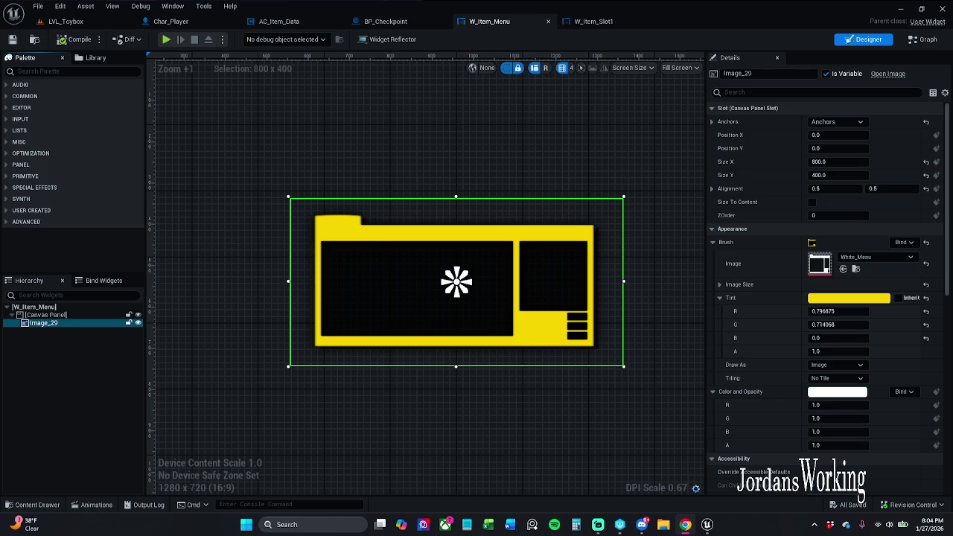
- Return to W_Item_Slot1 and collapse the Normal and Hovered style settings
left_click(596, 20)
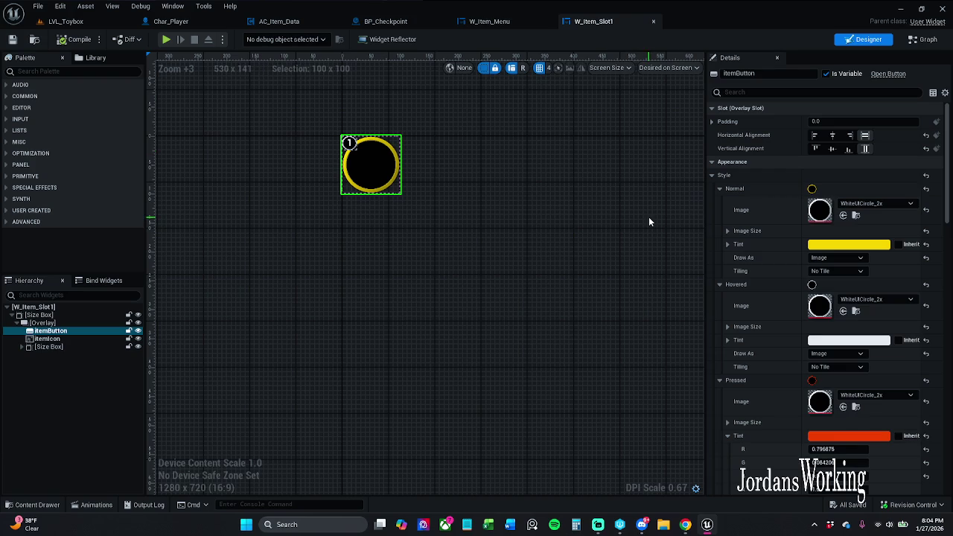
left_click(719, 189)
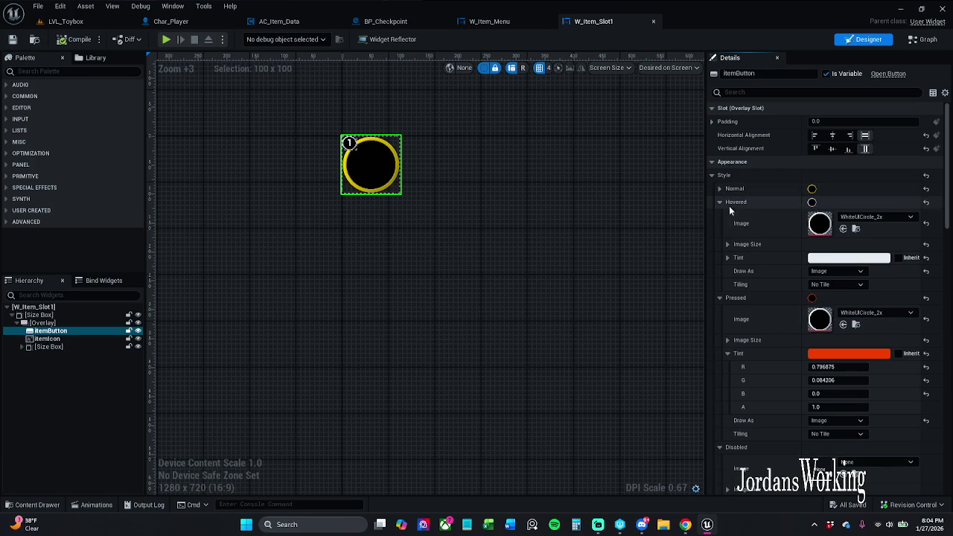
left_click(719, 202)
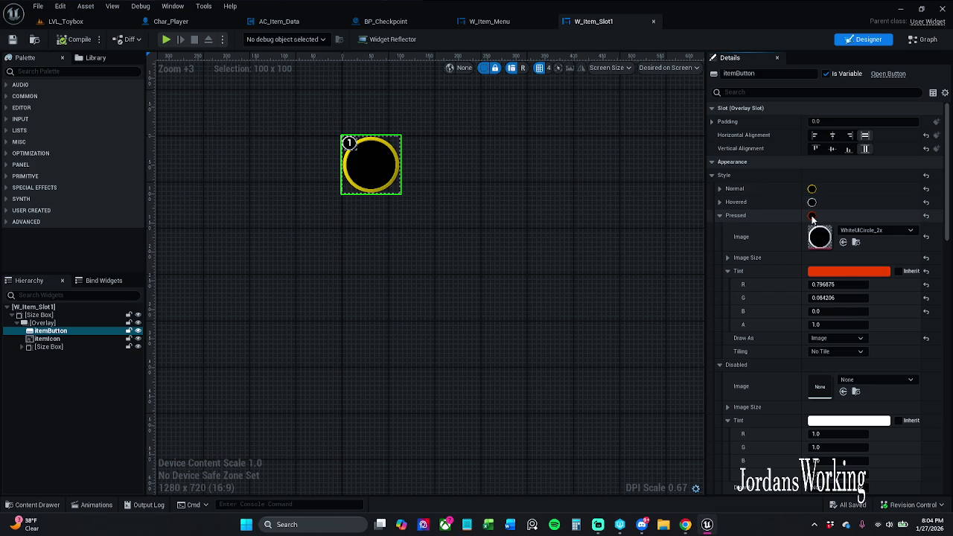
- Set the itemButton's Pressed tint to green (G 1, R 0) with a slightly lower Value
left_click(837, 269)
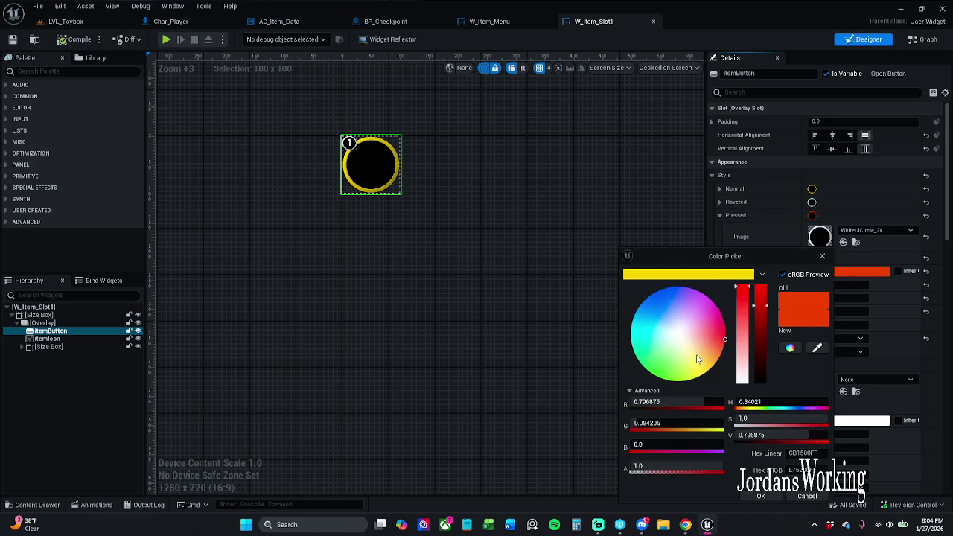
left_click(670, 422)
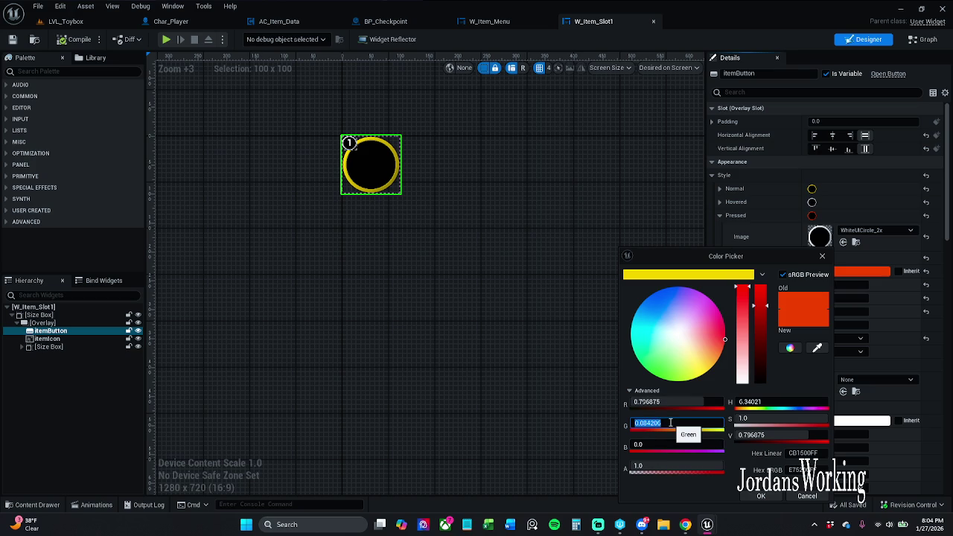
type("1")
key("Return")
left_click(665, 402)
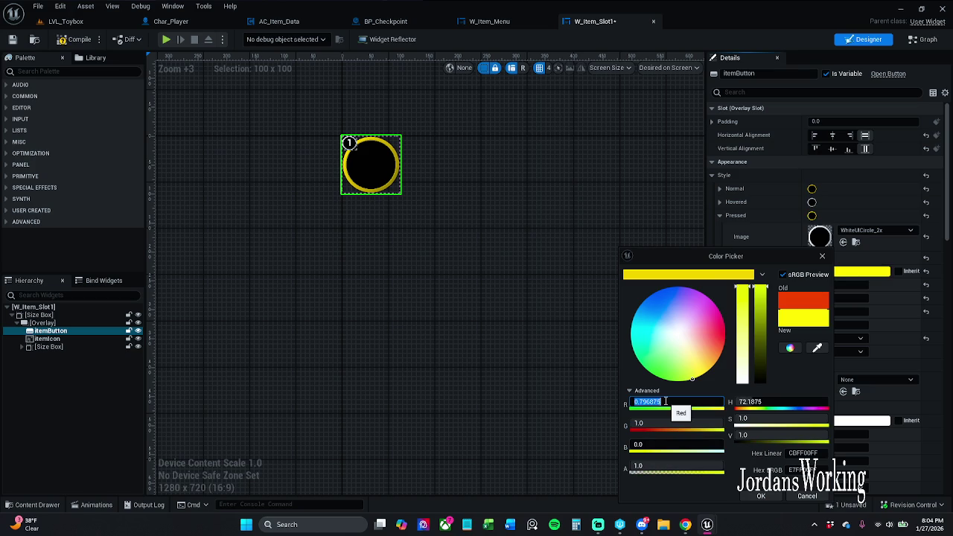
type("0")
key("Return")
left_click(761, 310)
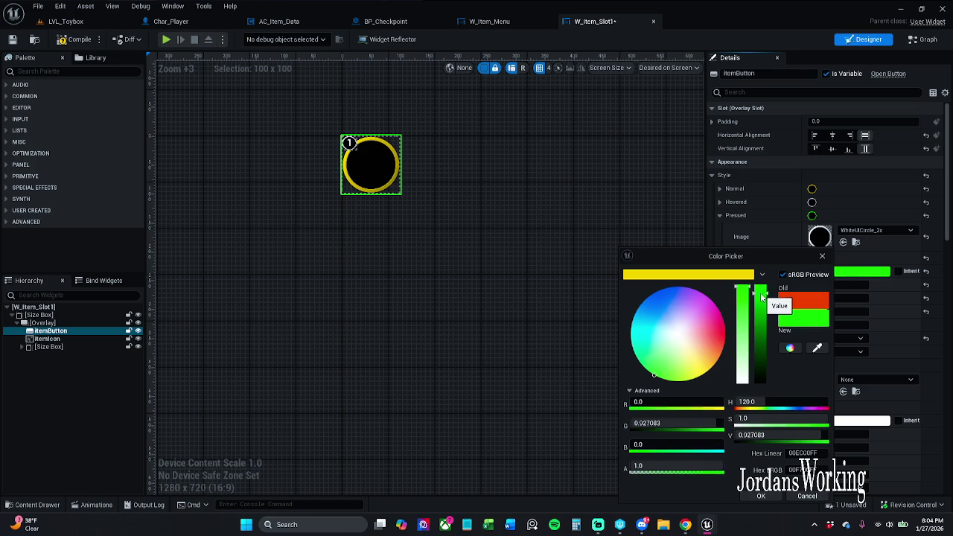
left_click(760, 496)
- Compile and save W_Item_Slot1, then play-test LVL_Toybox
left_click(75, 39)
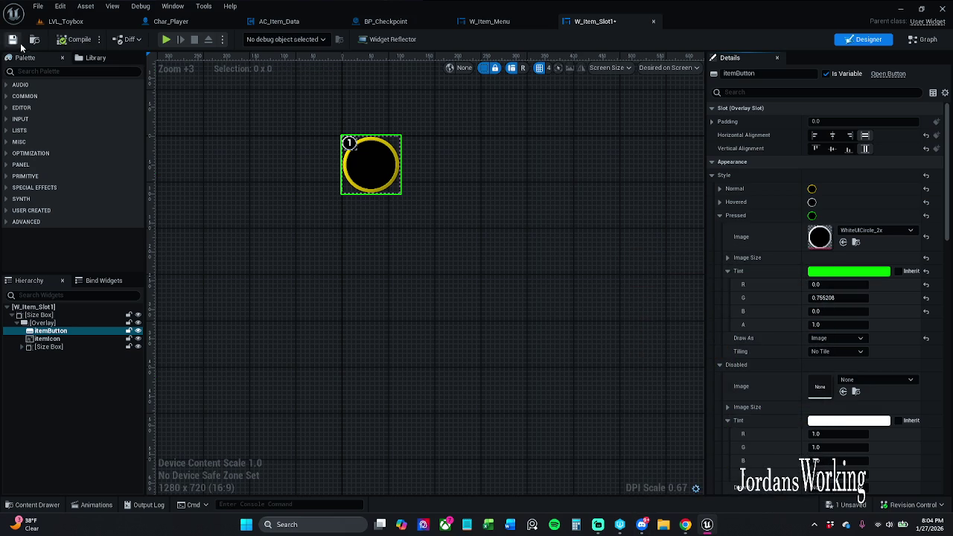
left_click(13, 39)
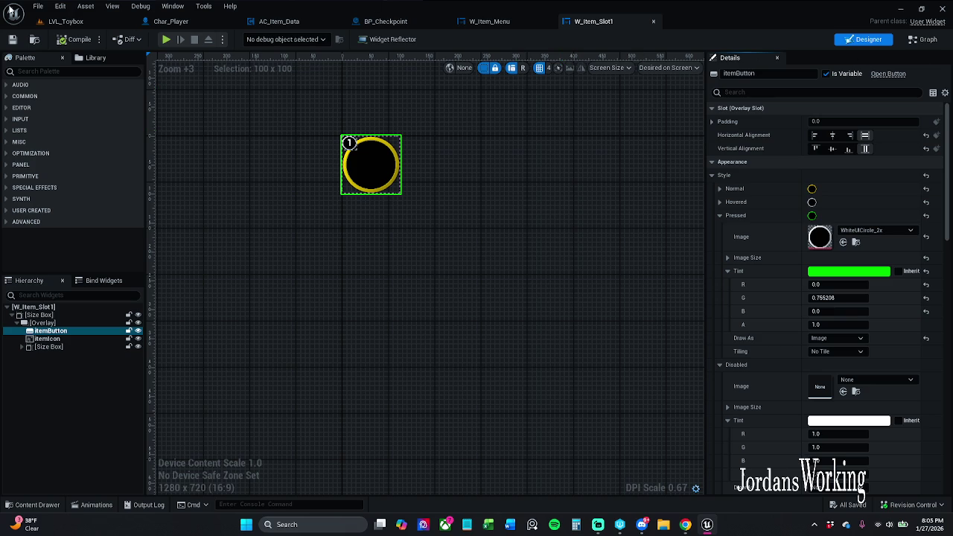
left_click(79, 23)
left_click(243, 39)
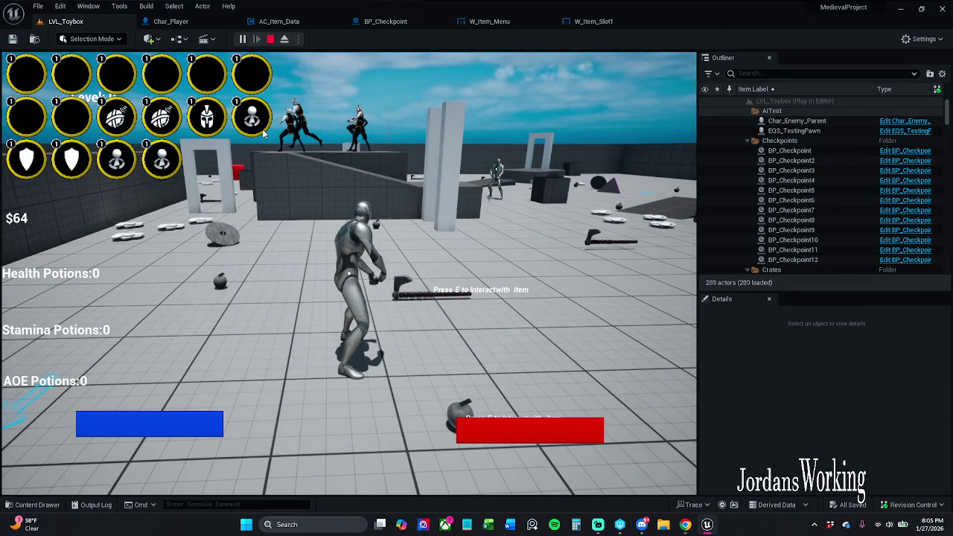
- Play-test LVL_Toybox three times, equipping inventory items, then return to W_Item_Slot1
left_click(265, 127)
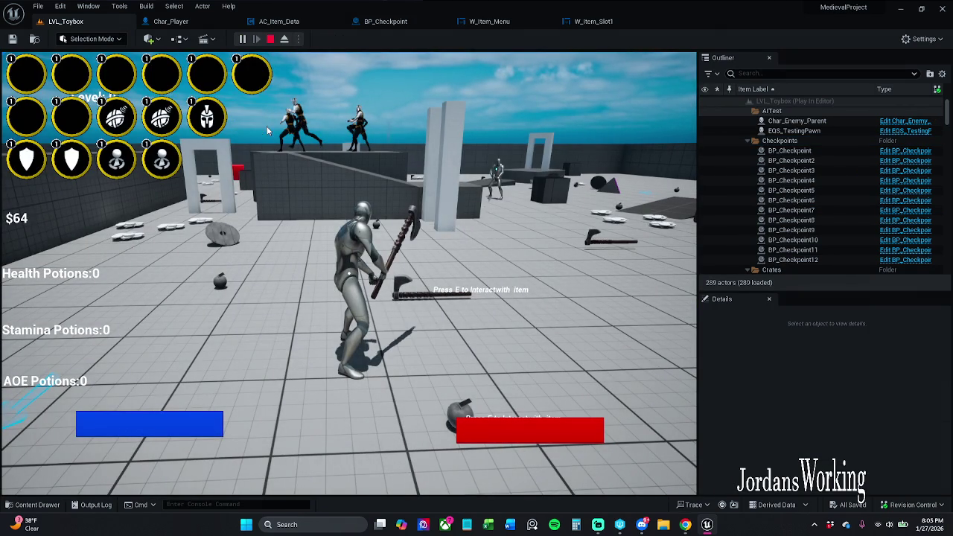
key("Escape")
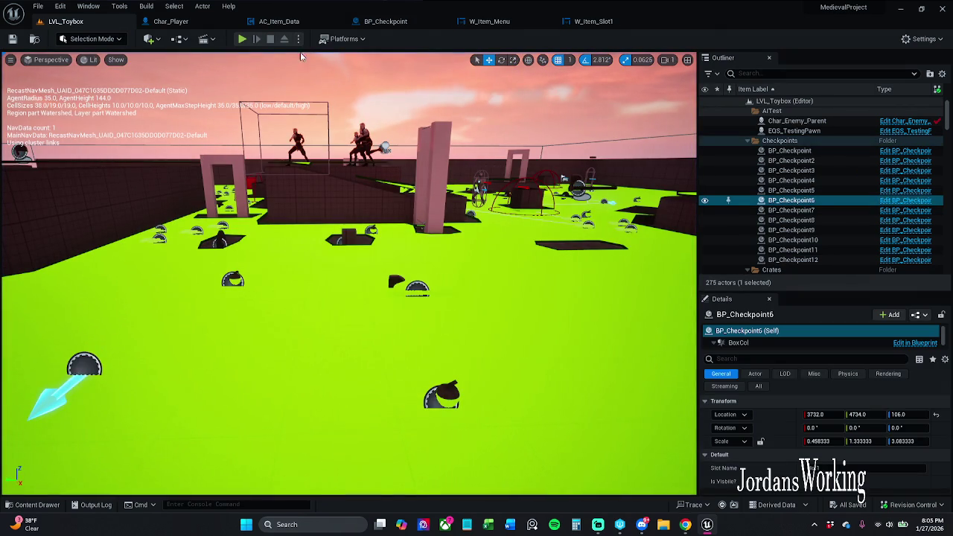
left_click(241, 39)
key("Escape")
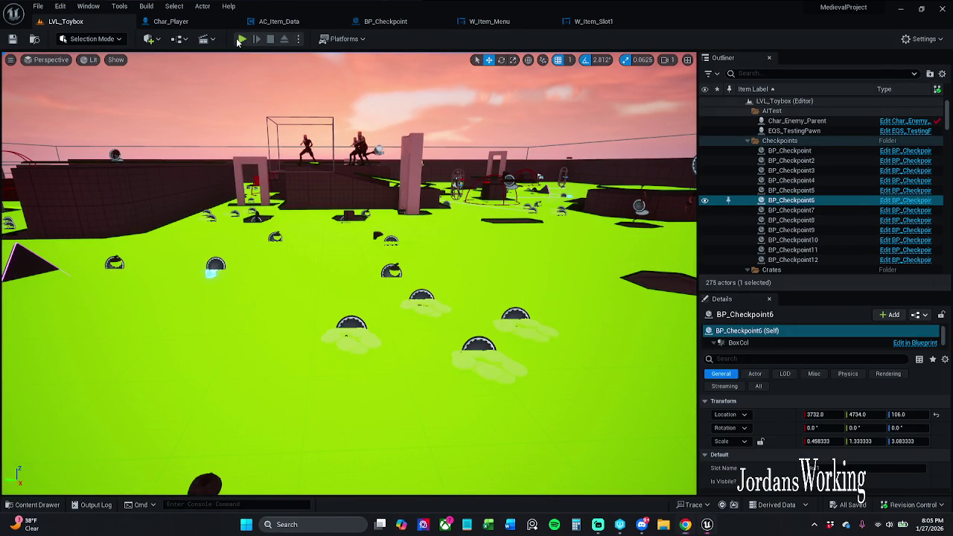
left_click(241, 40)
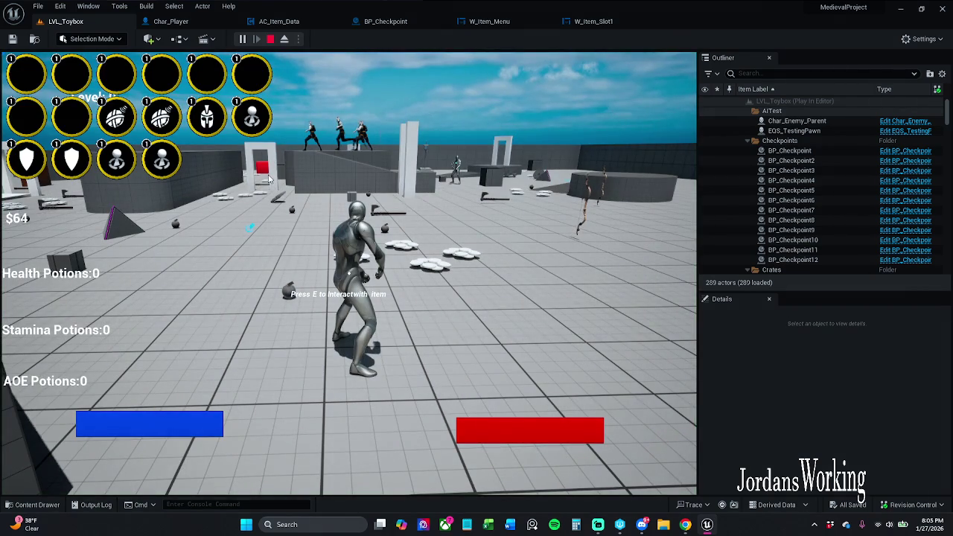
left_click(265, 134)
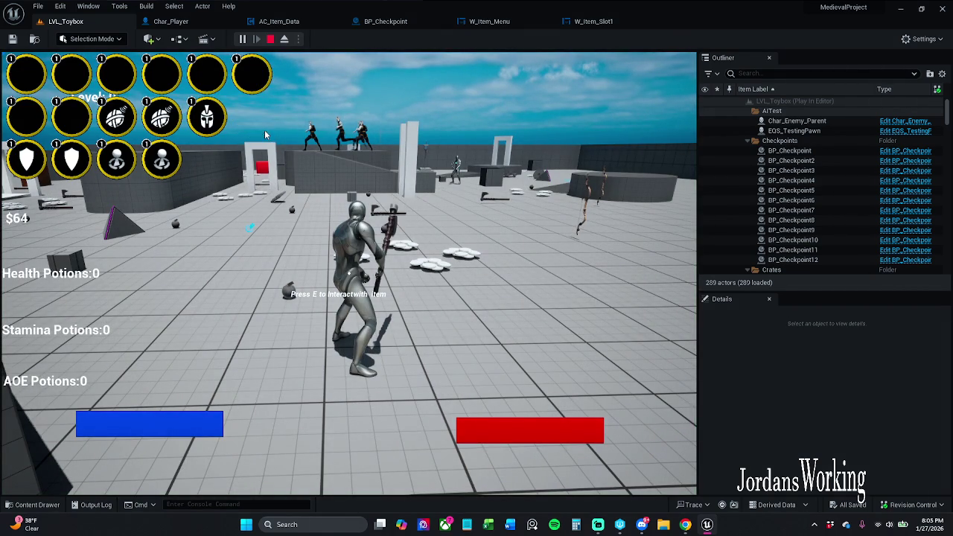
key("Escape")
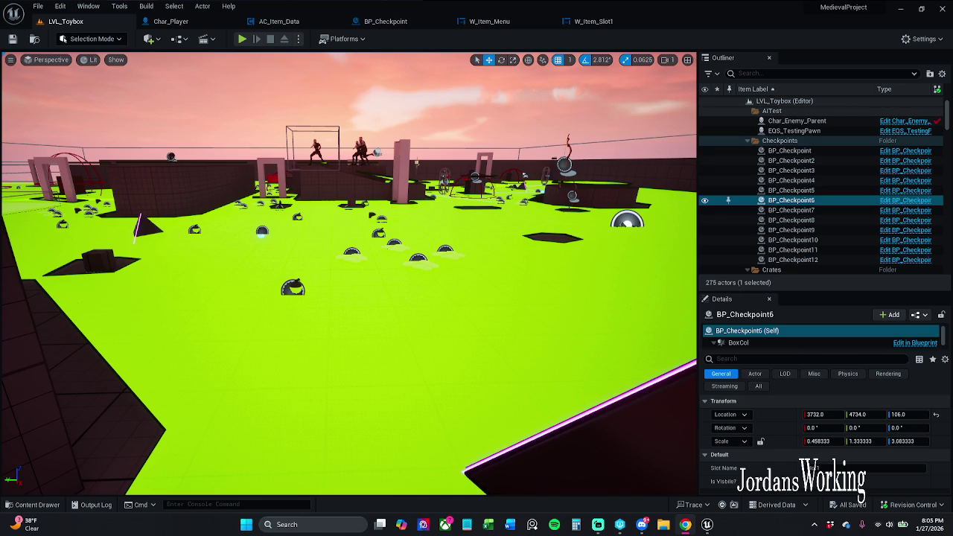
left_click(593, 21)
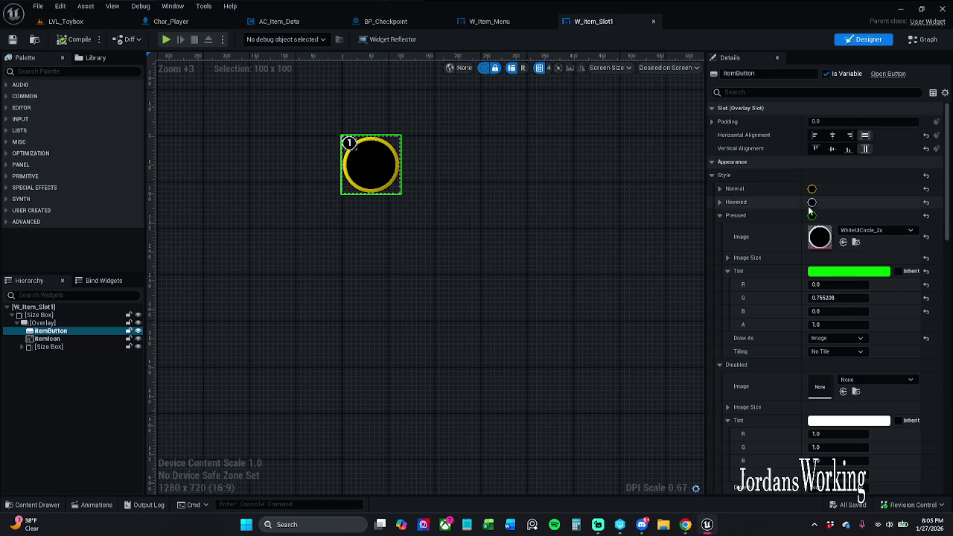
- Copy the Hovered style settings and paste them into the Pressed style
right_click(796, 206)
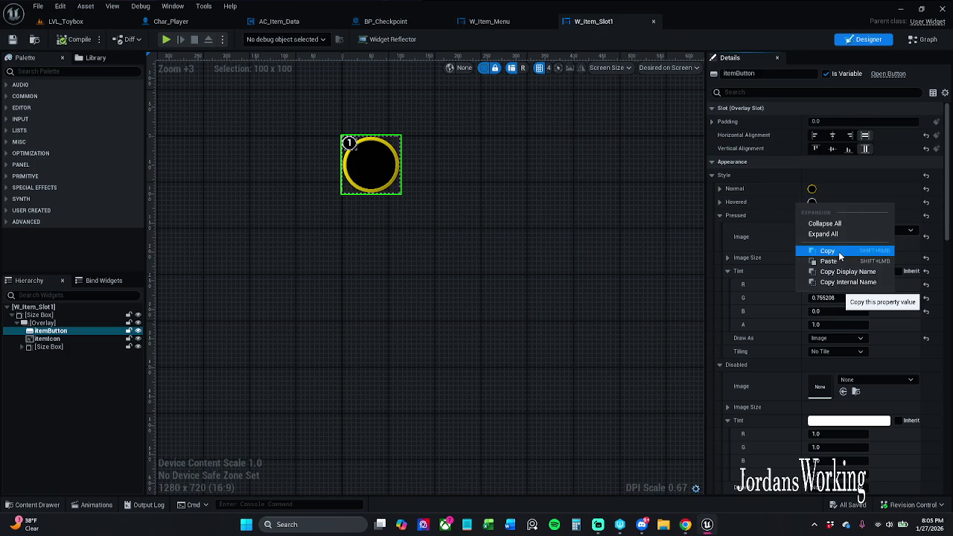
left_click(812, 251)
right_click(788, 216)
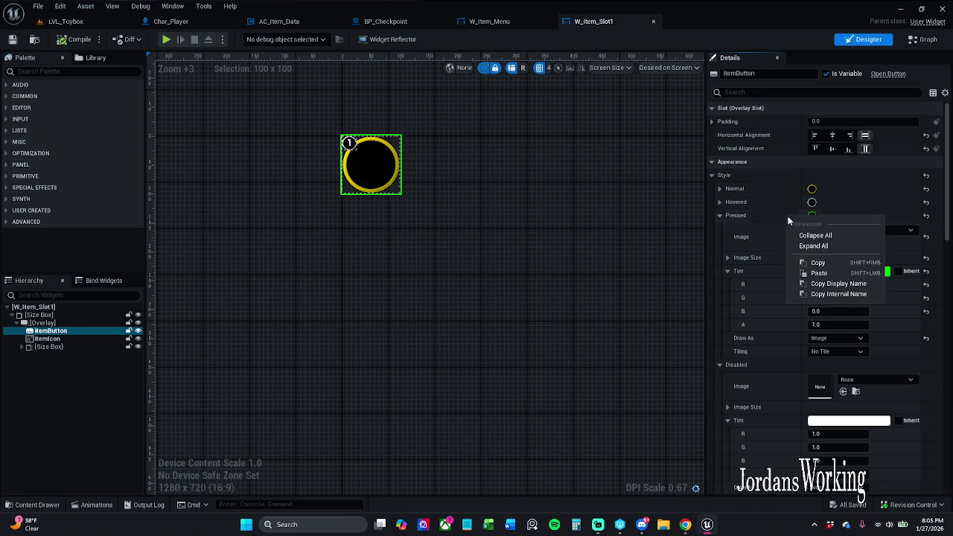
left_click(834, 274)
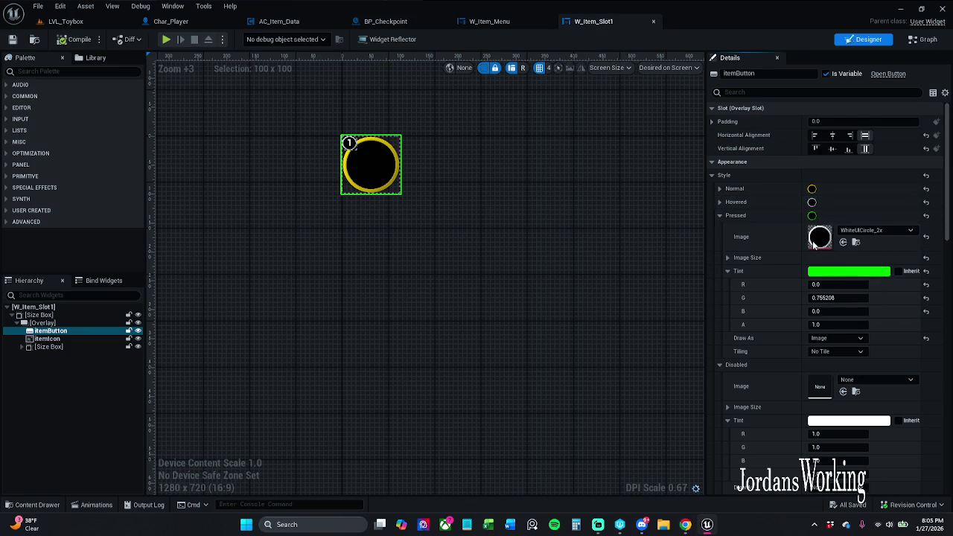
- Set the Pressed tint to mid-grey 0.567708 and compile the widget
left_click(857, 276)
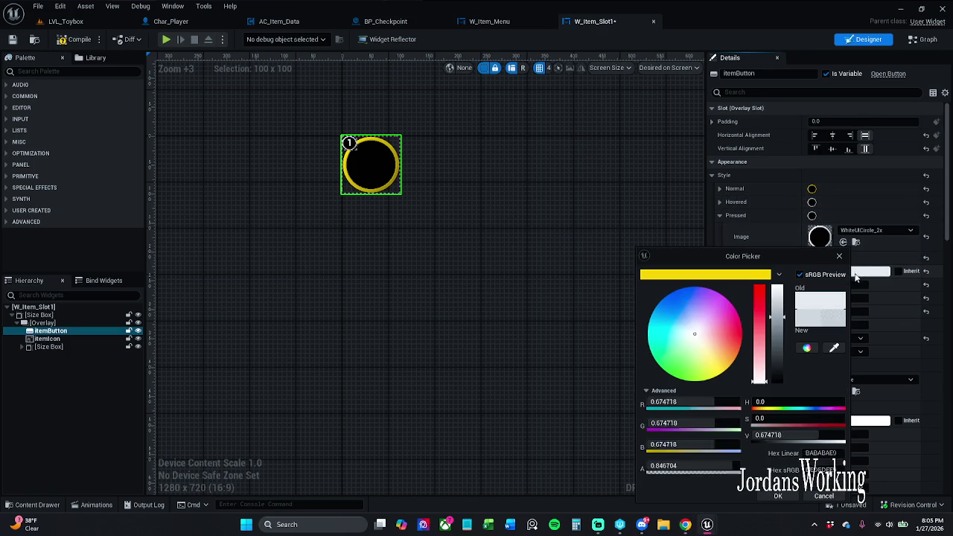
left_click(778, 317)
left_click(782, 325)
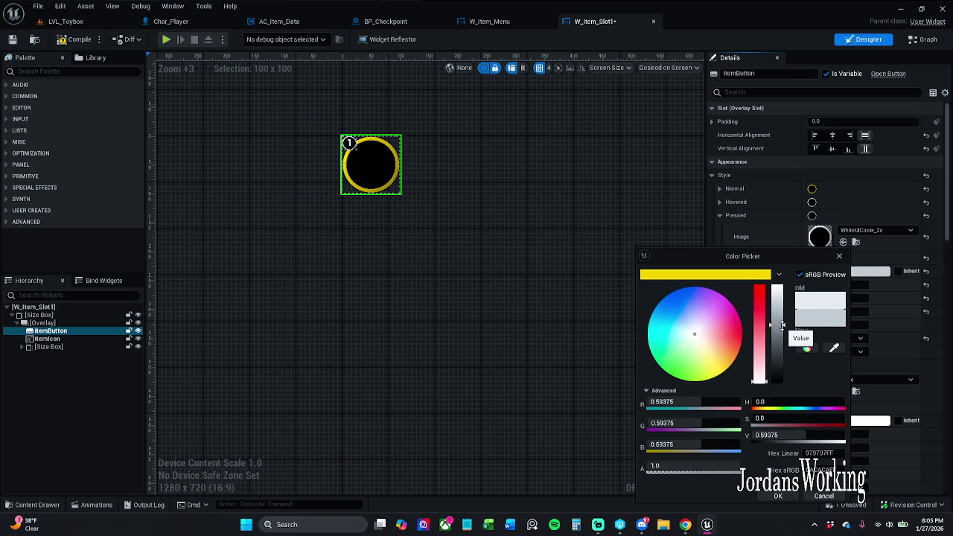
left_click(776, 328)
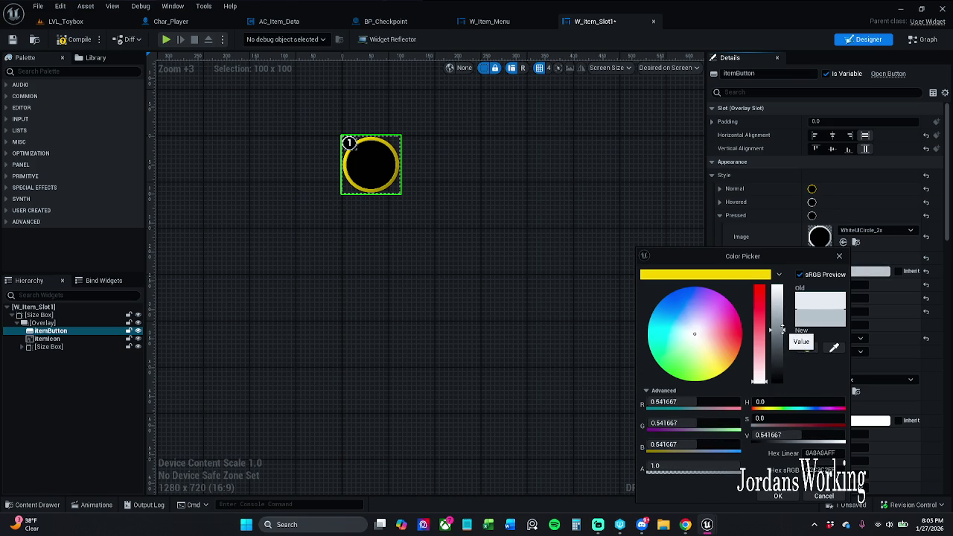
left_click(786, 499)
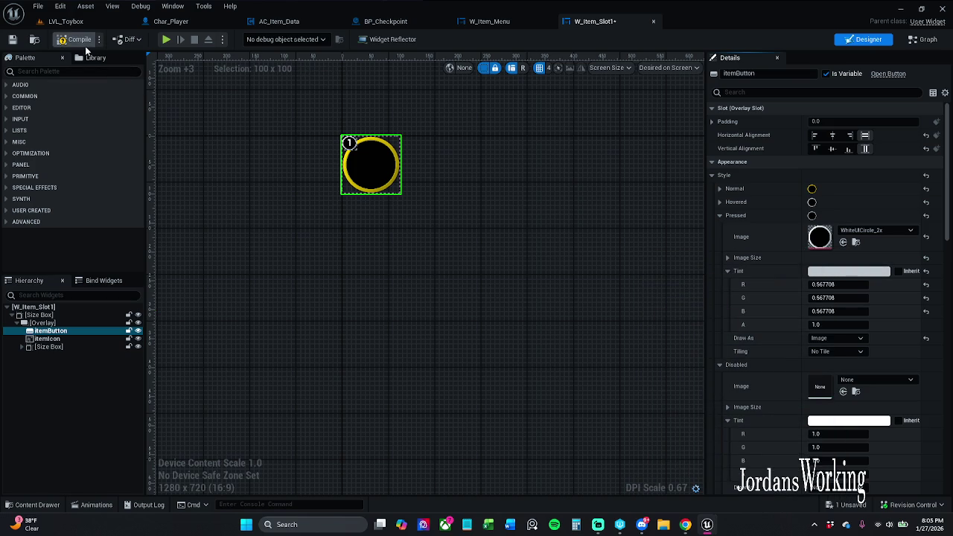
left_click(88, 24)
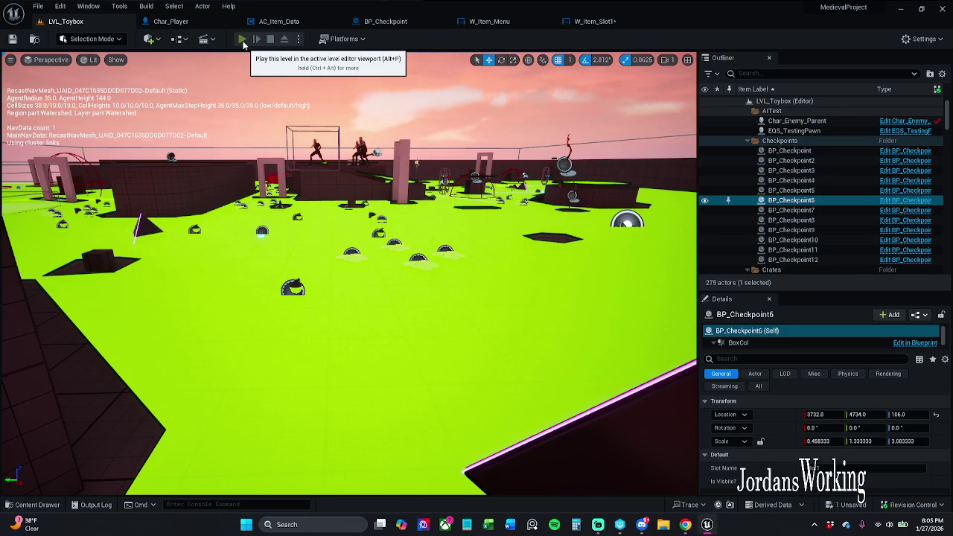
- Play-test the inventory grid in LVL_Toybox, then return to W_Item_Slot1
left_click(242, 39)
key("i")
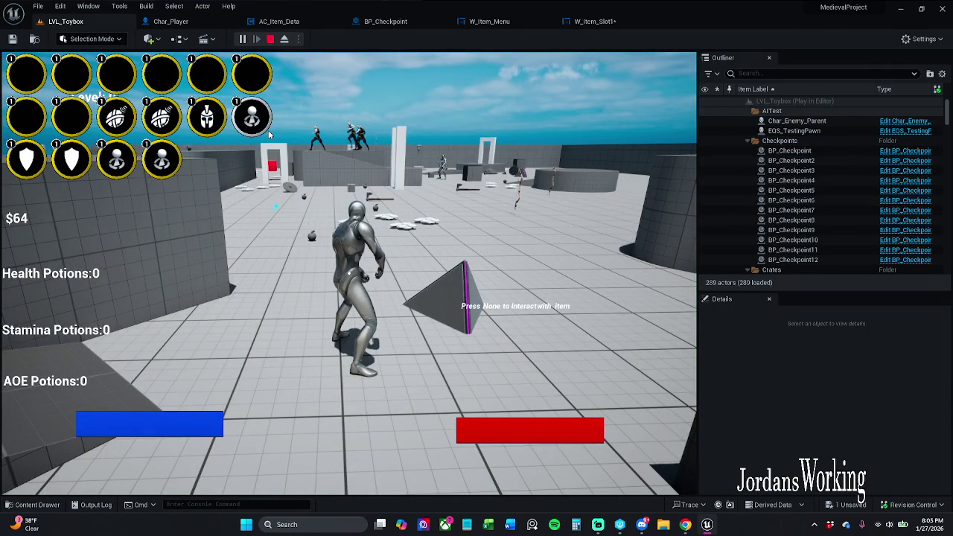
key("Escape")
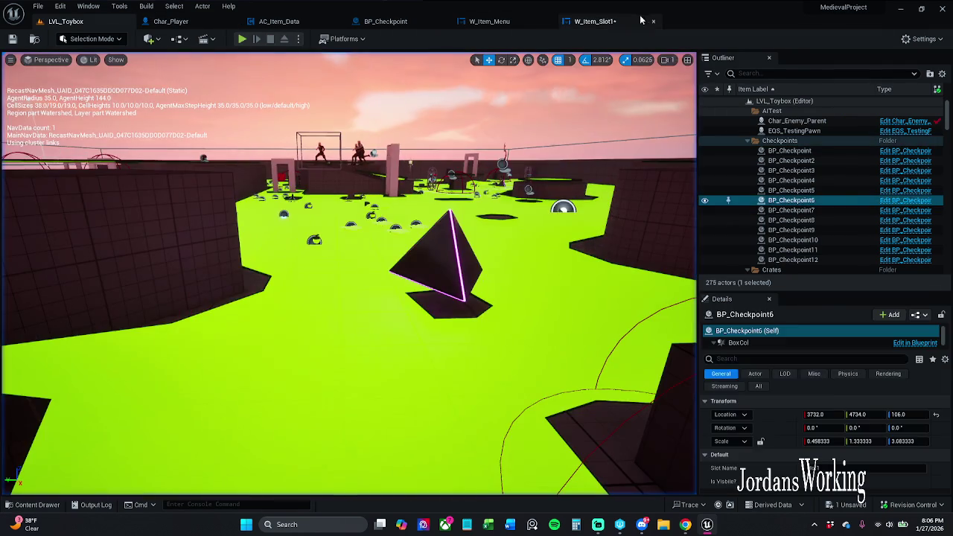
left_click(640, 21)
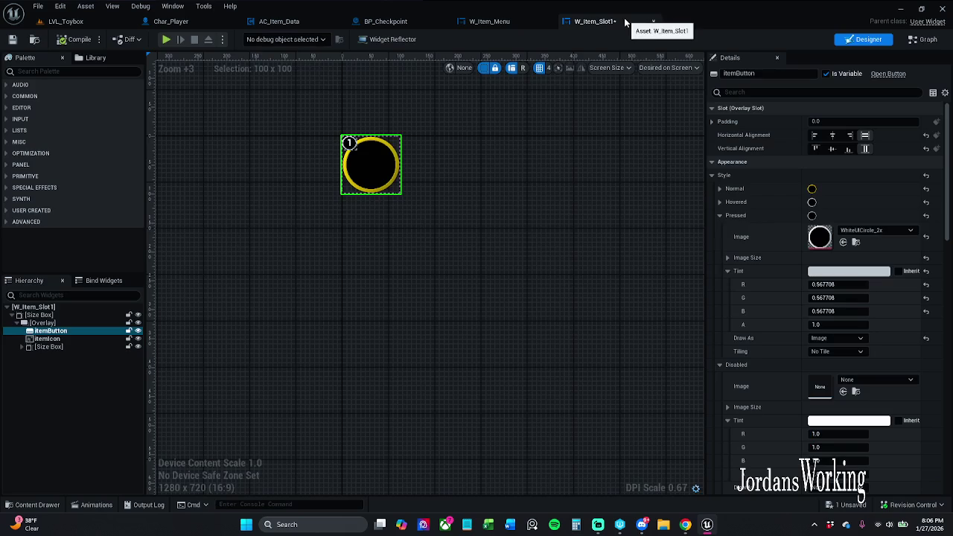
- Darken the Pressed tint to dark grey 0.239583 and compile
left_click(875, 271)
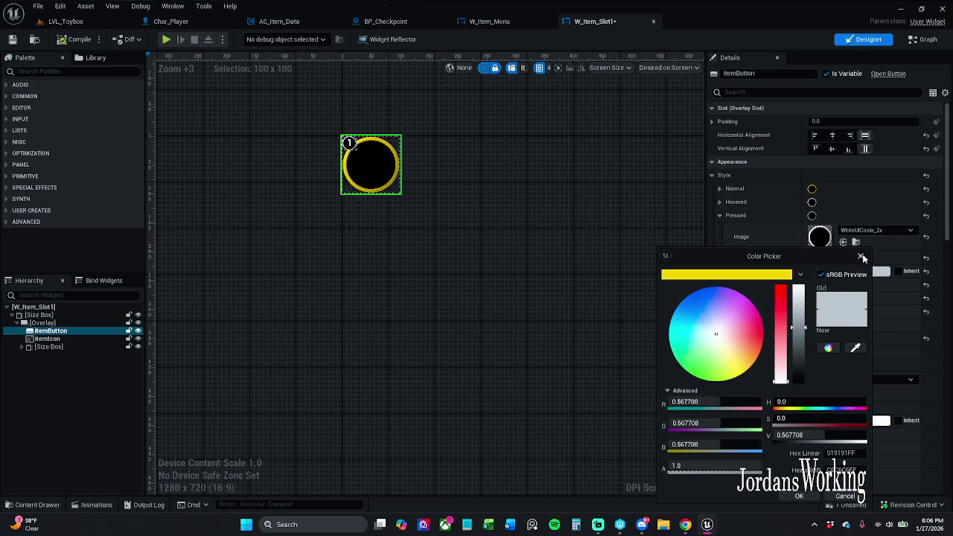
left_click(860, 256)
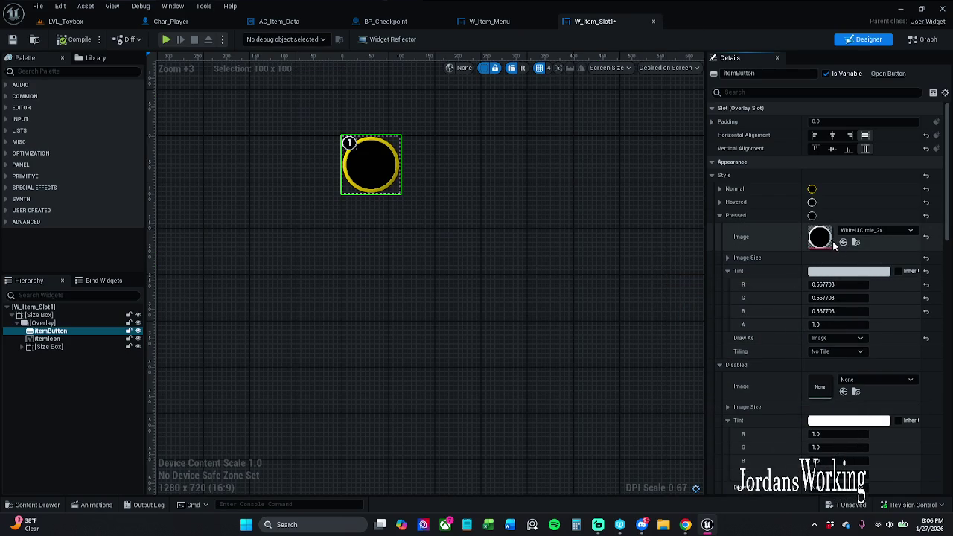
left_click(855, 272)
left_click_drag(780, 343, 782, 360)
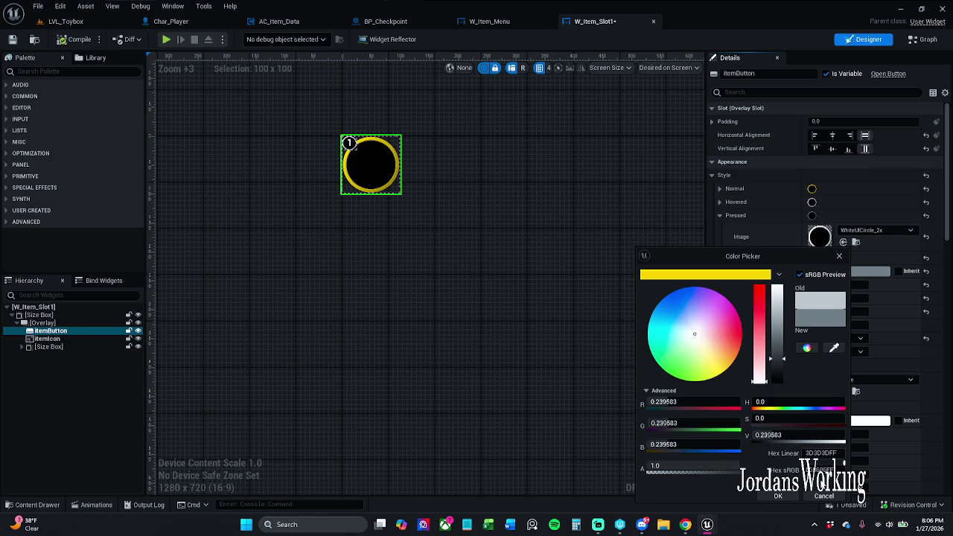
left_click(778, 496)
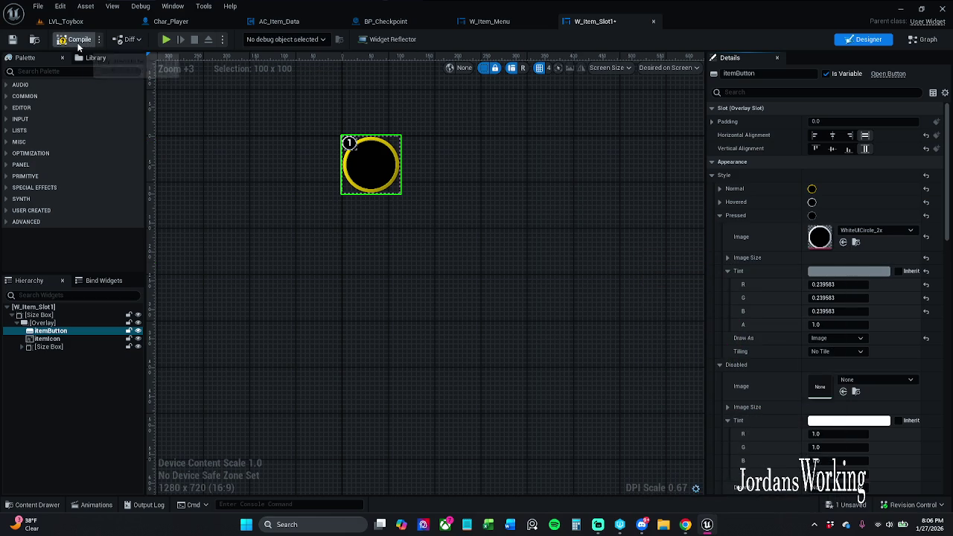
left_click(66, 21)
- Play-test the inventory with the darker tint and return to the W_Item_Slot1 designer
left_click(243, 39)
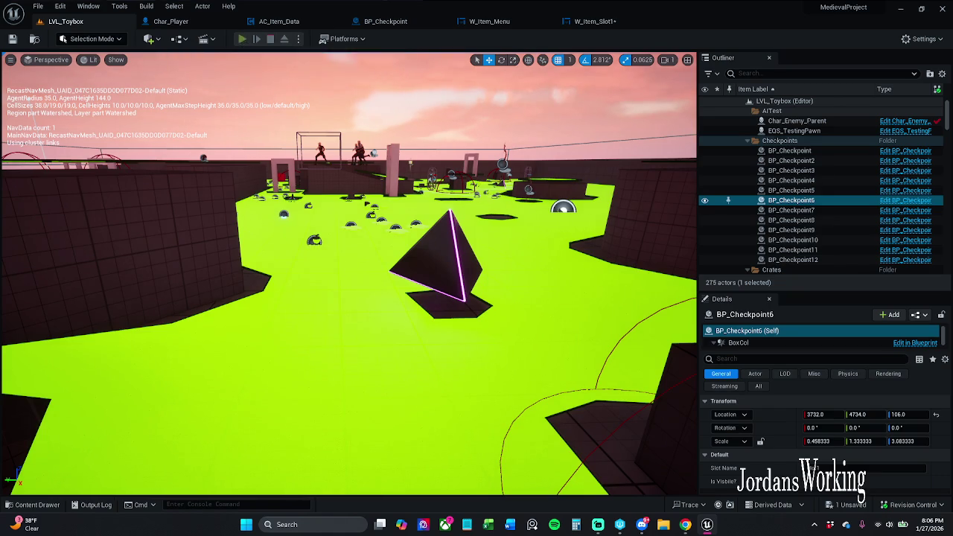
key("i")
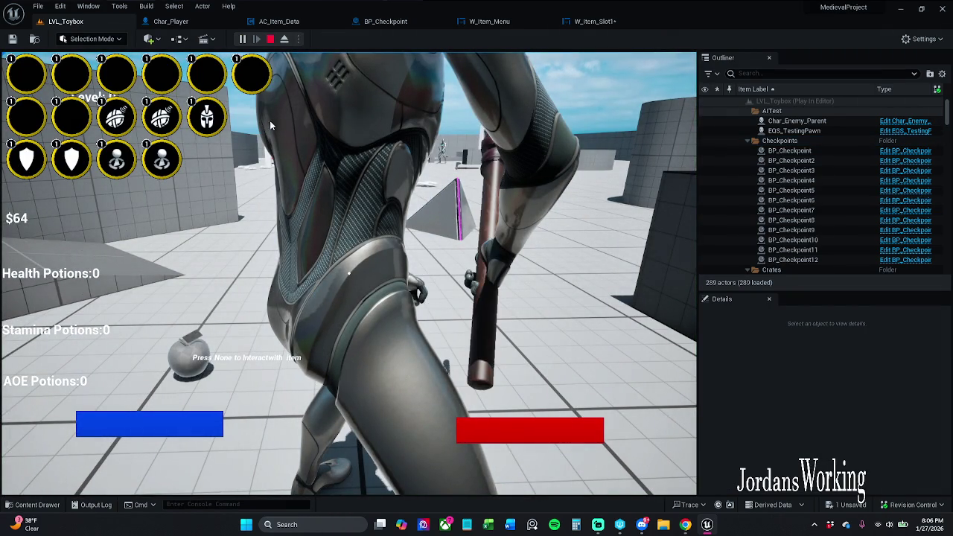
left_click(270, 39)
left_click(617, 25)
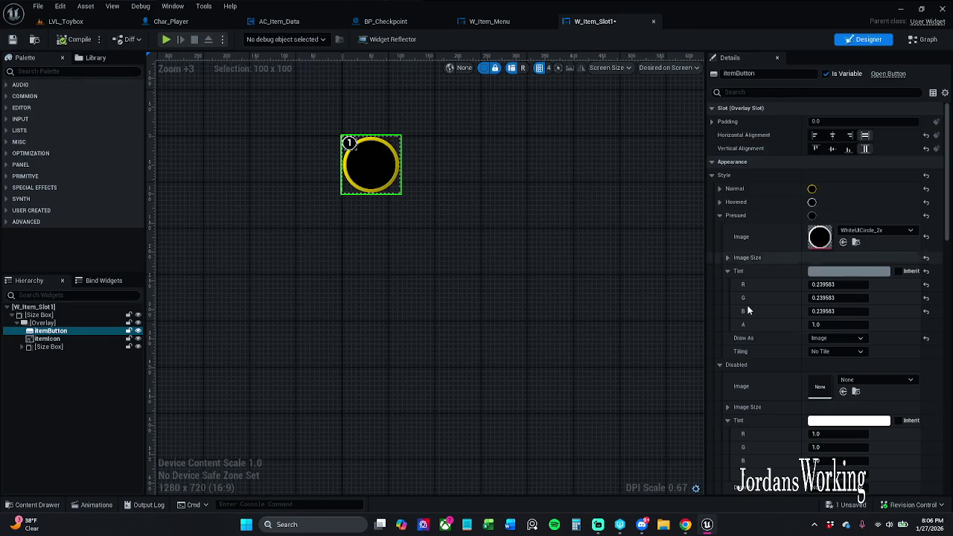
- Lighten the Pressed tint to 0.34375 grey, save, and play-test the inventory
left_click(875, 271)
left_click_drag(789, 362, 788, 352)
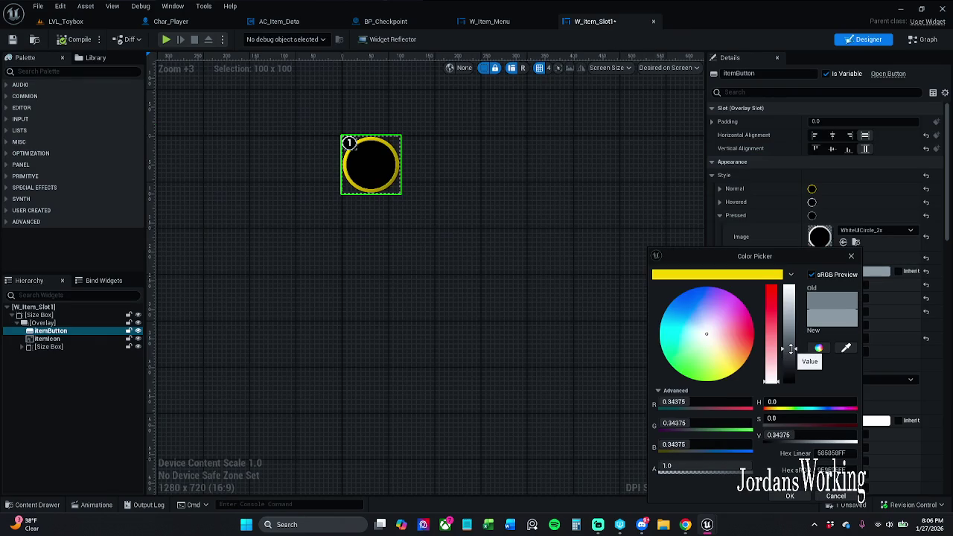
left_click(790, 496)
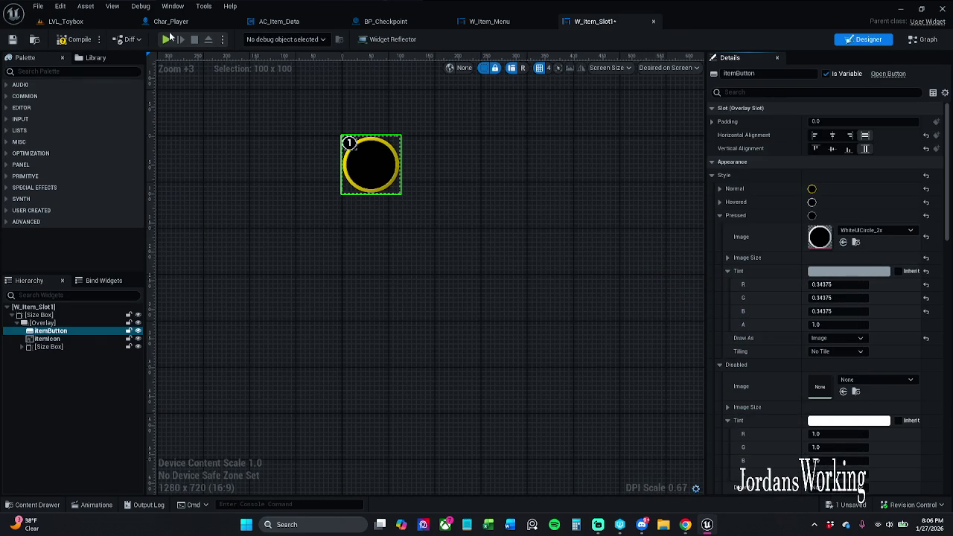
left_click(12, 39)
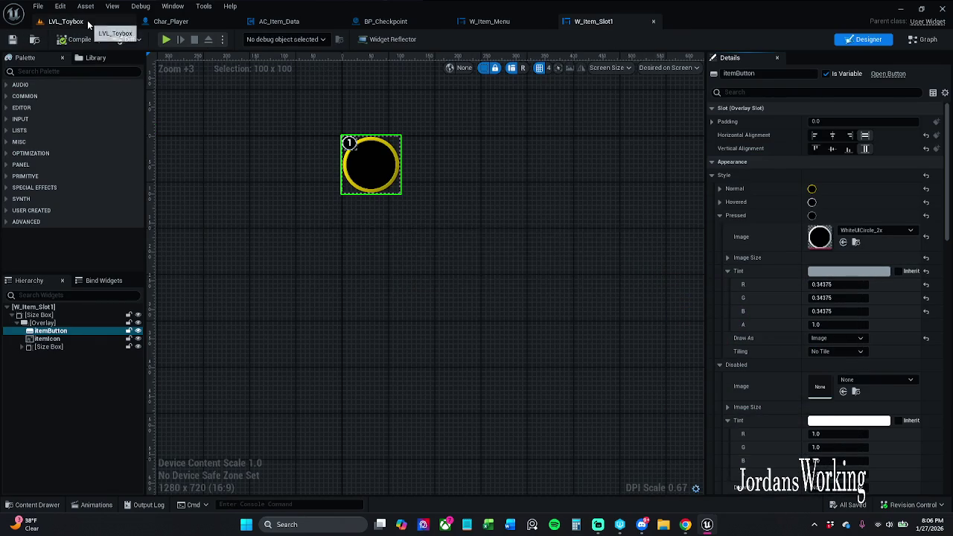
left_click(88, 25)
left_click(244, 41)
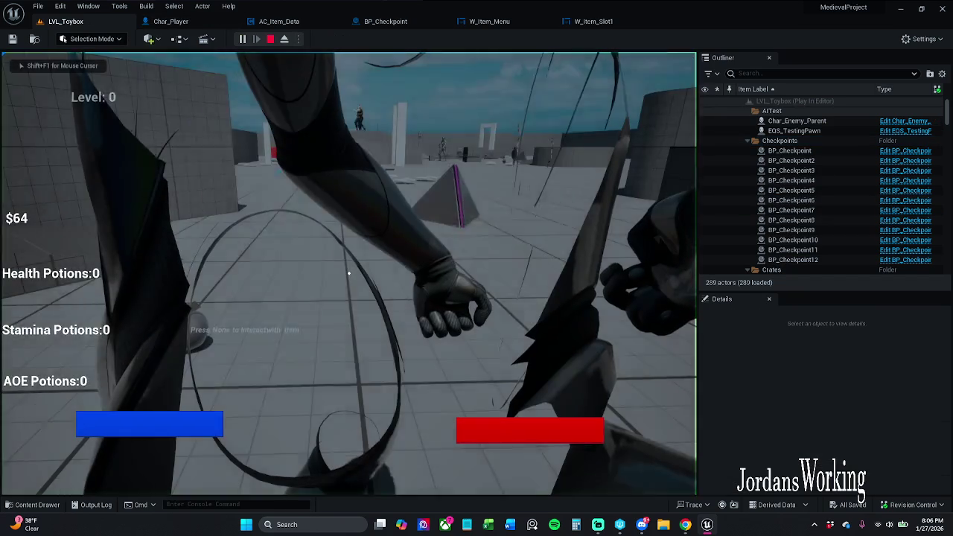
key("Tab")
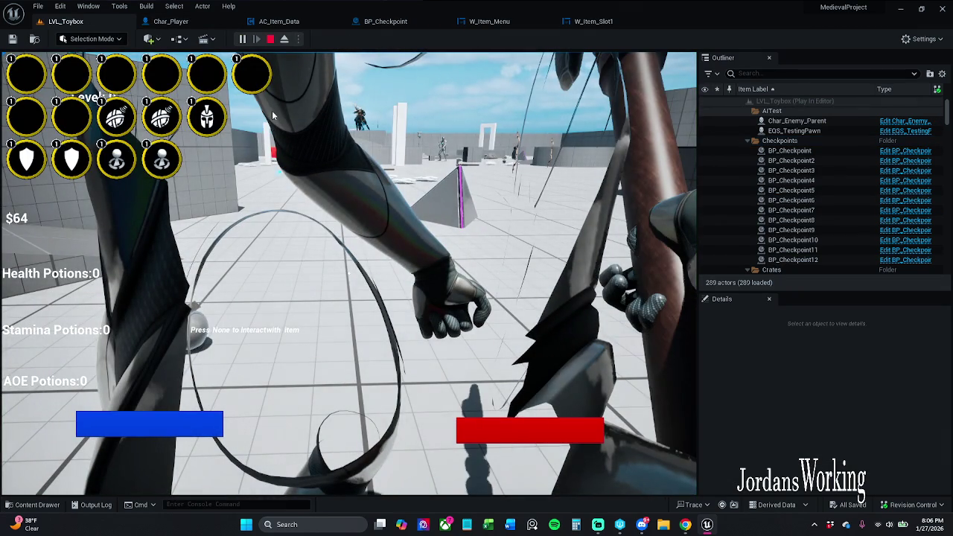
key("Escape")
left_click(574, 24)
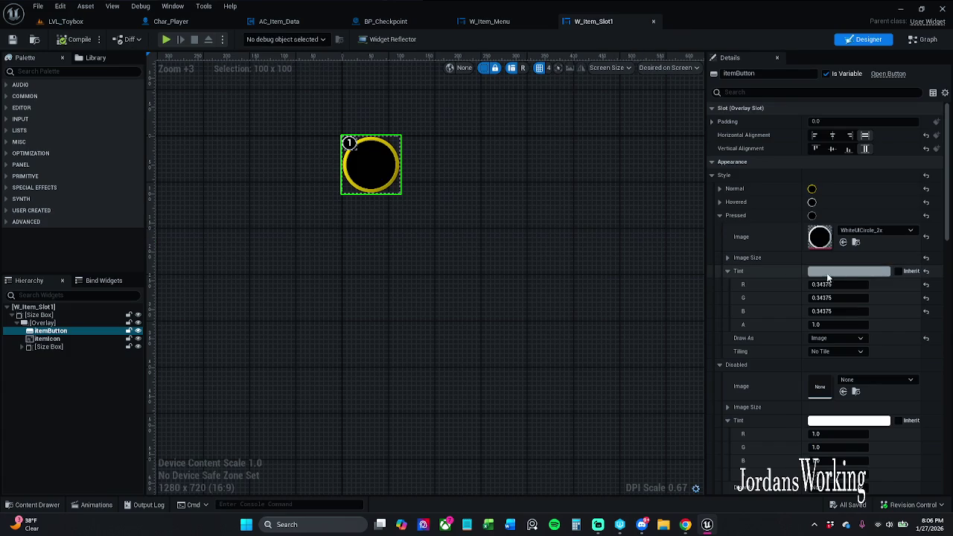
- Raise the Pressed tint to near-white, save, and play-test the inventory again
left_click(846, 275)
left_click_drag(777, 312, 775, 290)
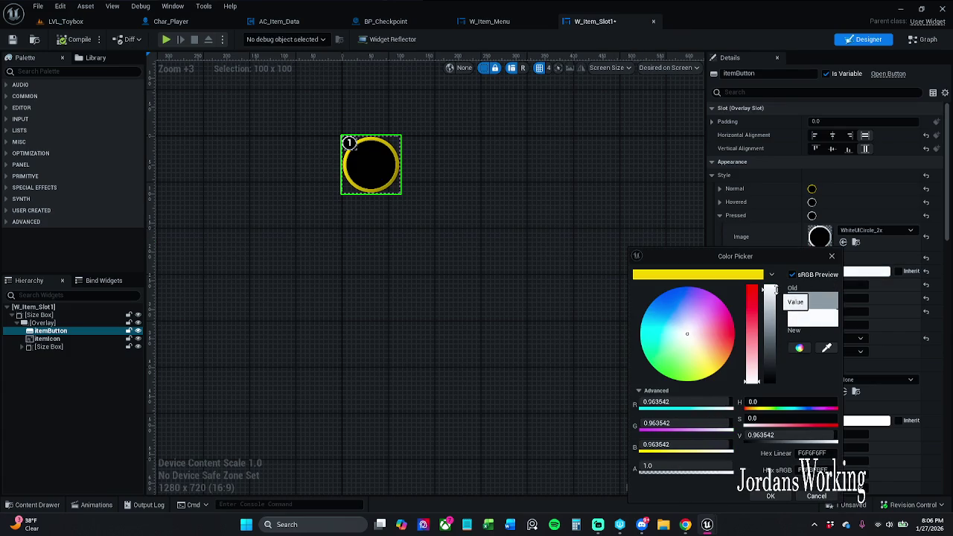
left_click(770, 496)
left_click(12, 39)
left_click(79, 22)
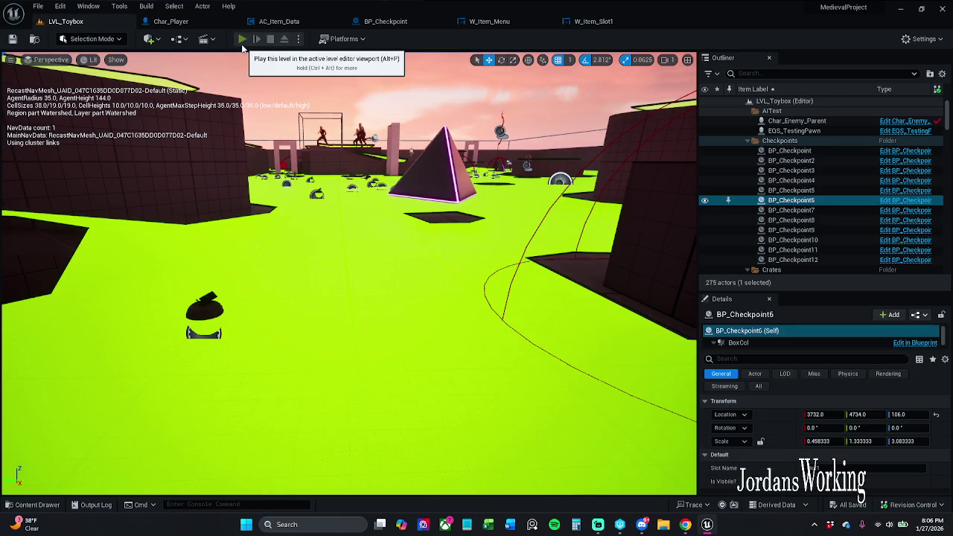
left_click(242, 39)
key("i")
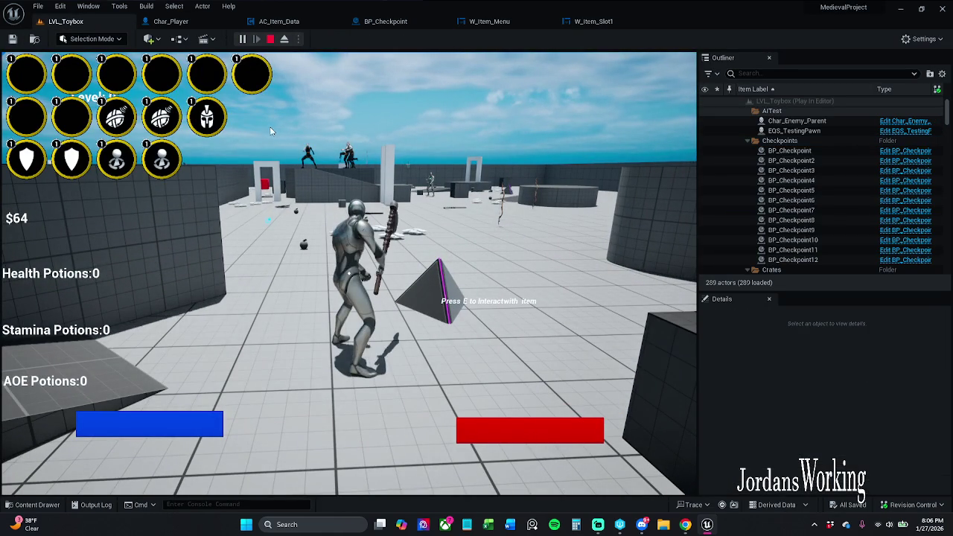
key("Escape")
left_click(593, 21)
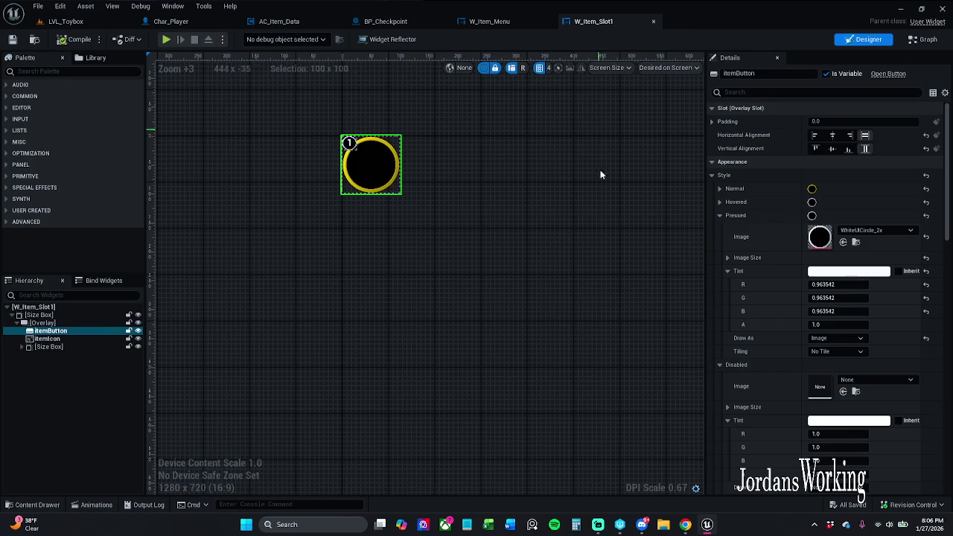
- Set the Pressed tint to pure white 1.0, save, and test pressing an inventory slot
left_click(840, 272)
left_click(783, 300)
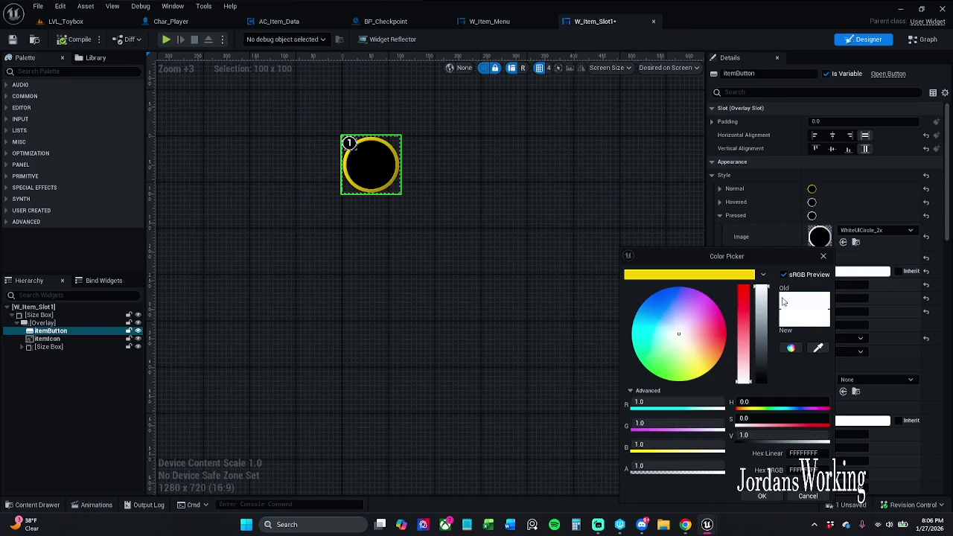
left_click(762, 496)
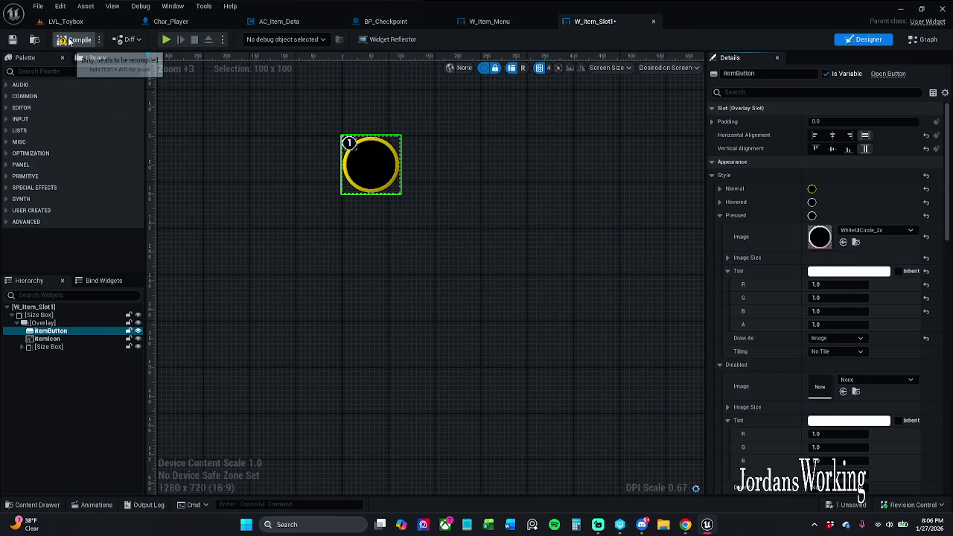
left_click(12, 39)
left_click(67, 23)
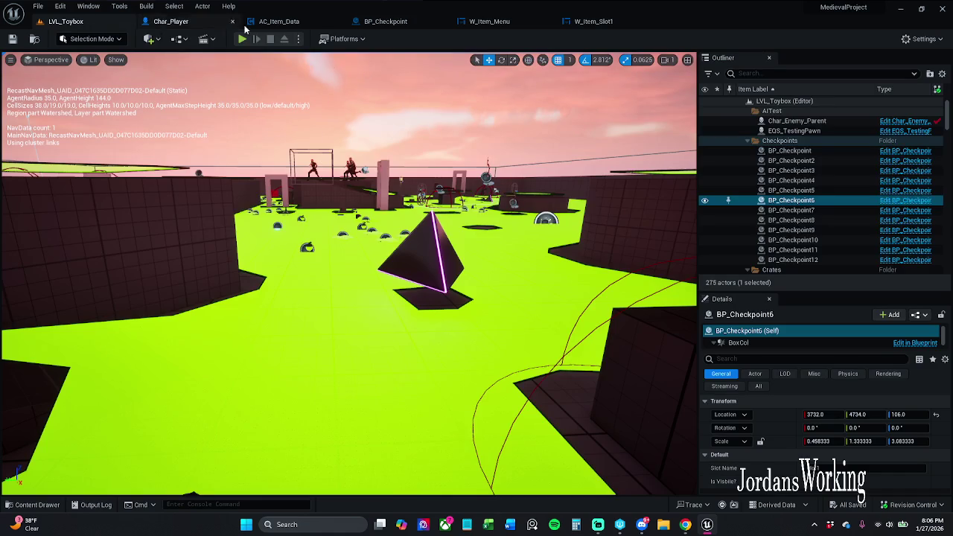
left_click(242, 39)
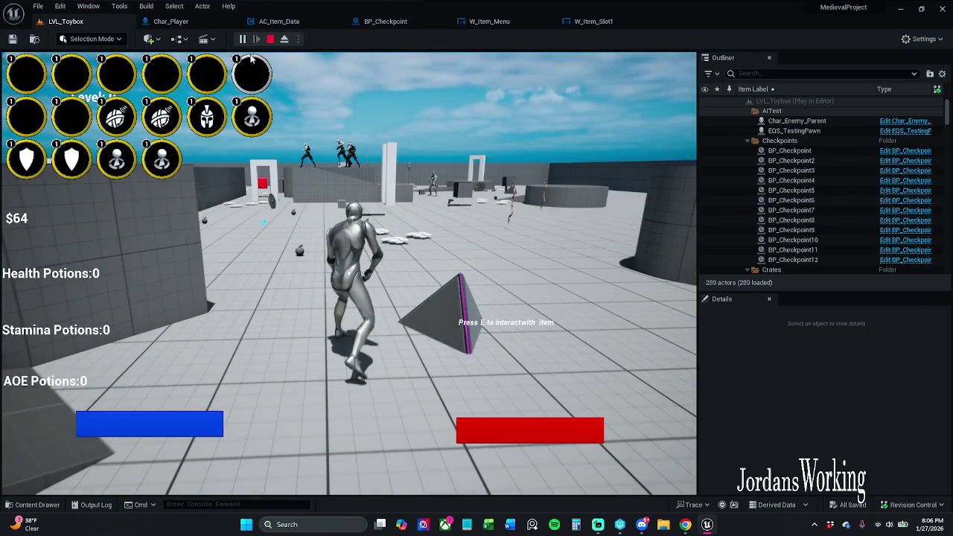
left_click(270, 112)
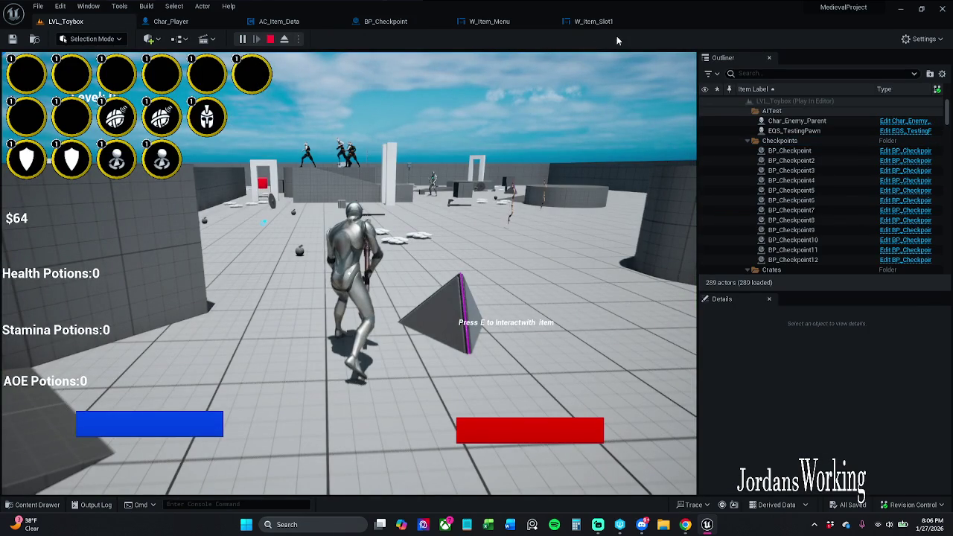
key("Escape")
left_click(615, 23)
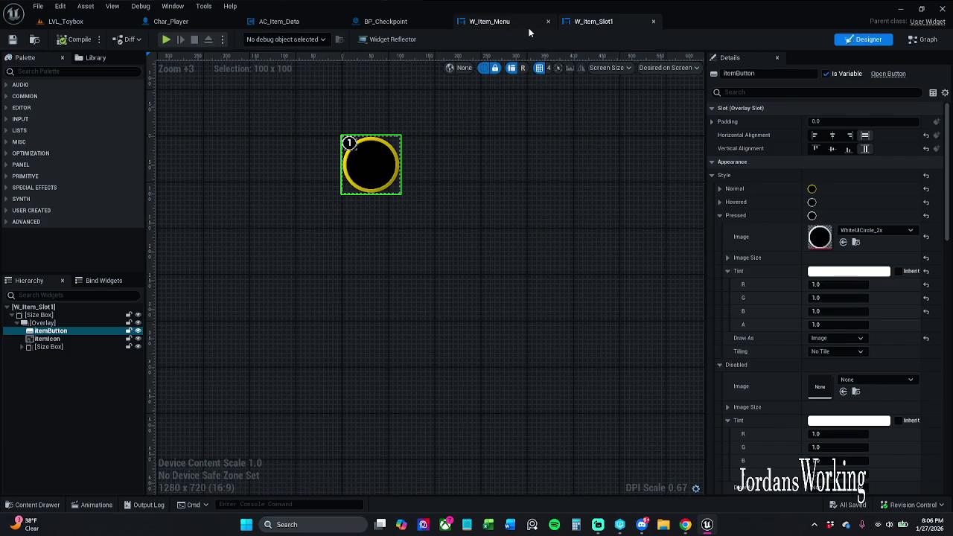
- Expand the Hovered style and darken its tint to 0.567708 grey
left_click(524, 25)
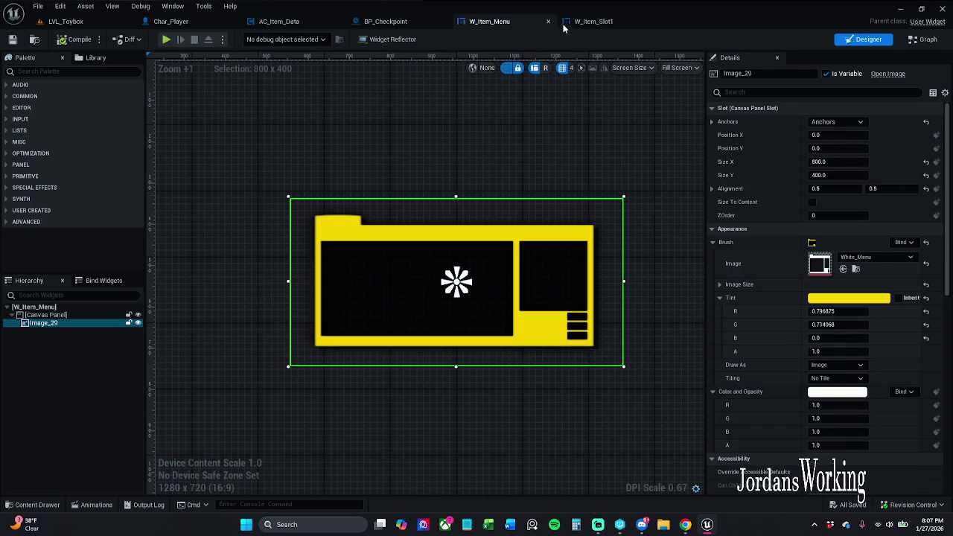
left_click(590, 21)
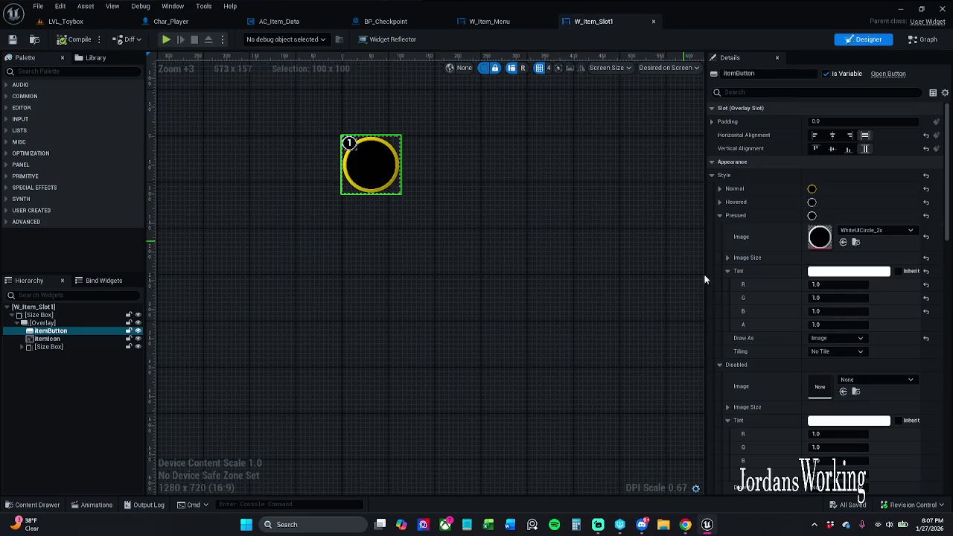
left_click(719, 202)
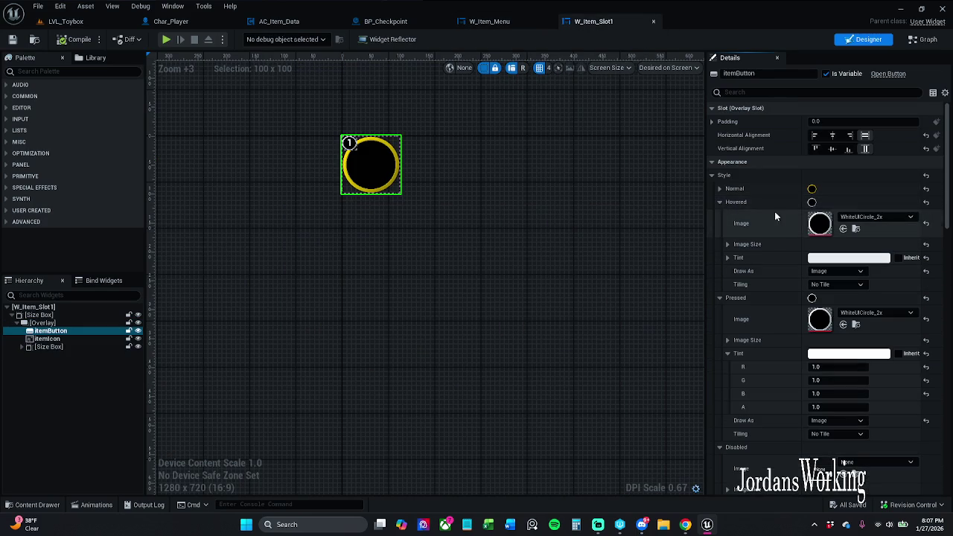
left_click(828, 257)
left_click_drag(760, 316, 759, 328)
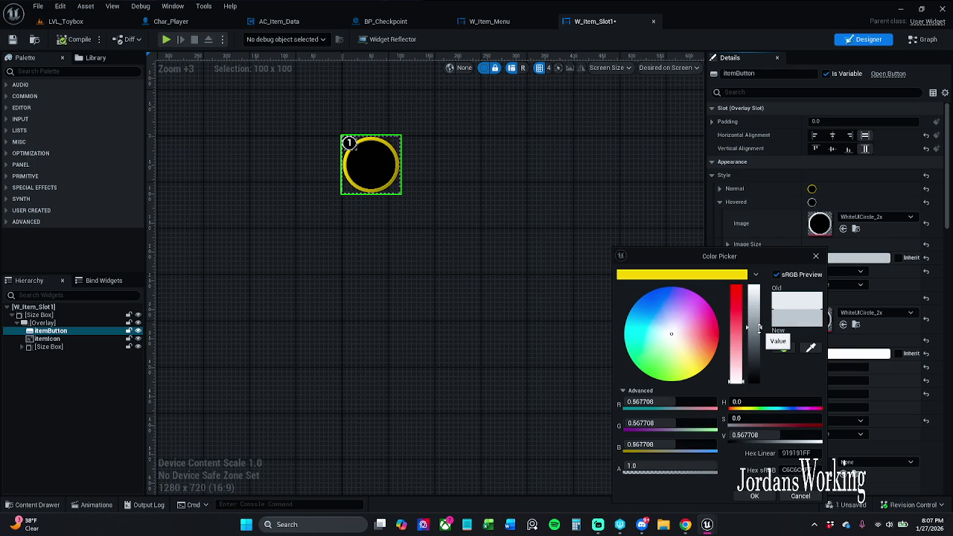
left_click(755, 496)
- Play-test LVL_Toybox, equipping an item from the inventory, then return to W_Item_Slot1
left_click(65, 21)
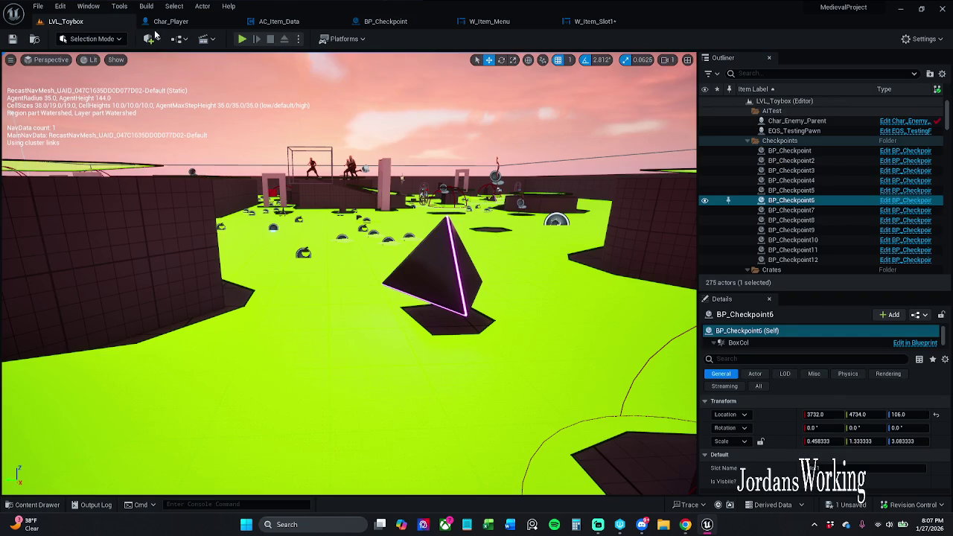
left_click(242, 40)
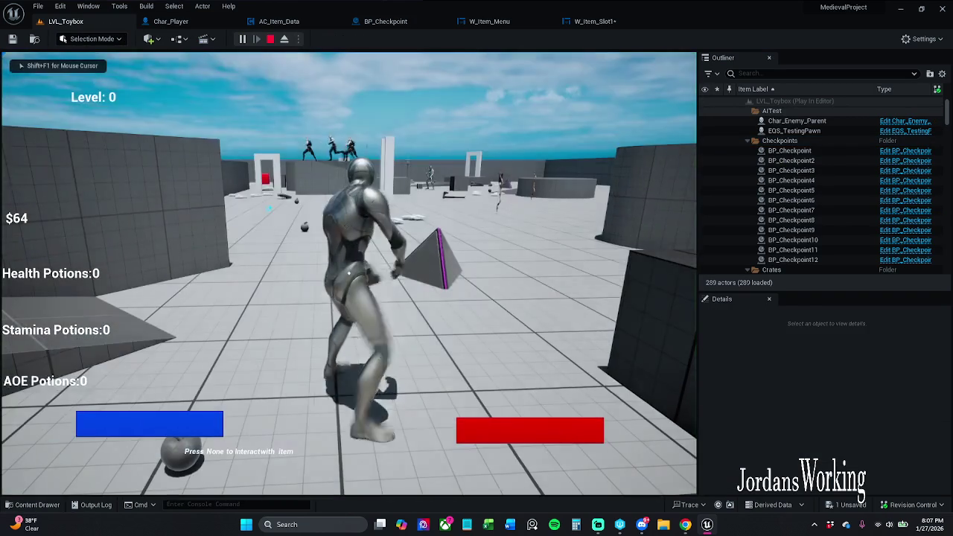
key("i")
left_click(272, 120)
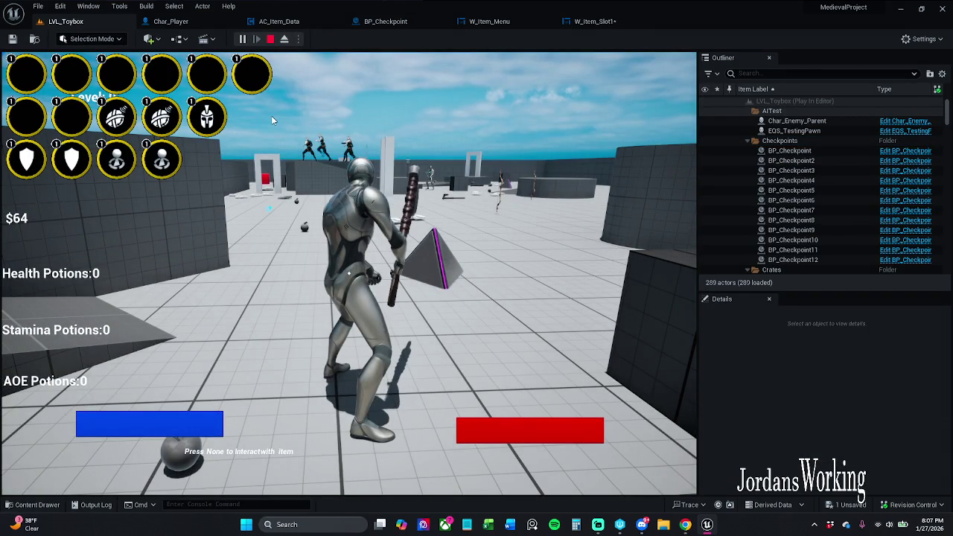
key("Escape")
left_click(592, 21)
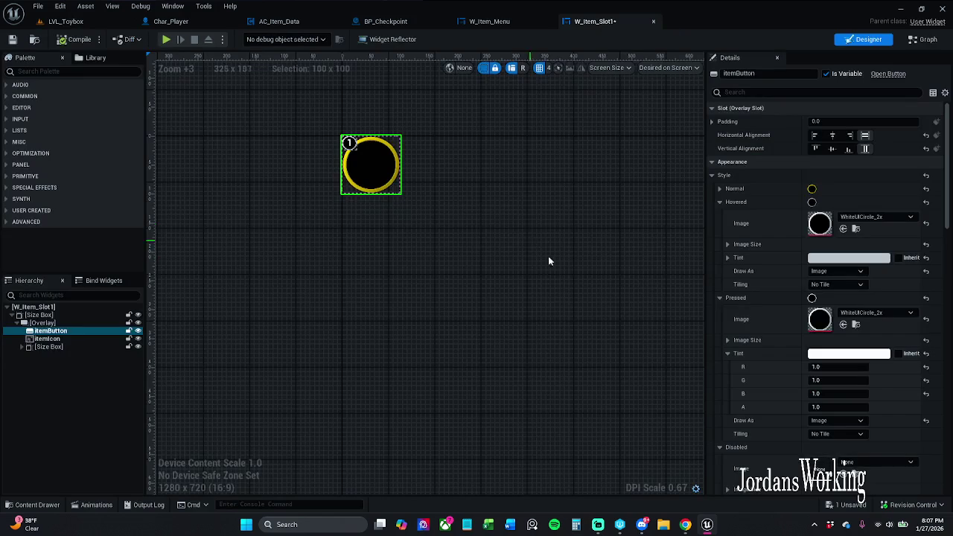
- Darken the Hovered tint almost to black, compile, and play-test it
left_click(858, 259)
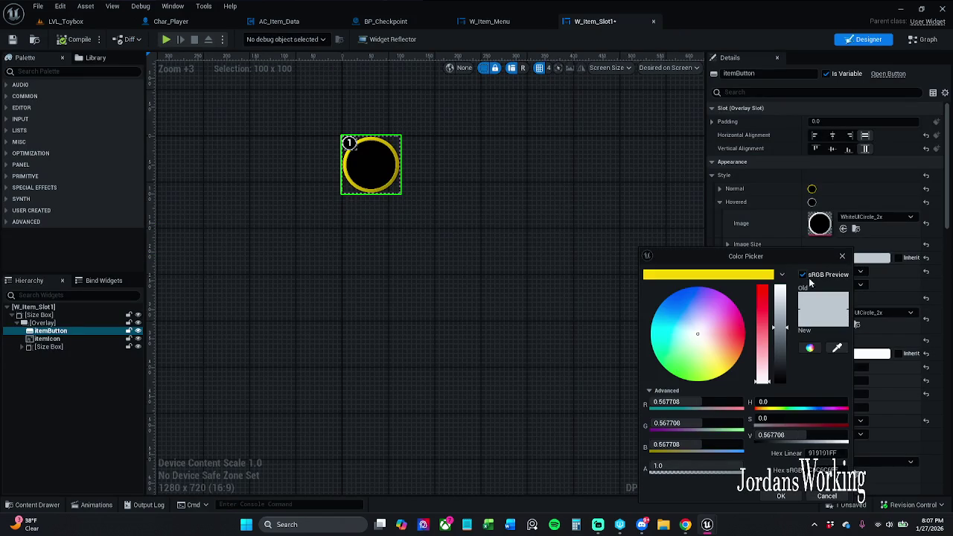
left_click_drag(785, 348, 788, 376)
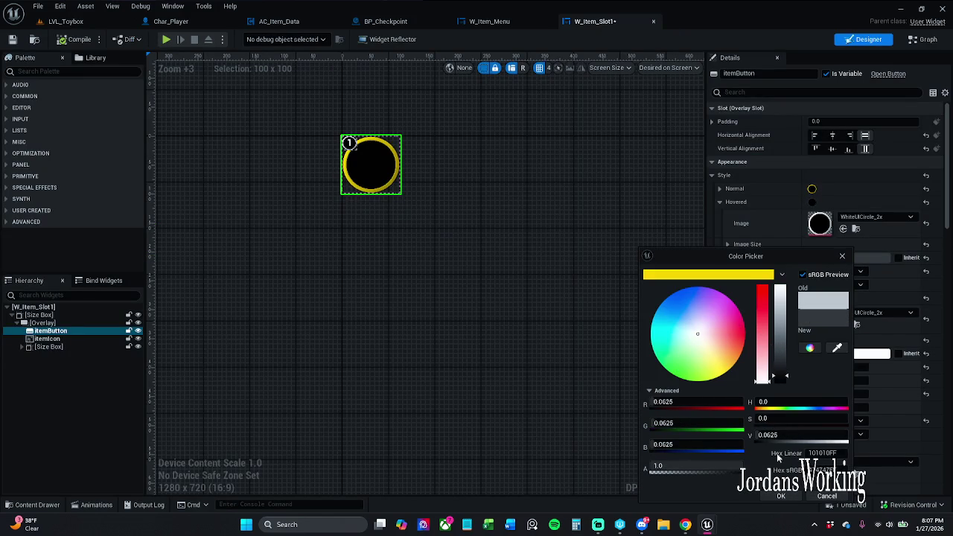
left_click(781, 496)
left_click(64, 41)
left_click(71, 21)
left_click(246, 41)
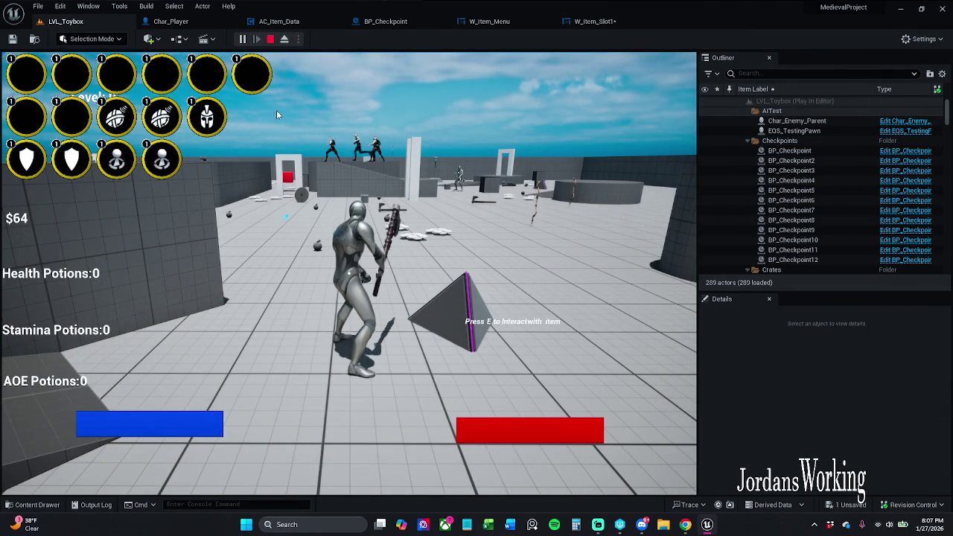
key("Escape")
left_click(611, 22)
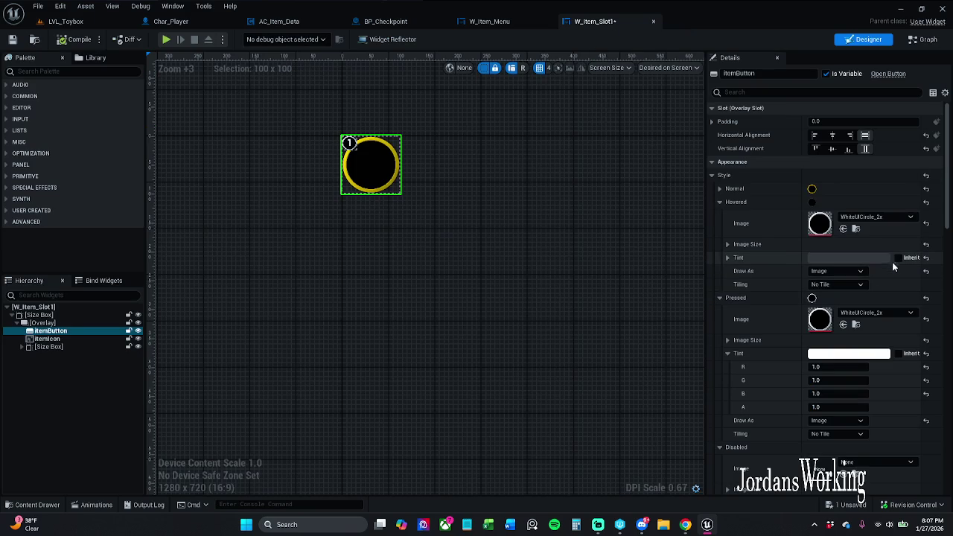
- Restore the Hovered tint to white and play-test equipping an inventory item
key("ctrl+v")
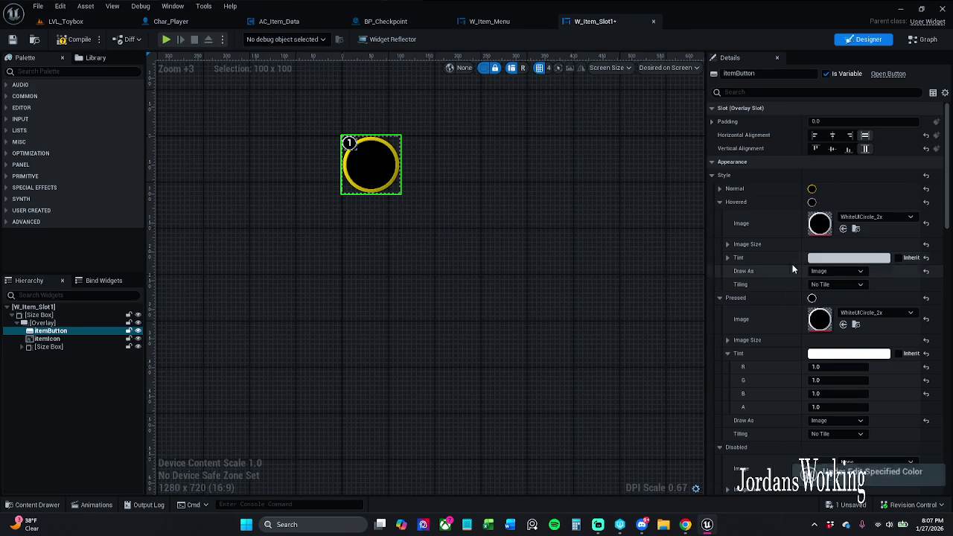
left_click(64, 21)
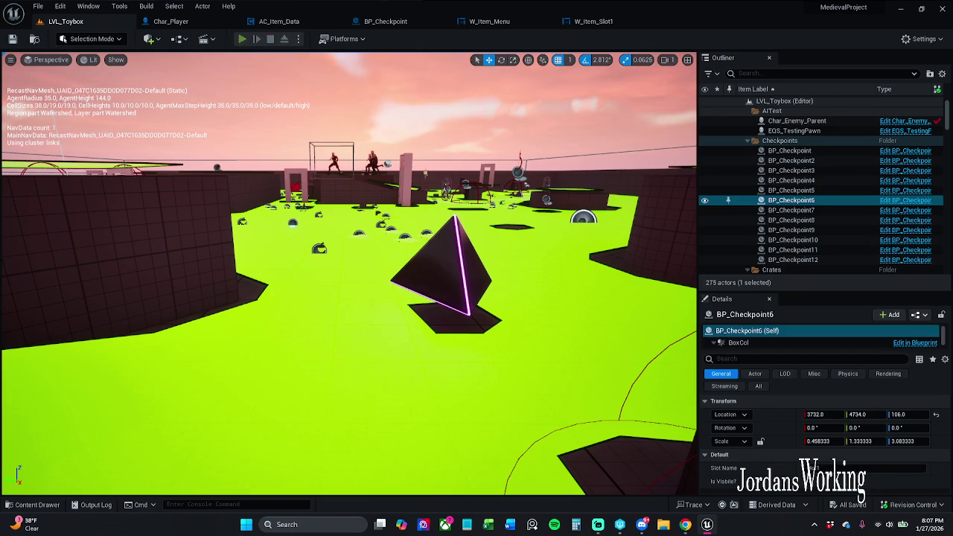
left_click(242, 39)
left_click(270, 118)
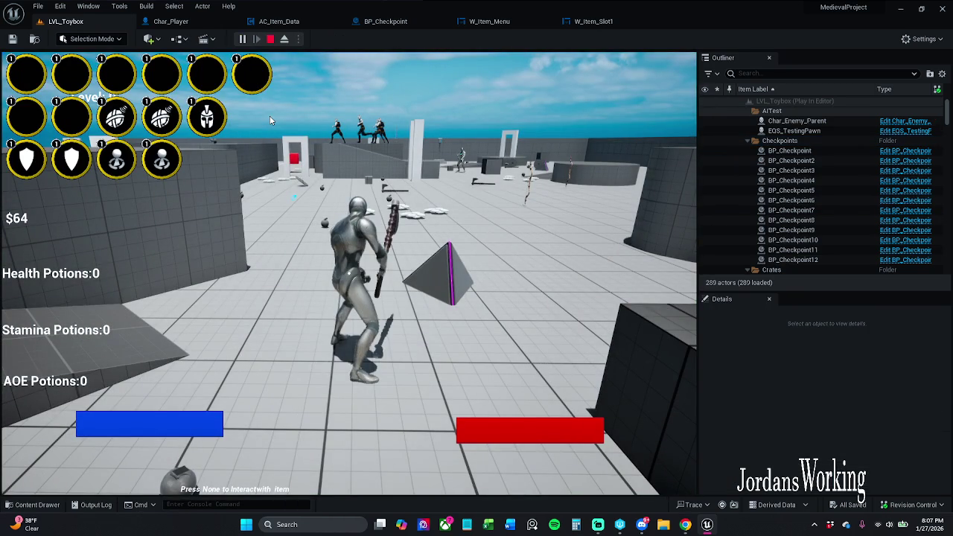
key("Escape")
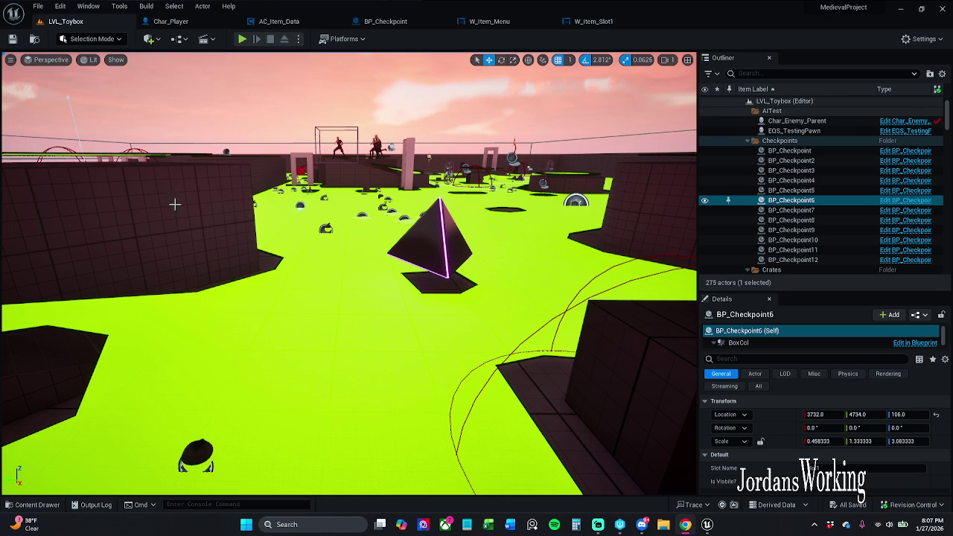
- Collapse the Hovered style settings in W_Item_Slot1 and move to W_Item_Menu
left_click(620, 21)
left_click_drag(461, 202, 494, 206)
left_click(719, 202)
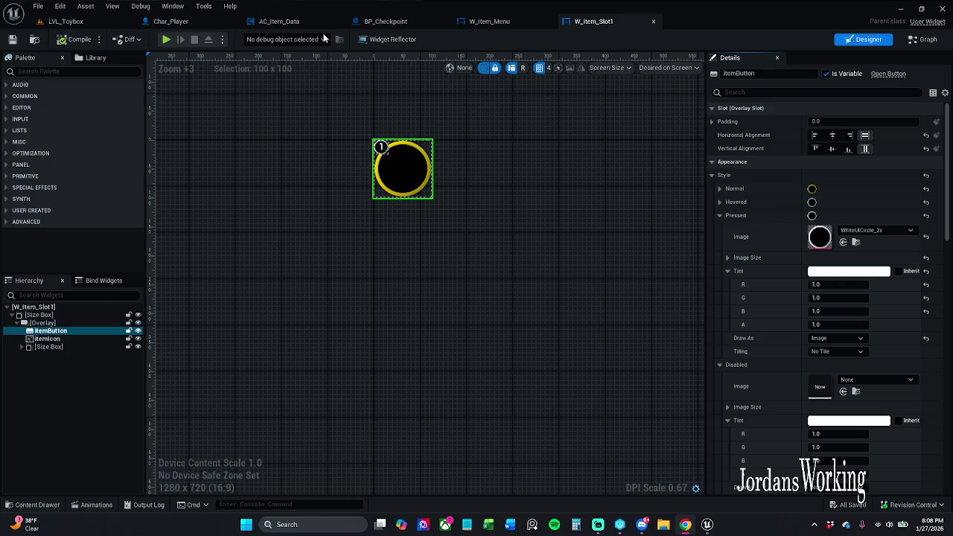
left_click(495, 22)
type("1200")
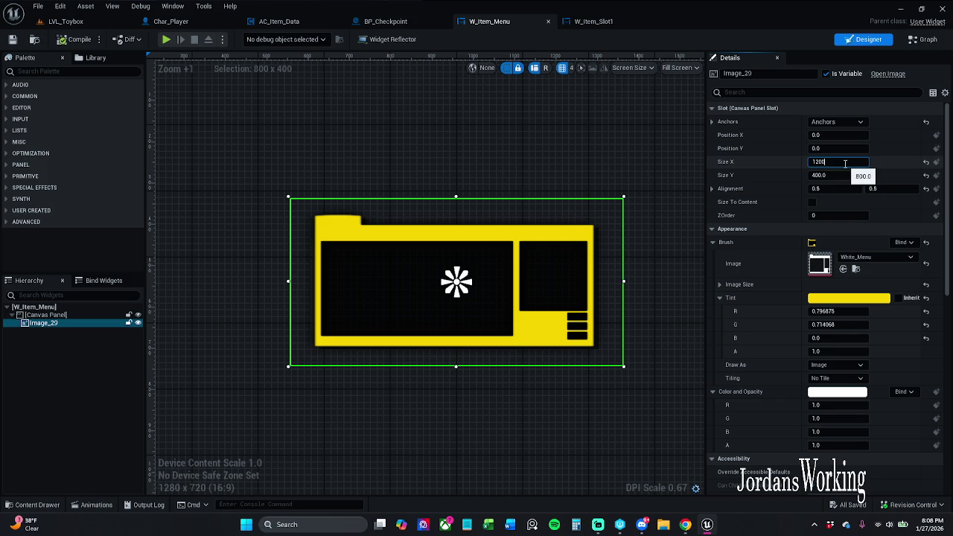
- Size the yellow menu image to 1200 × 800 and save W_Item_Menu
key("Return")
key("Tab")
key("Return")
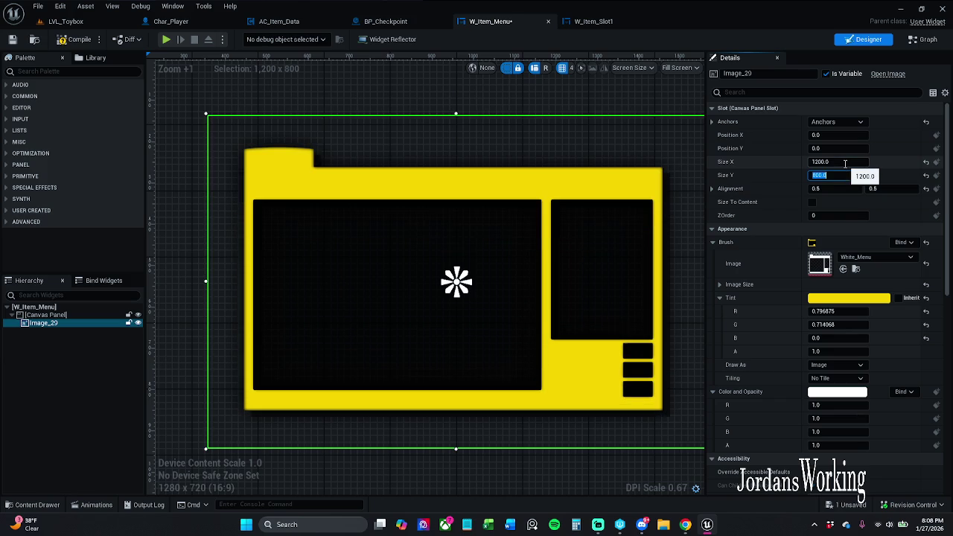
scroll(536, 231, "down", 2)
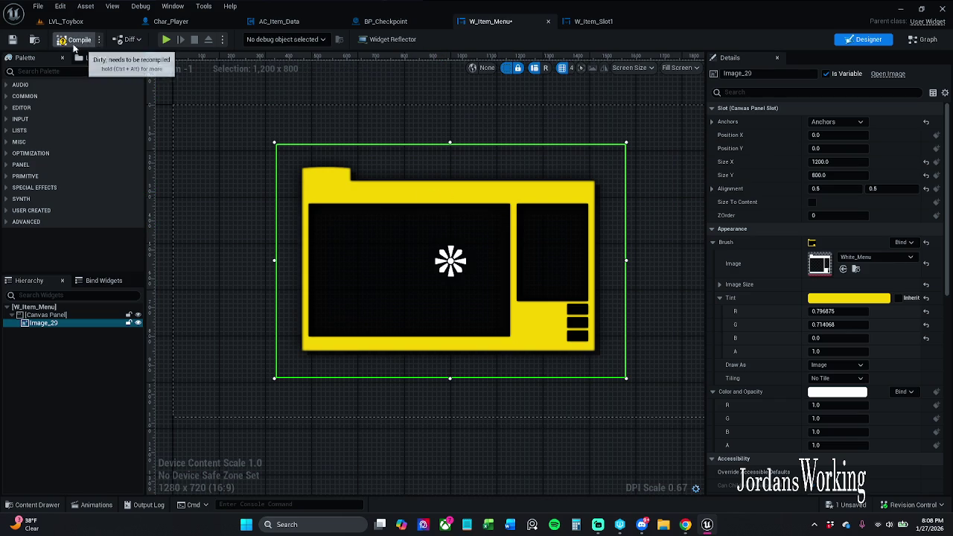
left_click(12, 38)
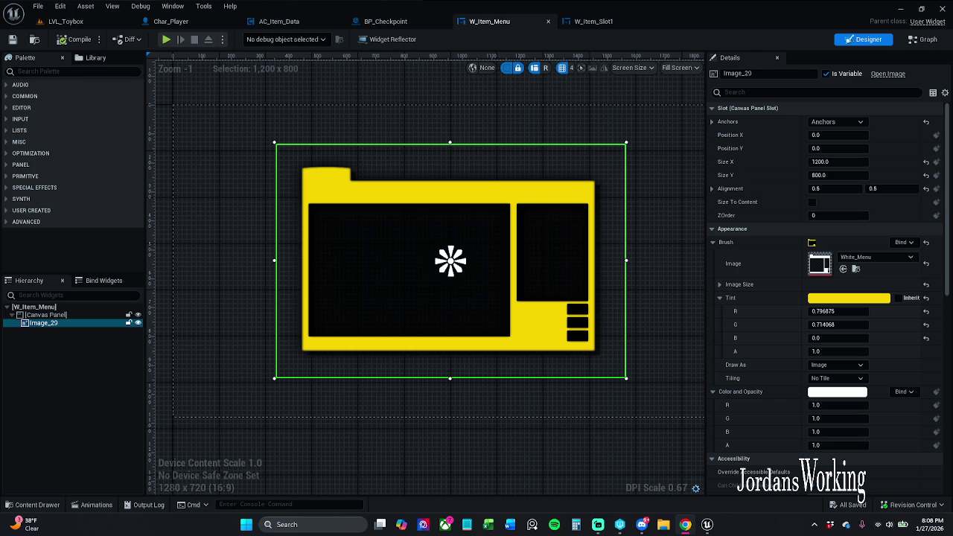
- Try the brush Draw As Box, revert it to Image, and save
left_click(845, 364)
left_click(849, 384)
left_click(849, 368)
left_click(827, 403)
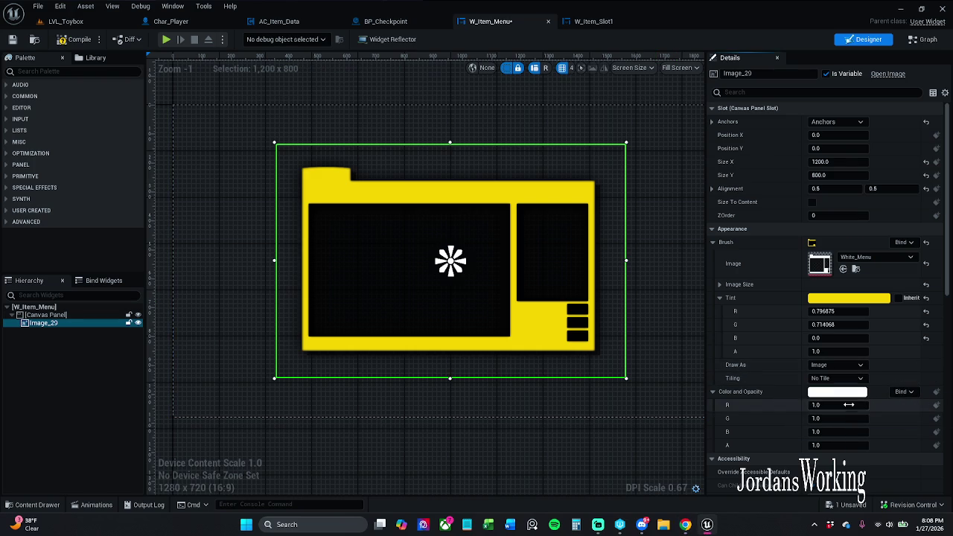
left_click(12, 39)
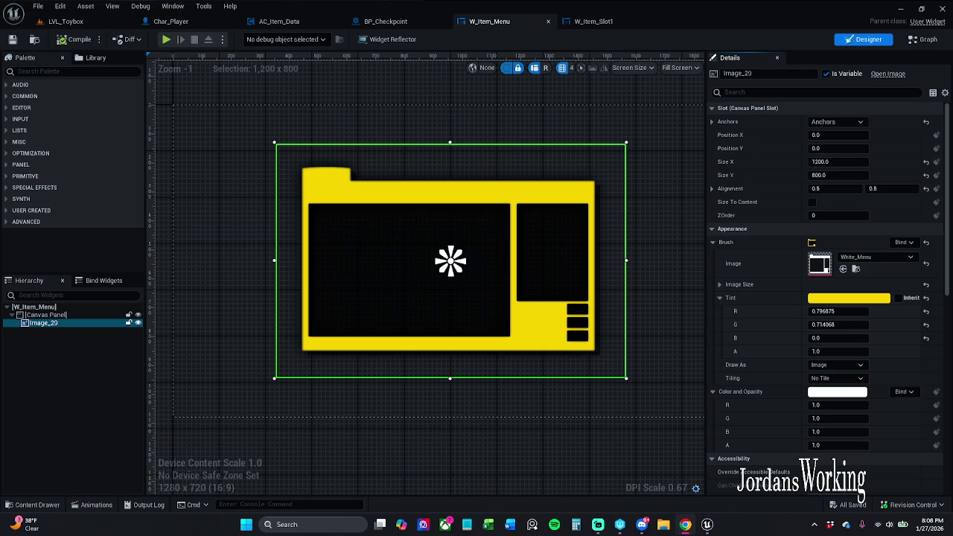
- Rename Image_29 to inventoryPage, uncheck Is Variable, and save
left_click(62, 323)
key("F2")
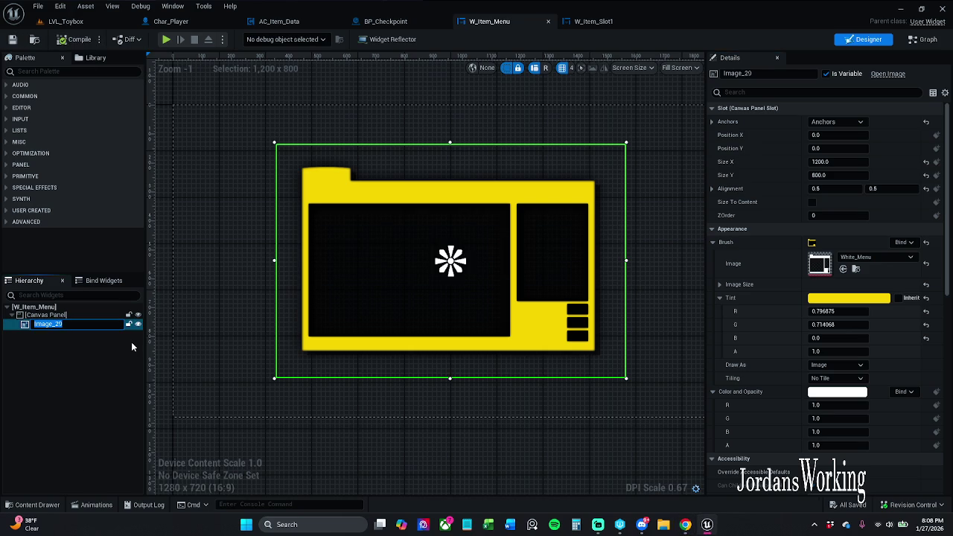
type("inventor")
type("yPage")
key("Return")
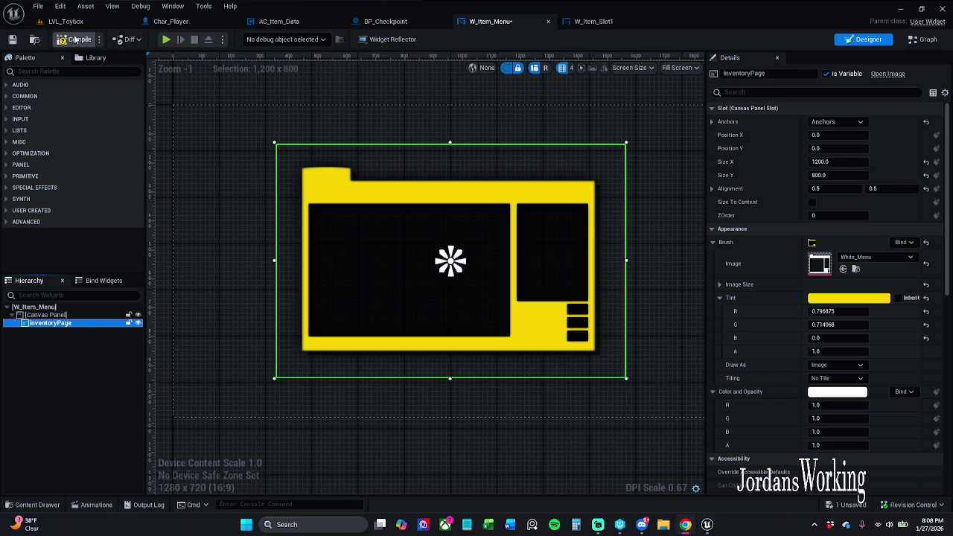
left_click(11, 41)
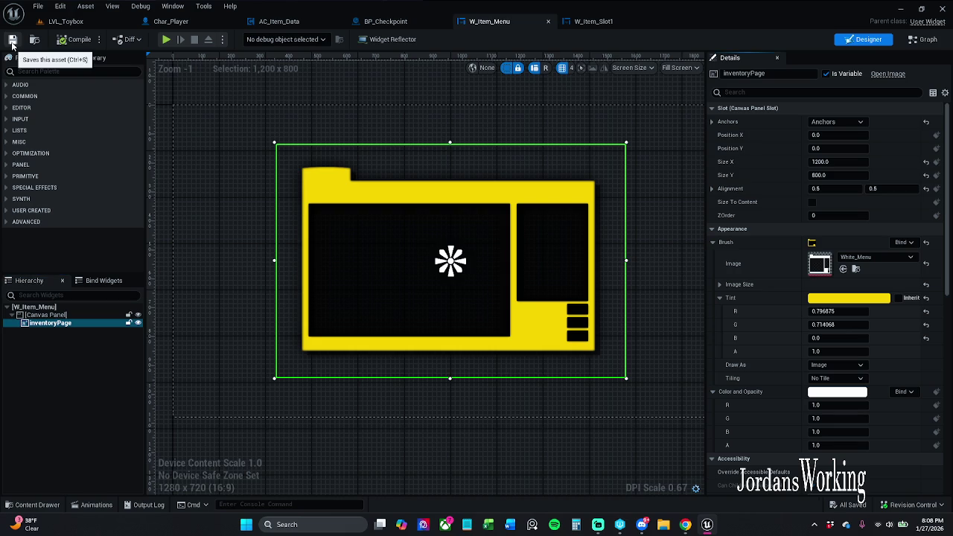
left_click(830, 74)
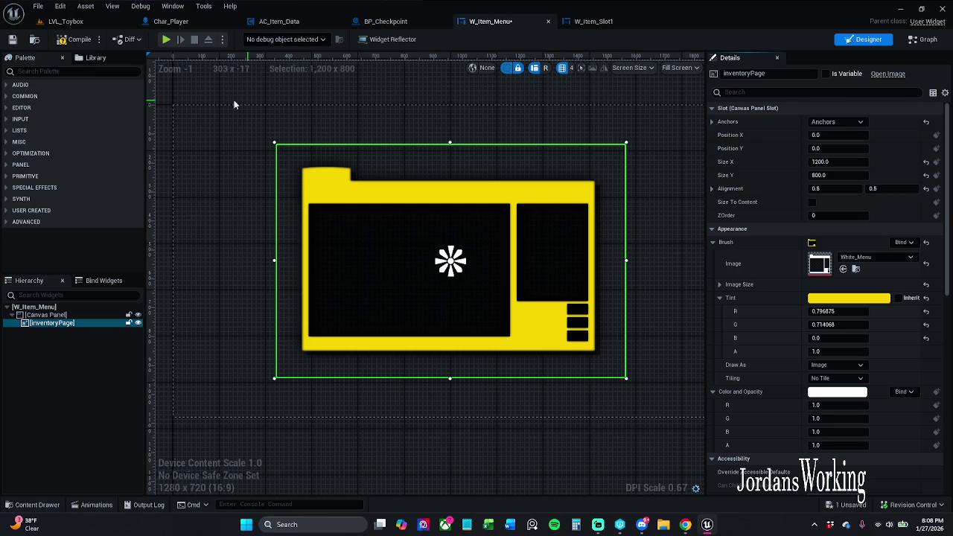
left_click(12, 39)
- Delete the three default event nodes in W_Item_Menu's Event Graph and save
left_click(922, 40)
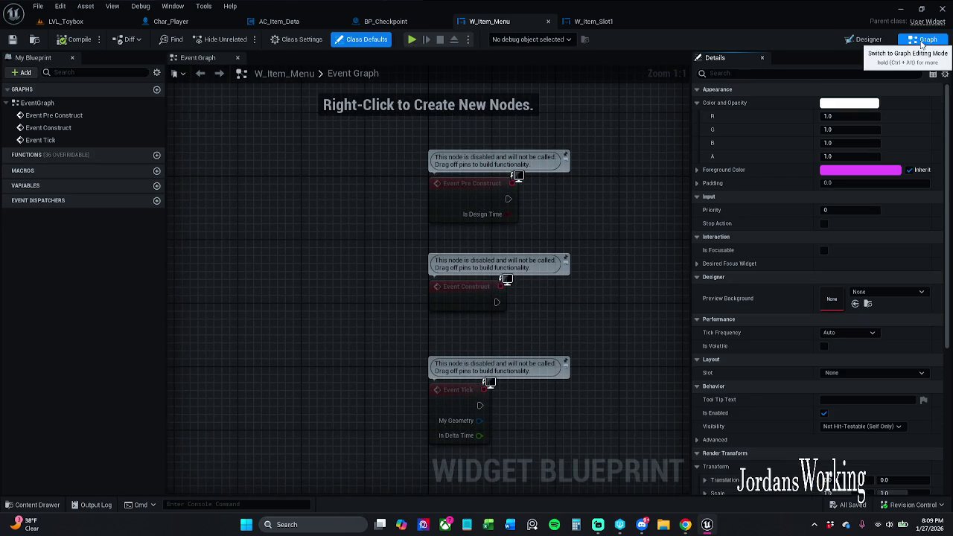
scroll(559, 205, "down", 1)
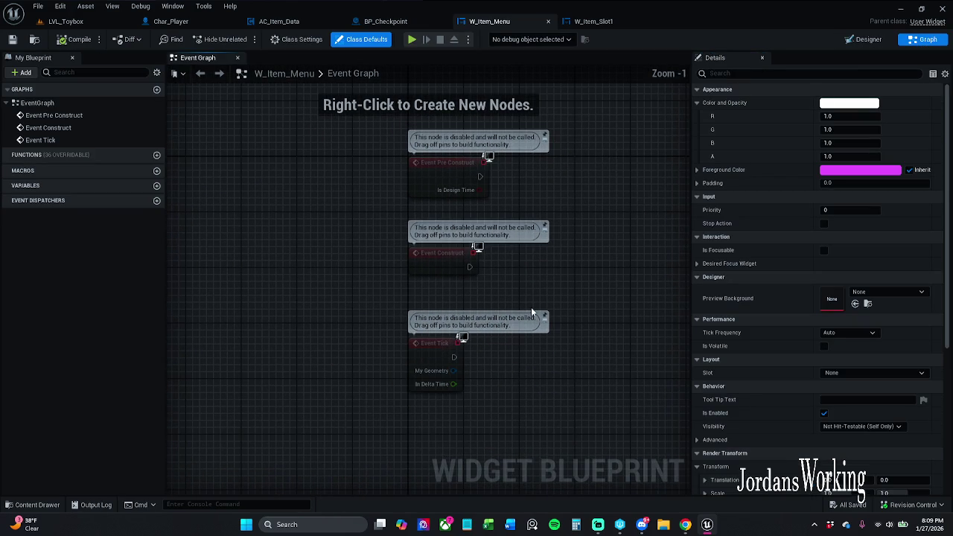
left_click_drag(514, 373, 365, 157)
key("Delete")
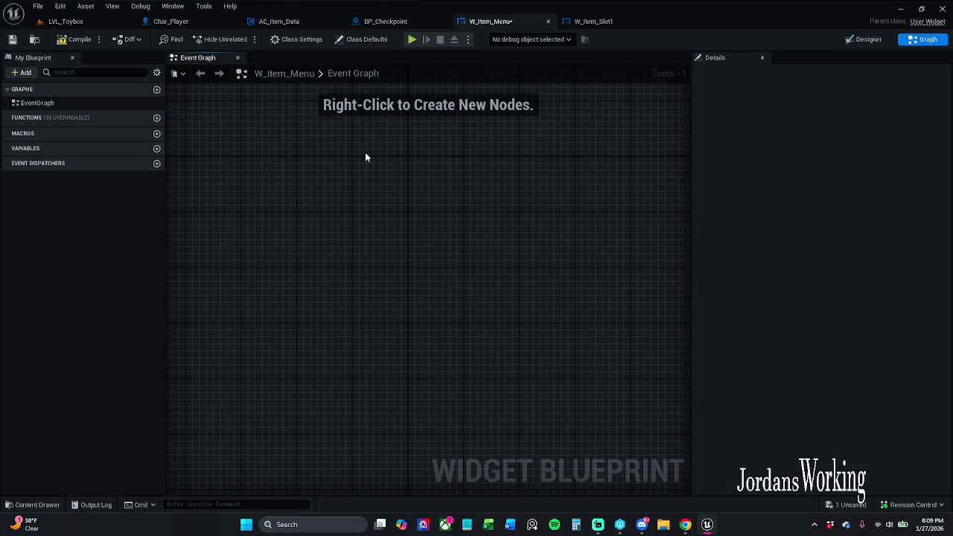
left_click(12, 39)
left_click(869, 41)
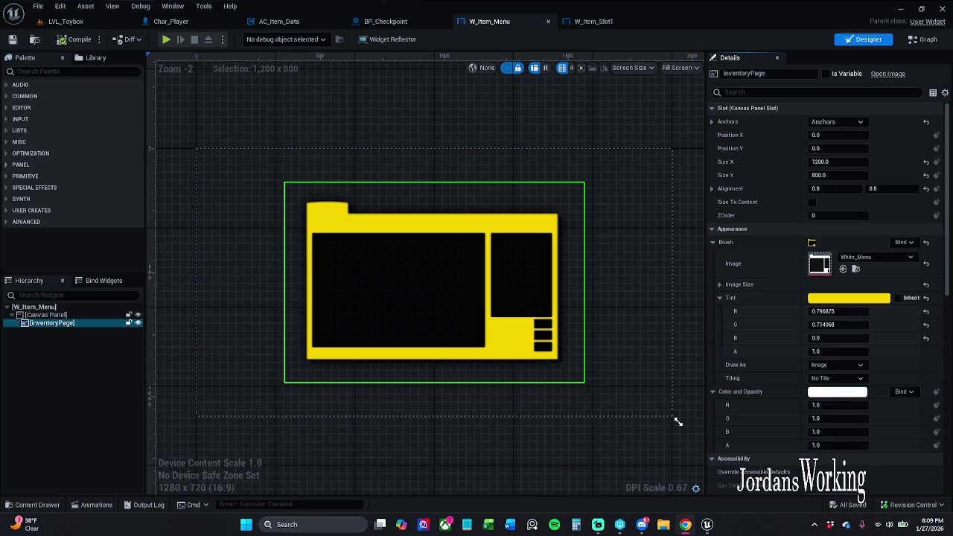
- Expand User Created in the Palette and drag W Inventory New onto the menu canvas
left_click(15, 212)
scroll(82, 212, "down", 5)
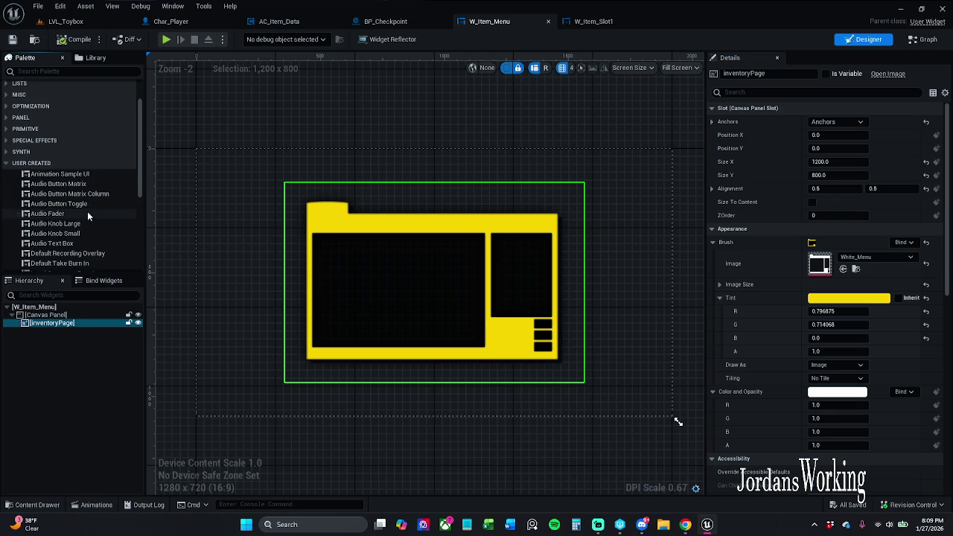
scroll(78, 216, "down", 3)
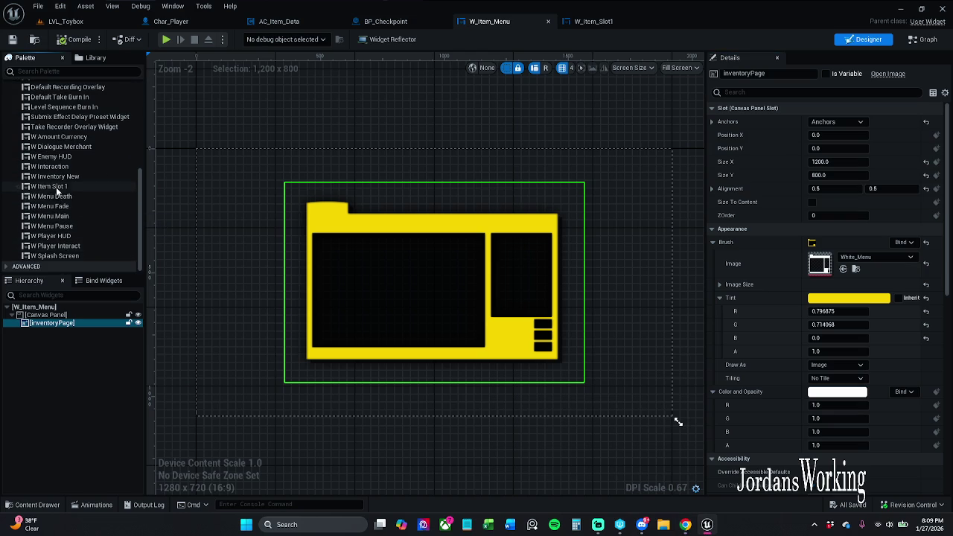
mouse_move(59, 180)
left_mouse_down()
mouse_move(176, 179)
mouse_move(343, 289)
mouse_move(342, 255)
mouse_move(314, 236)
left_mouse_up()
- Stretch W_Inventory_New from the black area's top-left corner to fill it, then save W_Item_Menu
scroll(311, 232, "up", 10)
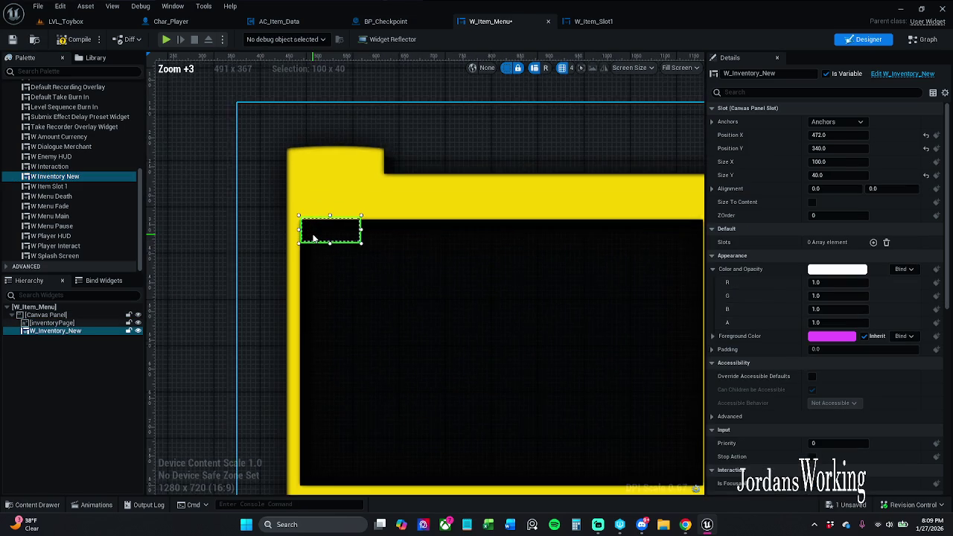
left_click_drag(289, 204, 284, 203)
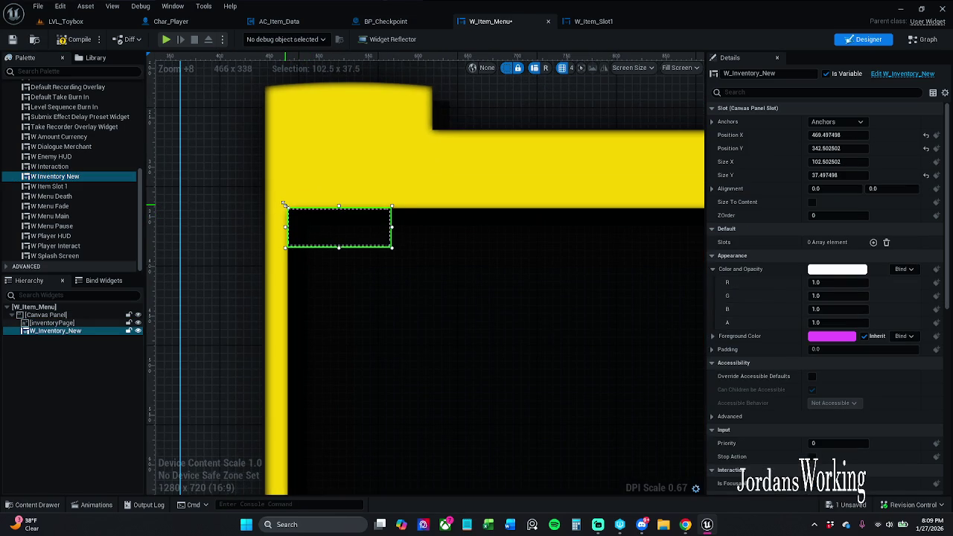
scroll(335, 224, "down", 8)
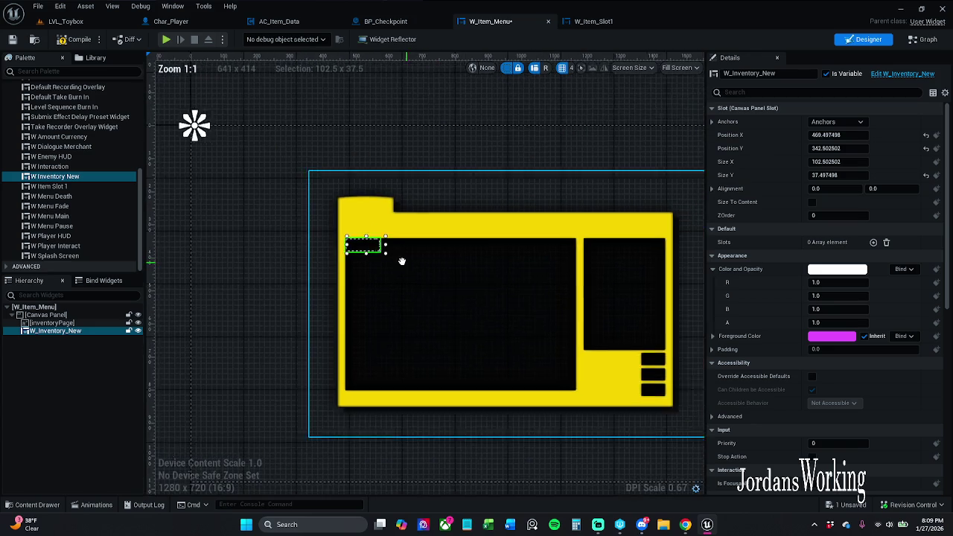
left_click_drag(355, 253, 546, 391)
scroll(546, 391, "up", 10)
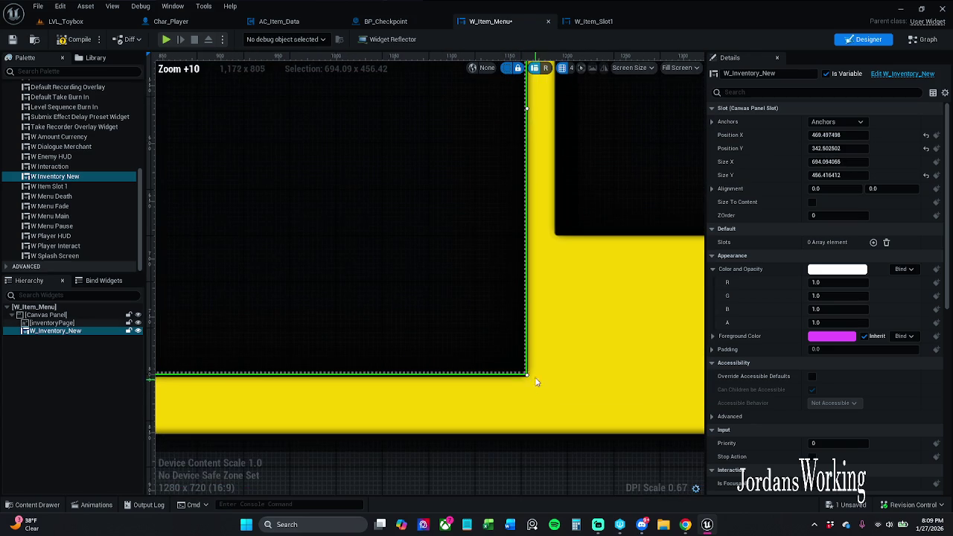
left_click_drag(527, 376, 535, 388)
scroll(535, 387, "down", 10)
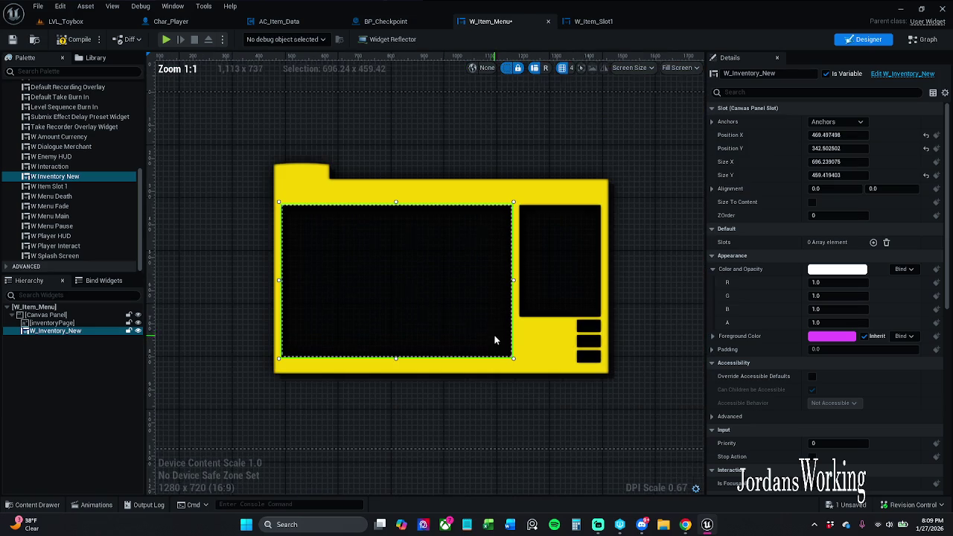
left_click(12, 39)
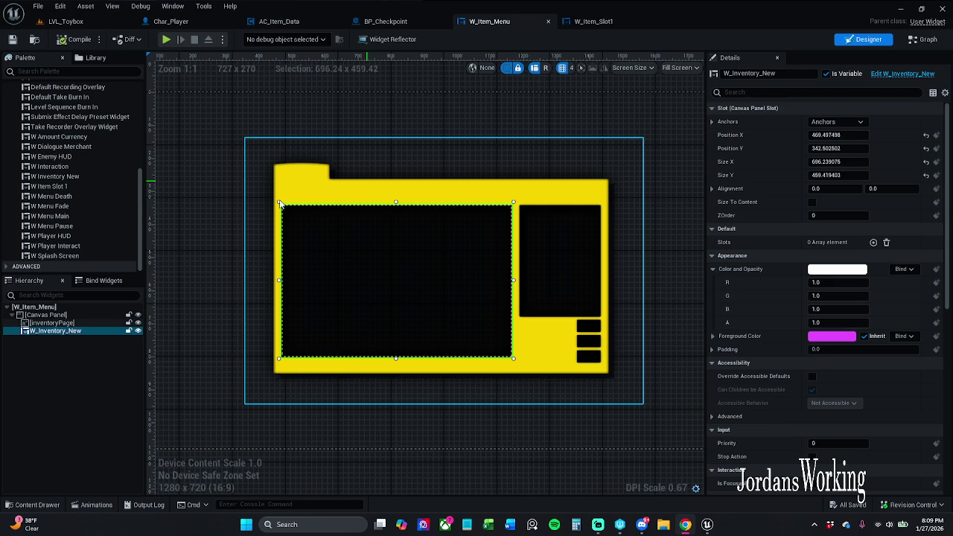
- Tighten W_Inventory_New's top-left, top-right and bottom-right corners inside the black area
scroll(280, 206, "up", 4)
left_click_drag(282, 210, 274, 200)
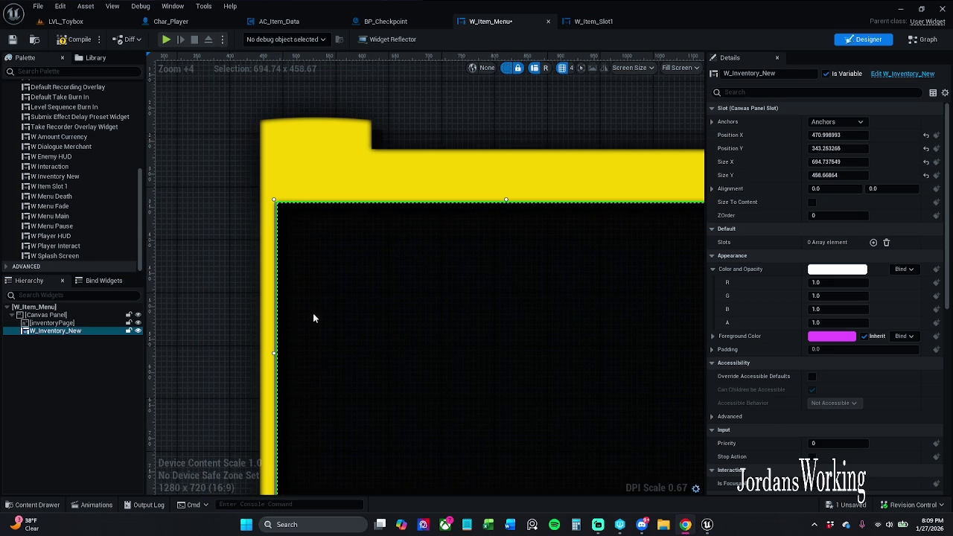
scroll(312, 283, "up", 1)
scroll(417, 223, "down", 1)
left_click_drag(576, 153, 574, 154)
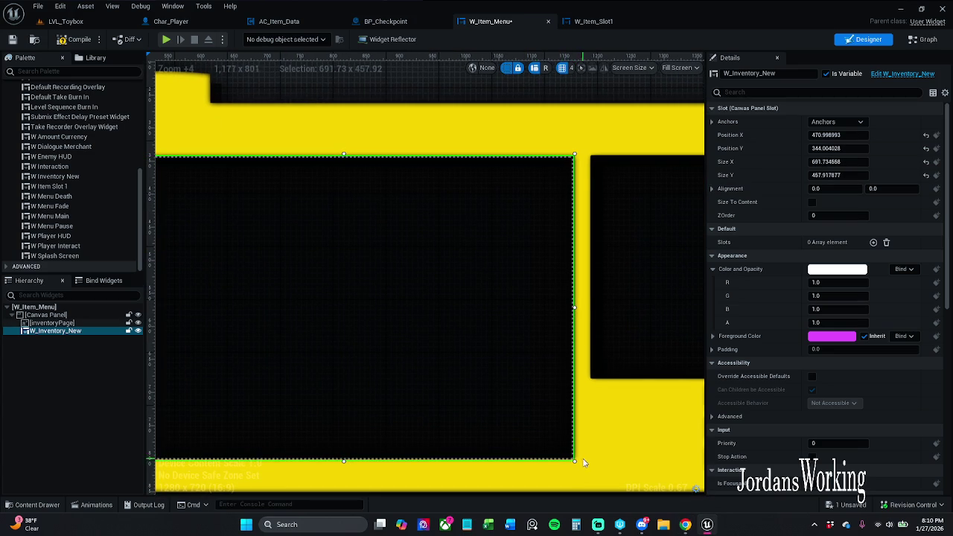
left_click_drag(575, 460, 575, 457)
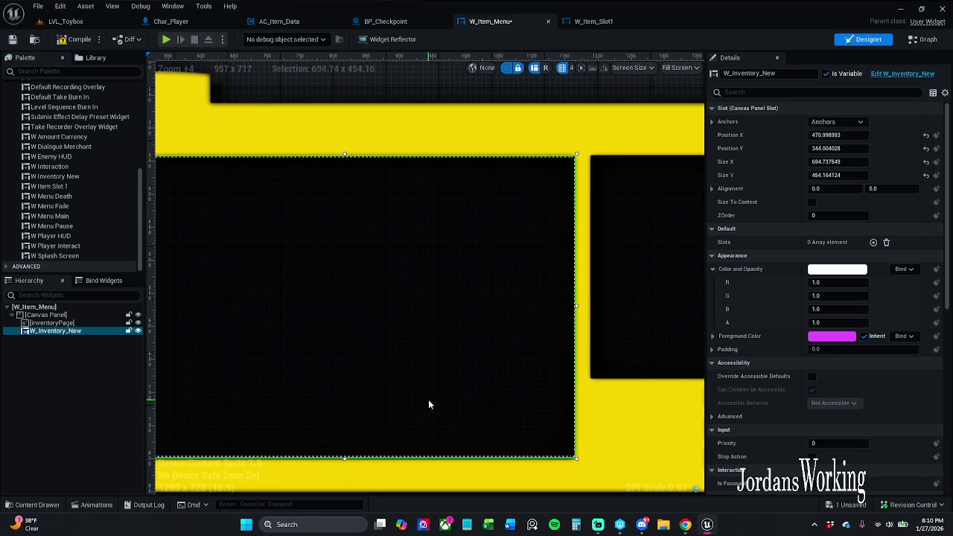
left_click_drag(428, 404, 749, 403)
- Nudge W_Inventory_New's left, top, right and bottom edges to about 682.7 × 448.9
mouse_move(473, 457)
left_mouse_down()
mouse_move(514, 391)
mouse_move(449, 370)
mouse_move(598, 296)
left_mouse_up()
left_click_drag(413, 167, 413, 170)
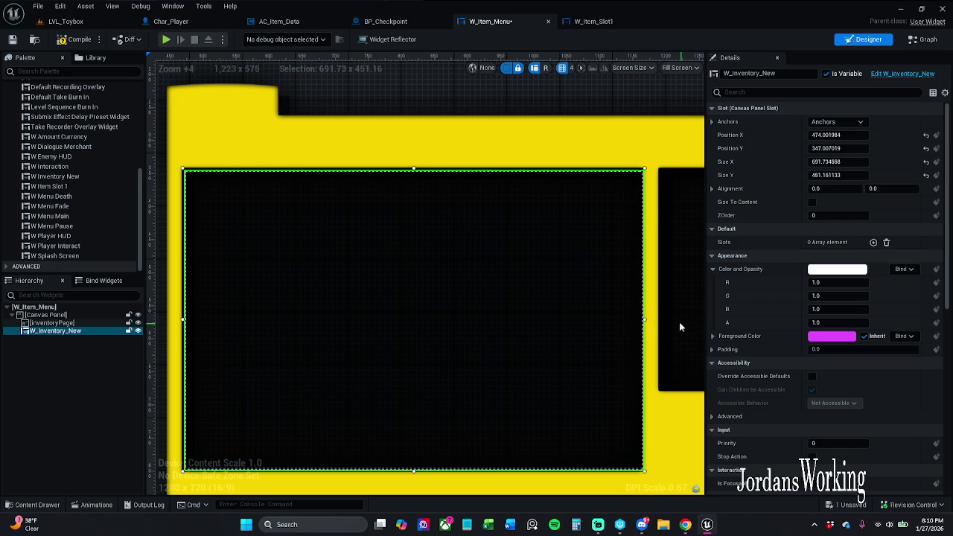
left_click_drag(645, 320, 639, 319)
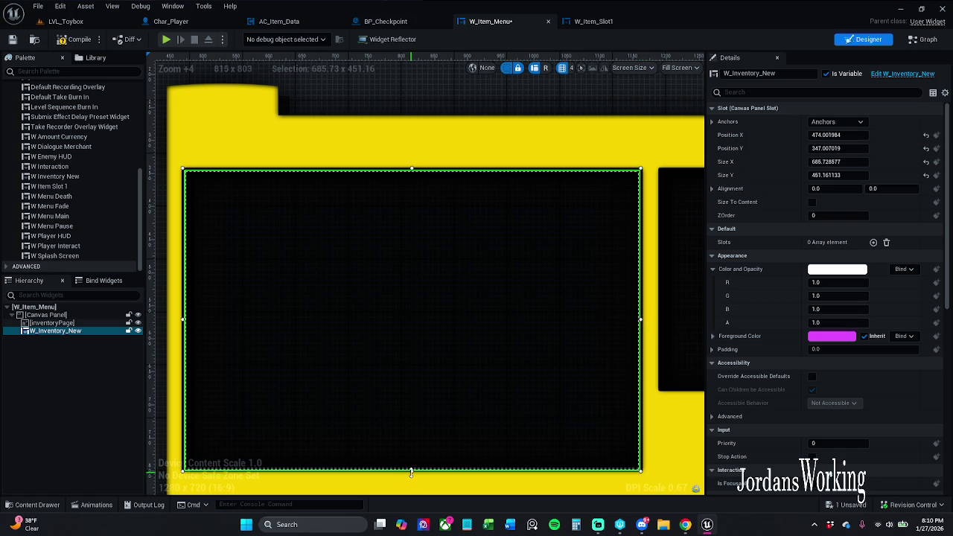
left_click_drag(412, 471, 411, 467)
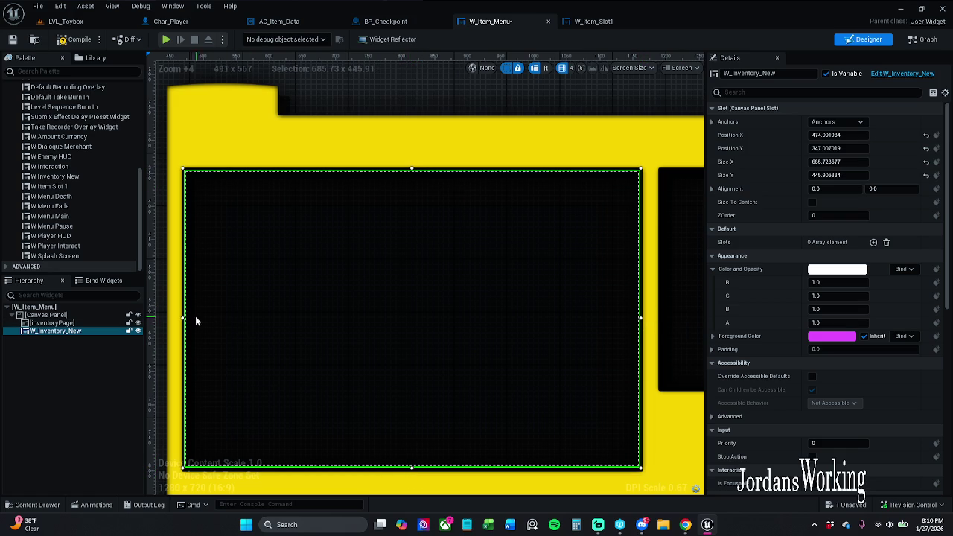
left_click_drag(182, 318, 185, 319)
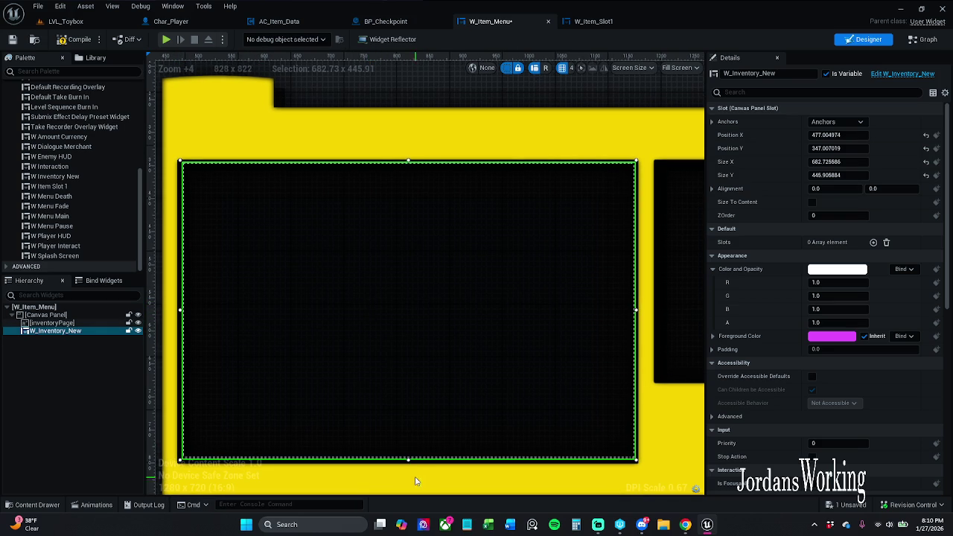
left_click_drag(407, 458, 403, 460)
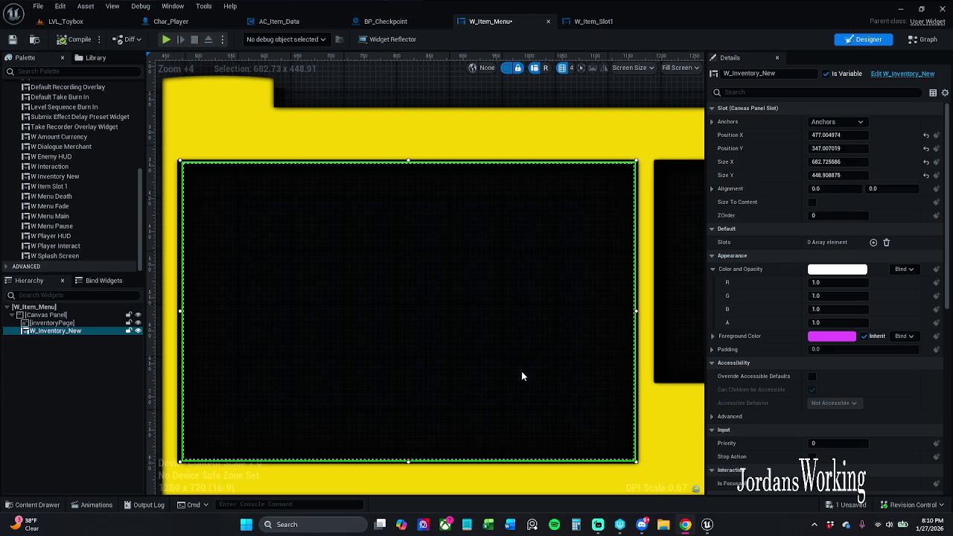
scroll(481, 343, "down", 5)
- Anchor W_Inventory_New to the centre and fit its edges to about 667 × 439
left_click(839, 122)
left_click(861, 180)
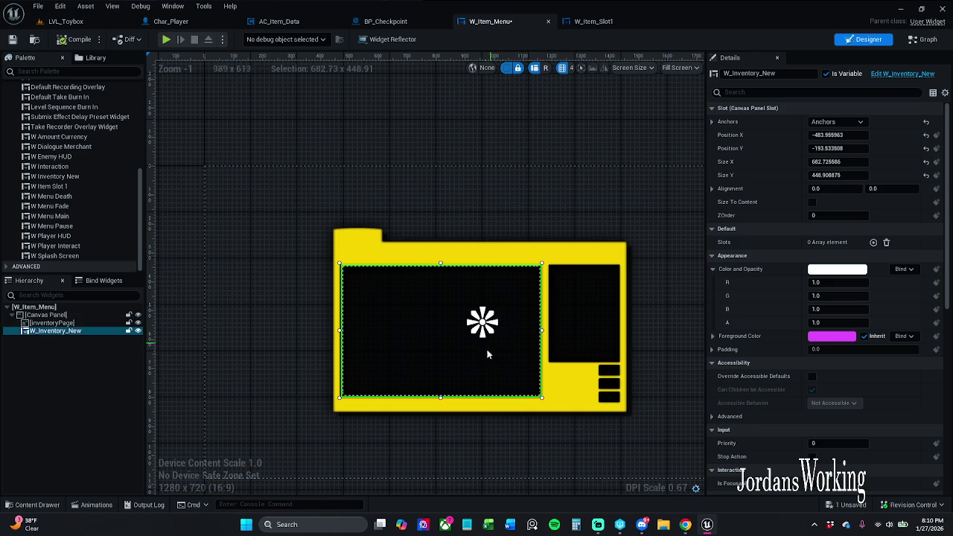
left_click_drag(441, 399, 440, 396)
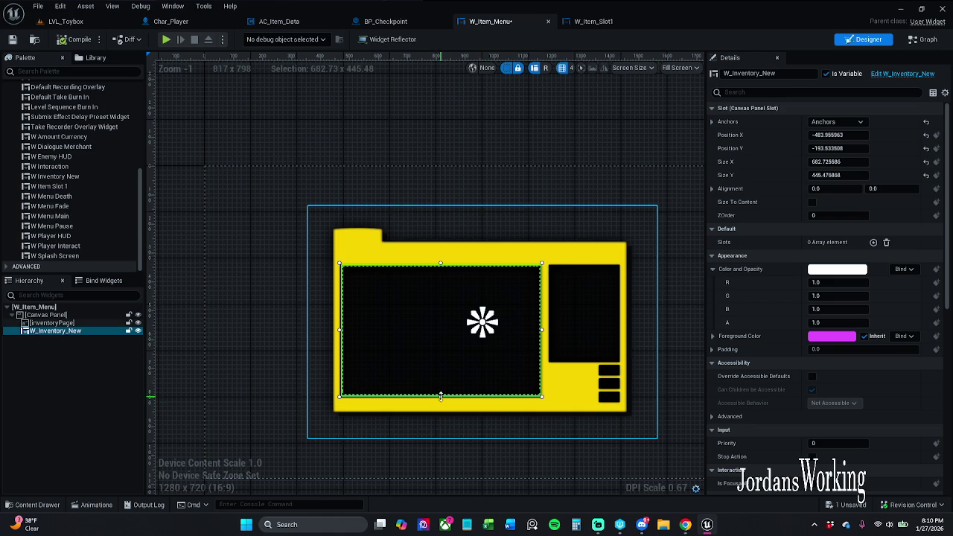
left_click_drag(441, 263, 441, 266)
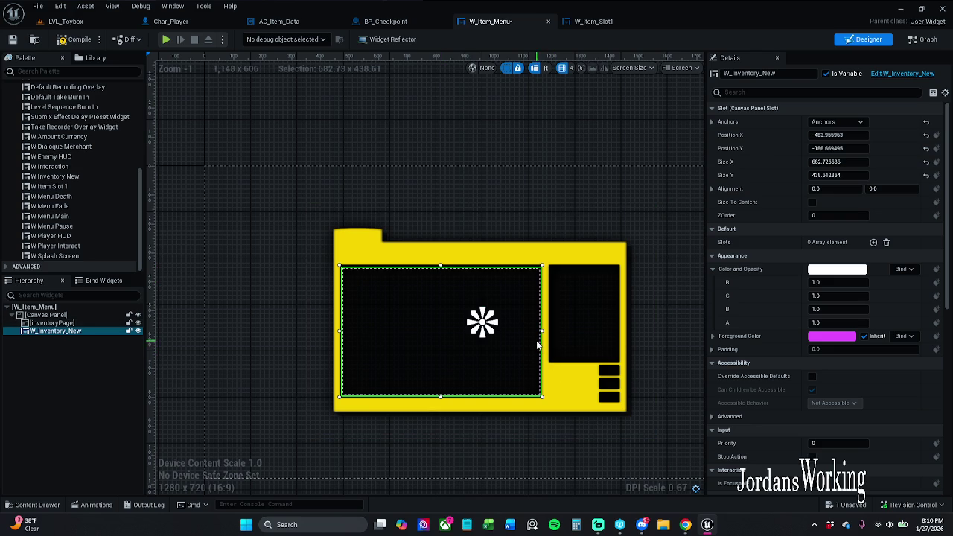
left_click_drag(541, 331, 539, 331)
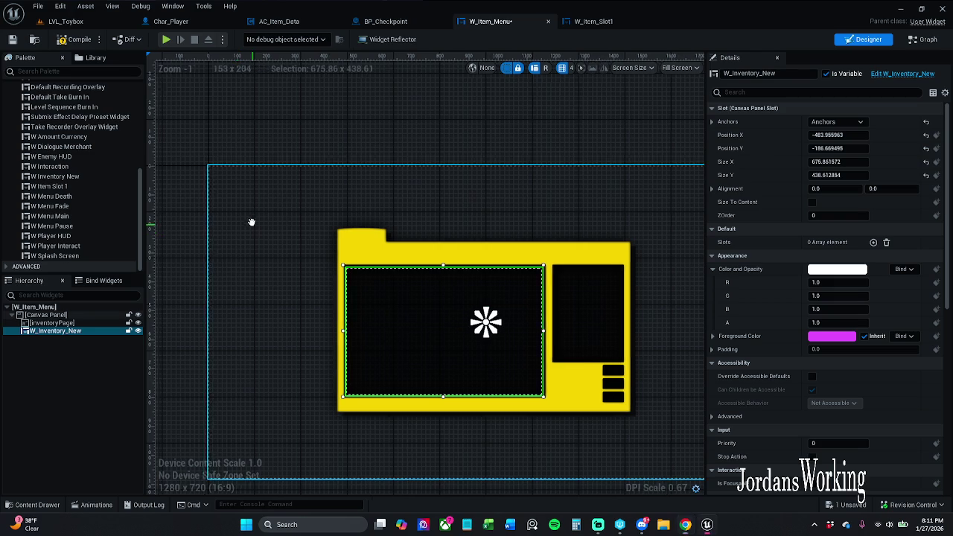
scroll(251, 219, "down", 1)
scroll(270, 270, "up", 1)
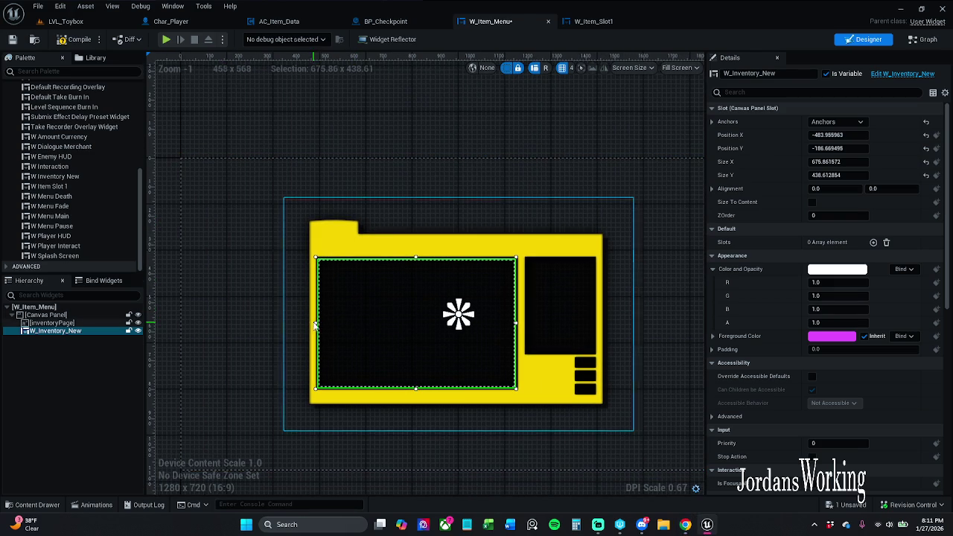
left_click_drag(314, 323, 318, 323)
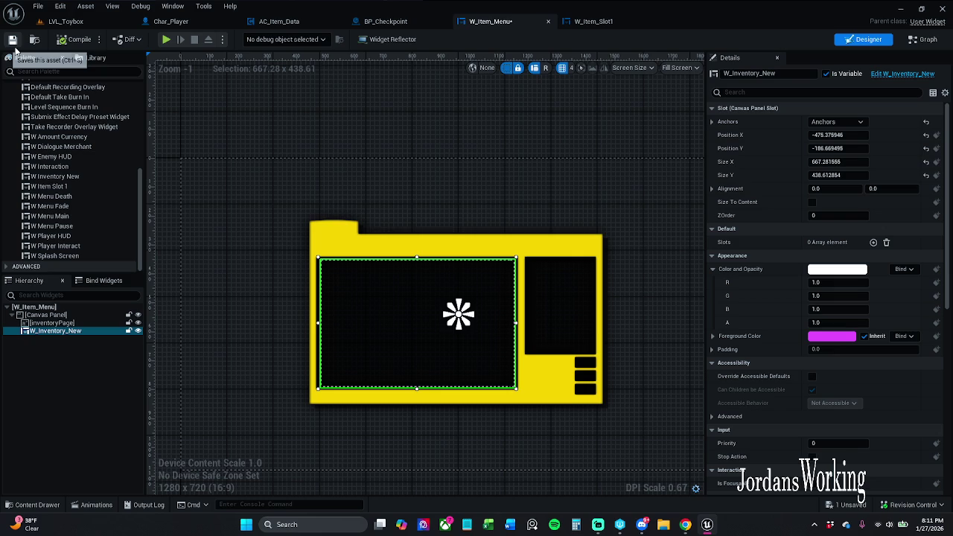
- Save the W_Item_Menu widget
left_click(14, 48)
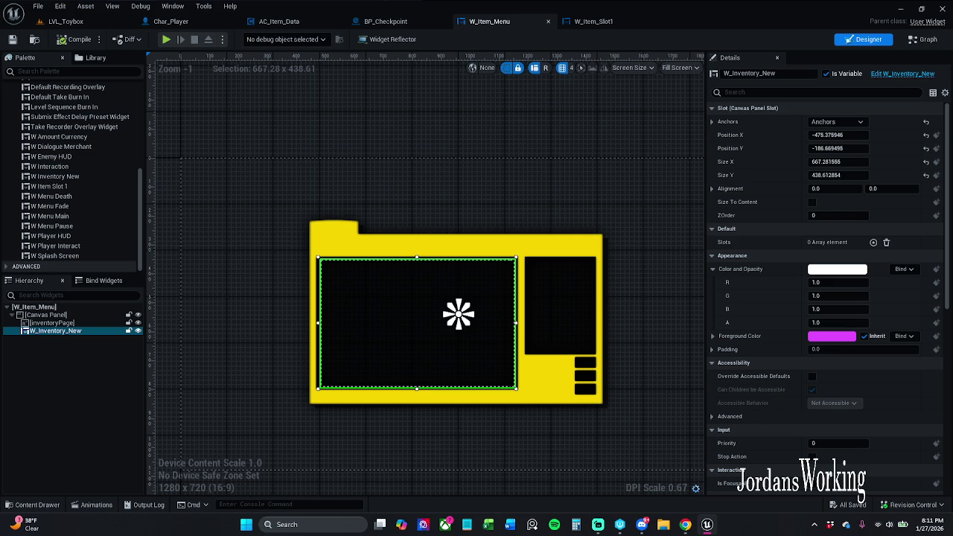
key("alt+Tab")
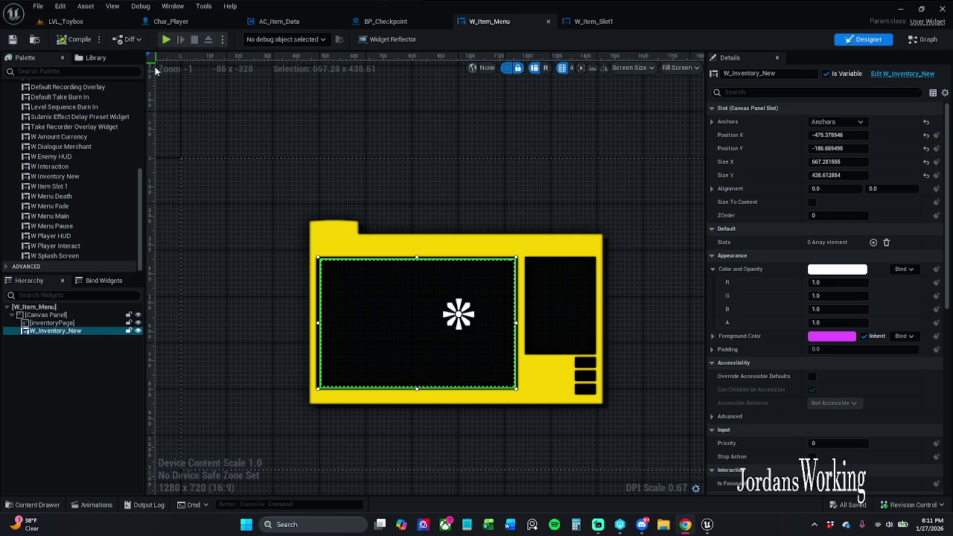
left_click(74, 71)
- Add a Button from the Palette, centre-anchor it and move it onto the yellow page
type("b")
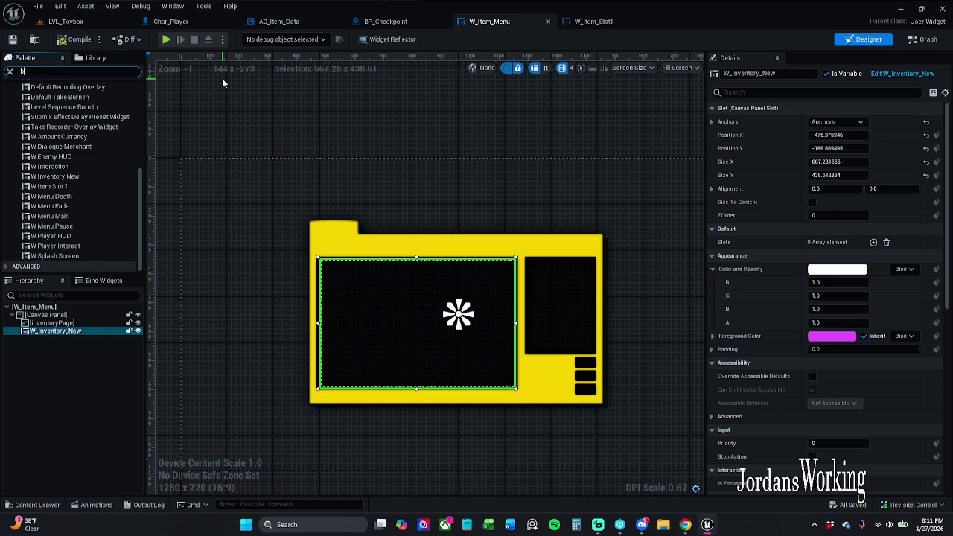
type("utton")
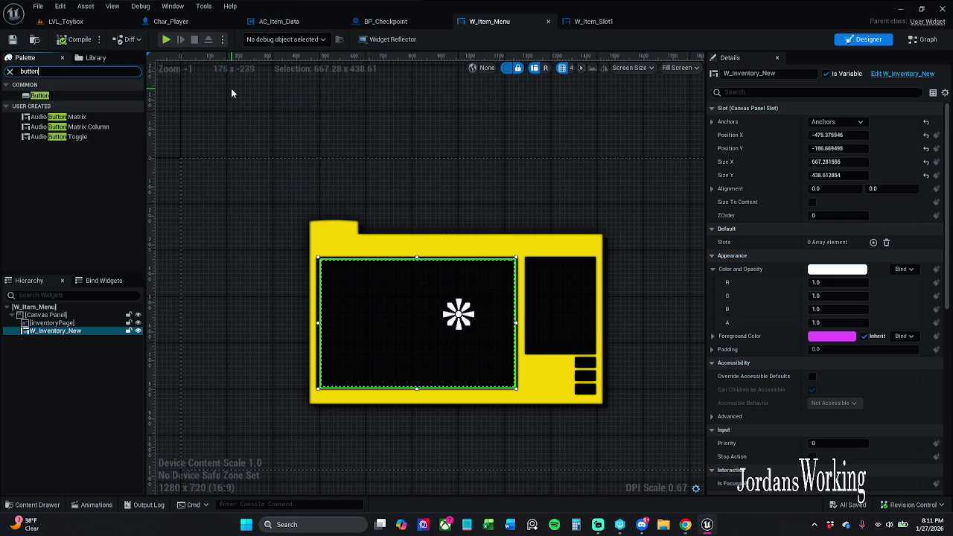
left_click_drag(75, 96, 76, 322)
left_click_drag(206, 171, 207, 172)
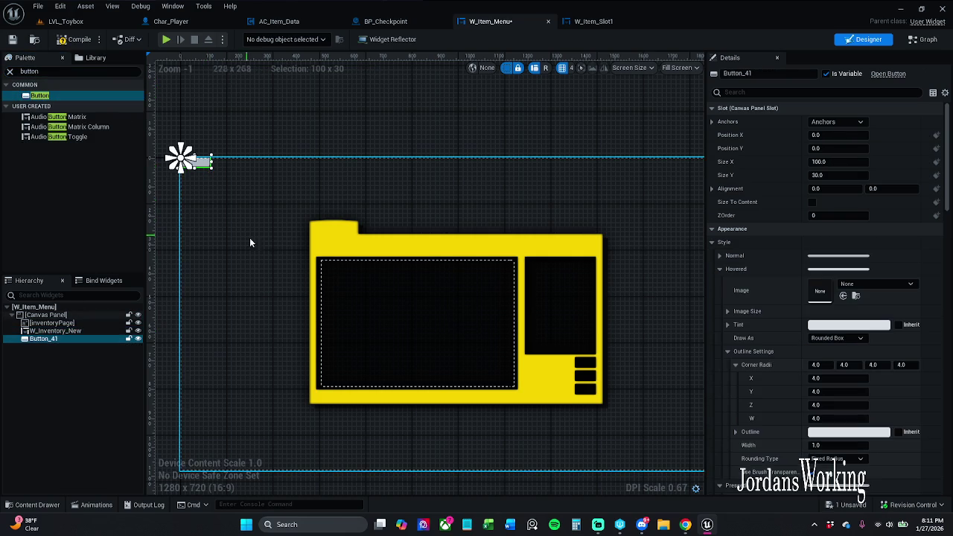
left_click(854, 122)
left_click(855, 190)
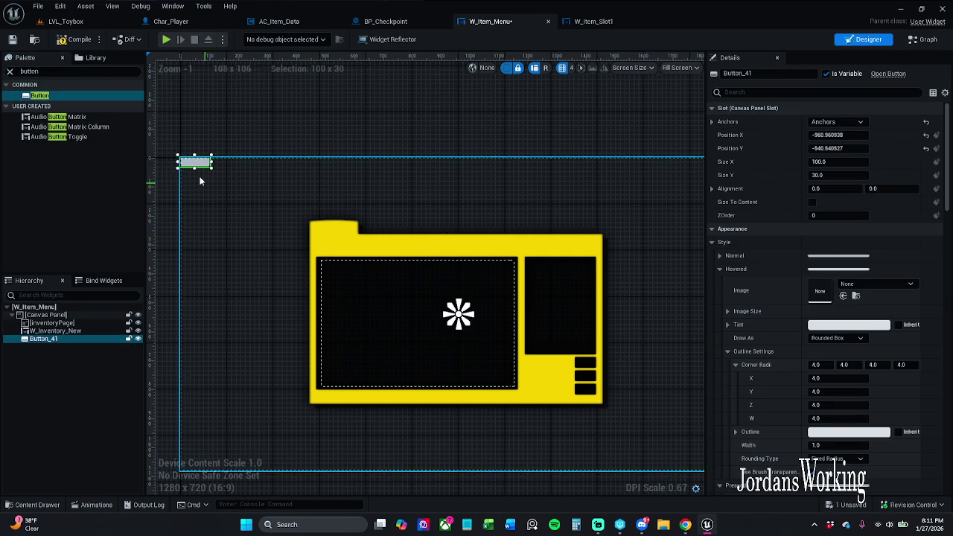
mouse_move(207, 168)
left_mouse_down()
mouse_move(519, 414)
mouse_move(484, 421)
mouse_move(504, 423)
mouse_move(594, 366)
left_mouse_up()
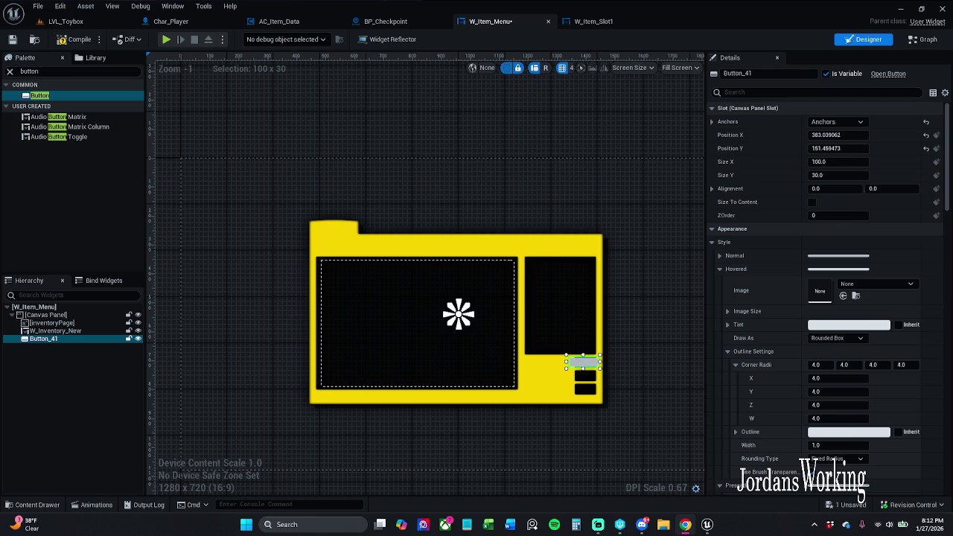
- Raise W_Inventory_New's top edge slightly, then reselect Button_41
left_click(420, 265)
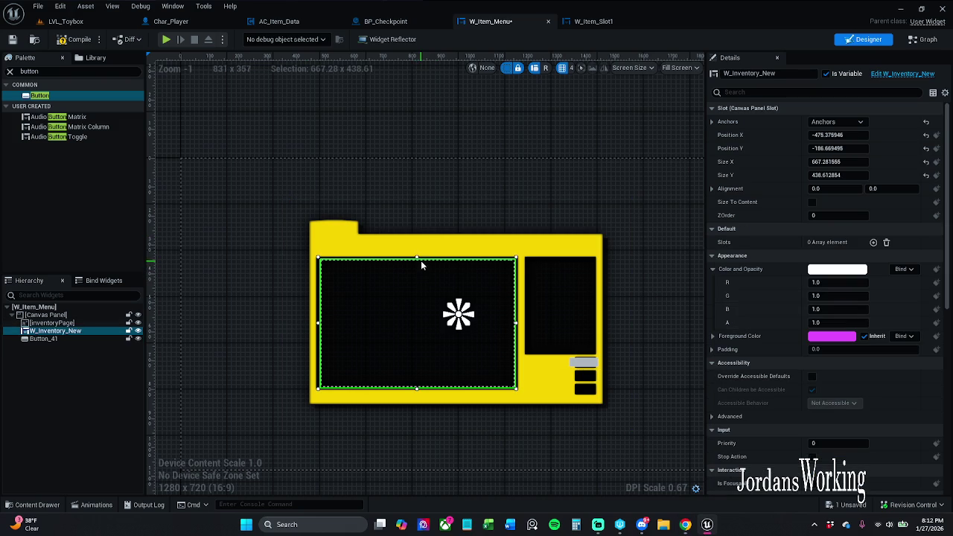
left_click_drag(417, 258, 418, 256)
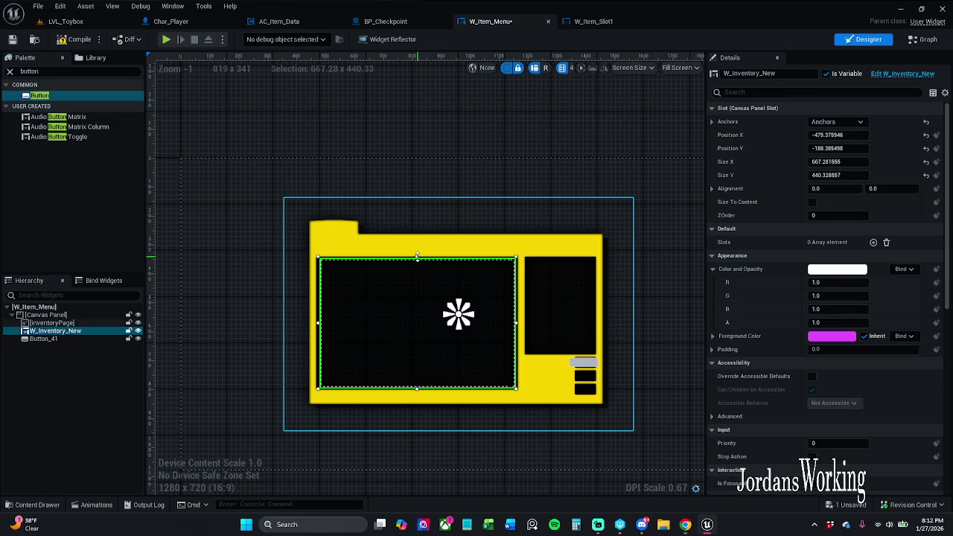
left_click(588, 363)
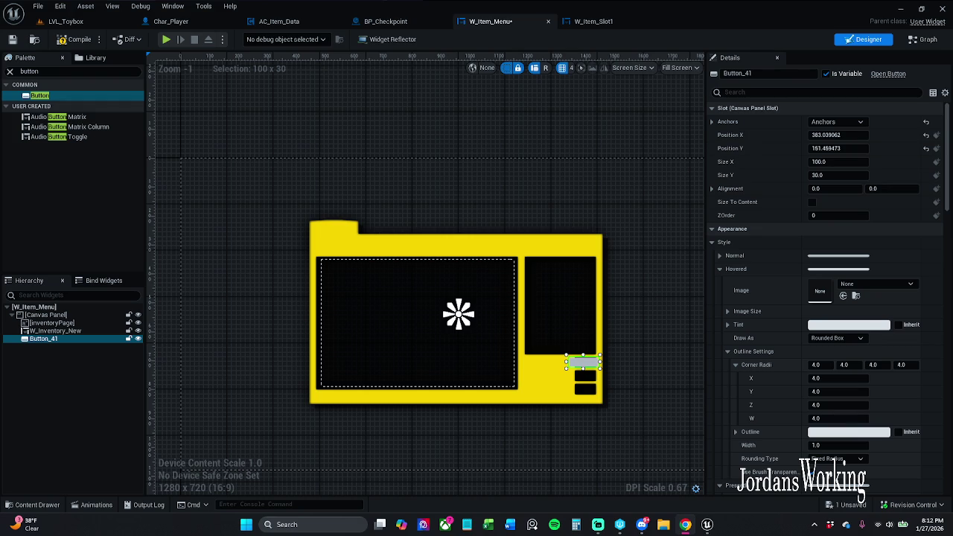
- Anchor Button_41 to the top-right corner at position -500, 225
mouse_move(537, 212)
left_mouse_down()
mouse_move(485, 209)
mouse_move(524, 196)
mouse_move(437, 191)
mouse_move(454, 202)
left_mouse_up()
left_click(837, 121)
left_click(893, 152)
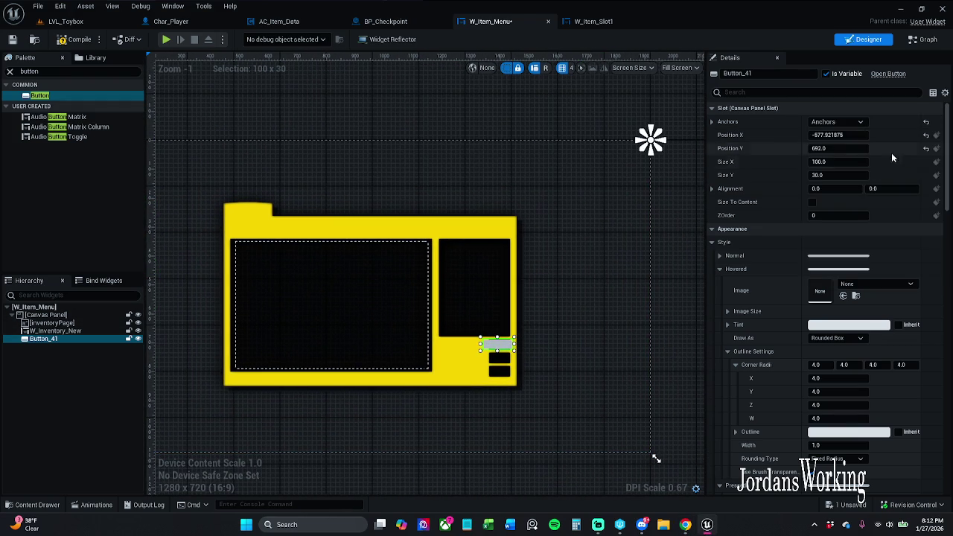
left_click(845, 134)
type("-500")
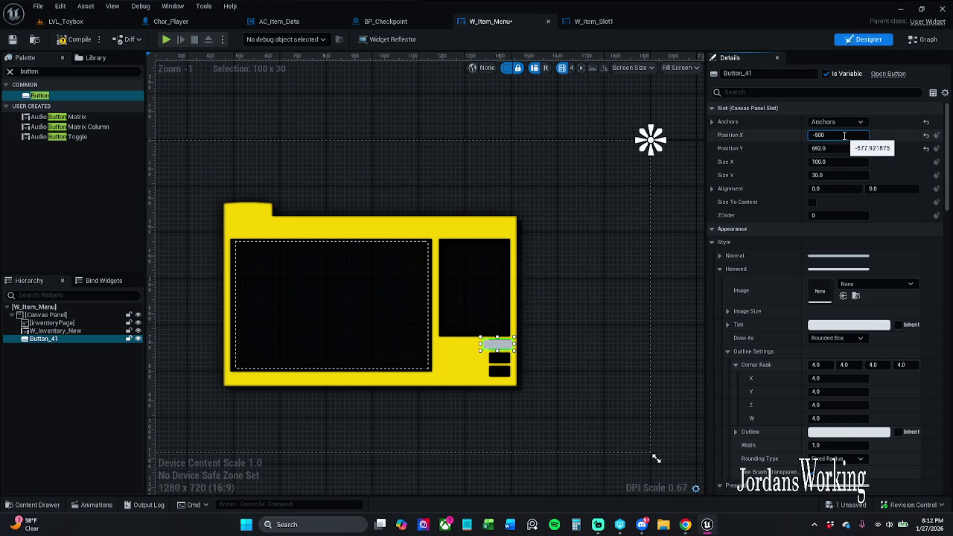
key("Return")
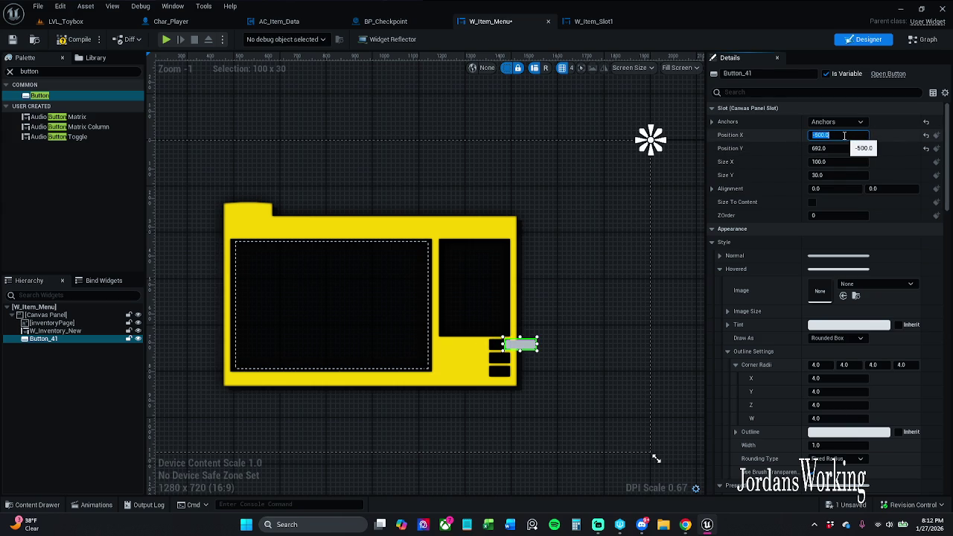
type("22")
left_click(850, 149)
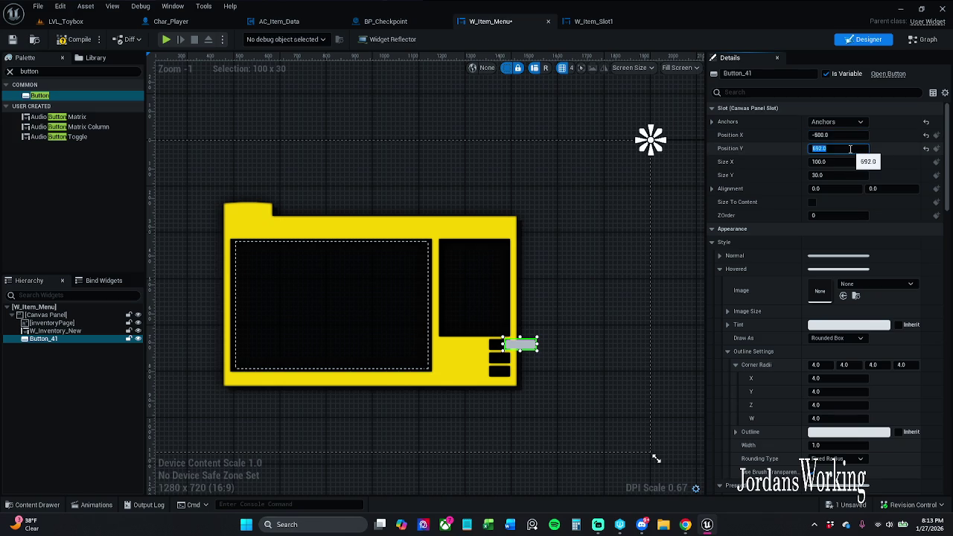
type("225")
key("Return")
- Resize Button_41 to 50 × 50
left_click(197, 243)
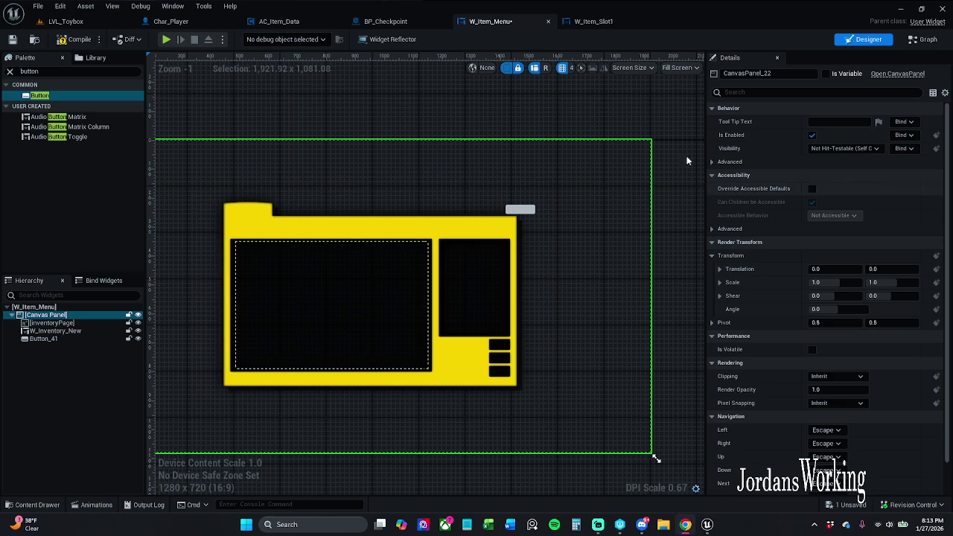
left_click(528, 213)
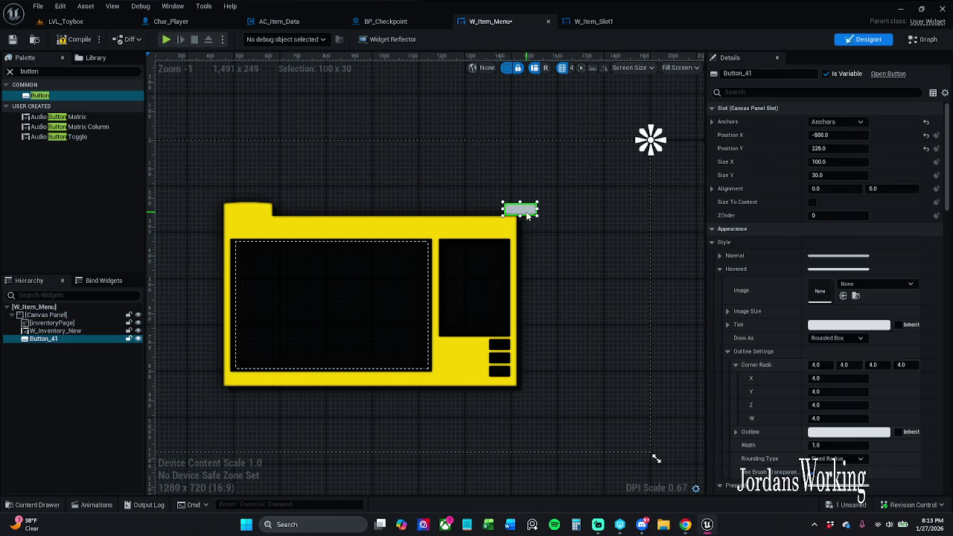
left_click(835, 162)
type("50")
key("Tab")
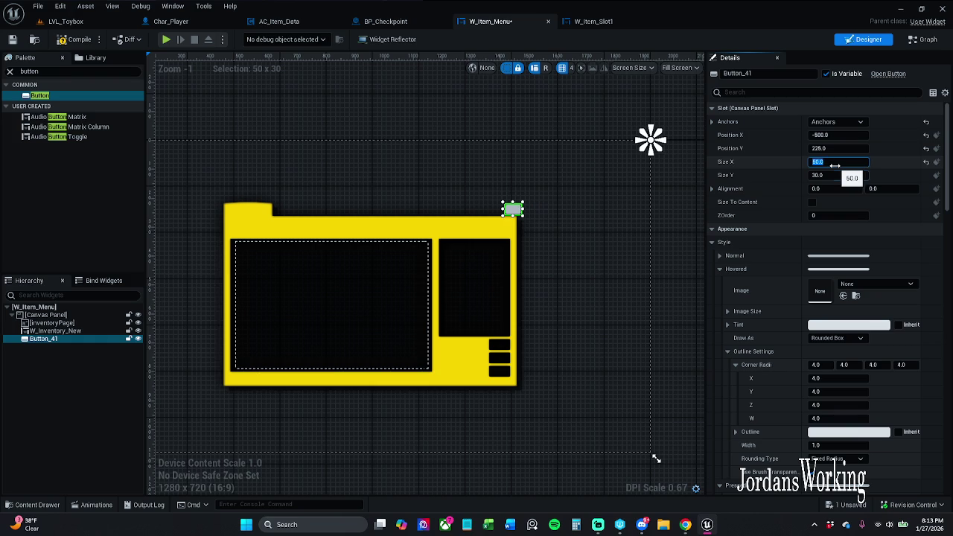
type("50")
key("Return")
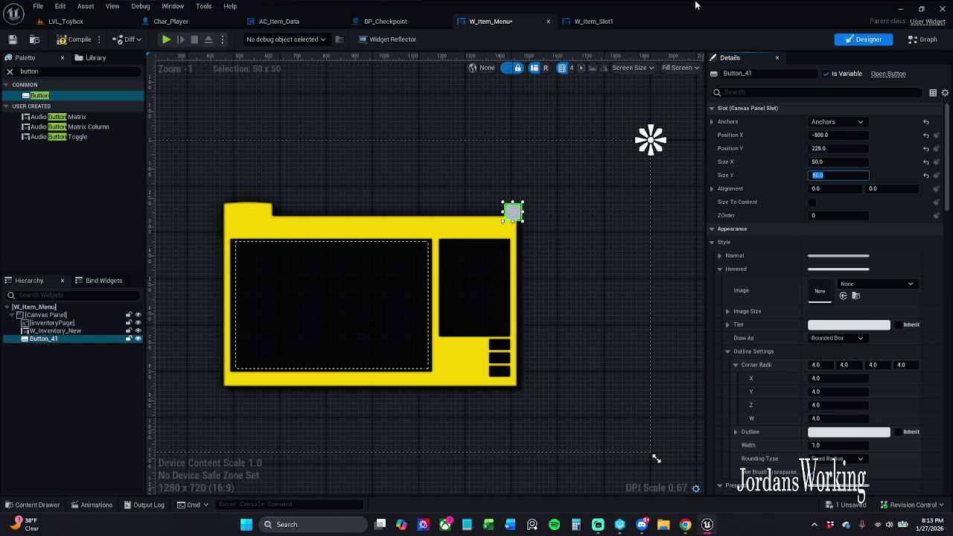
left_click(75, 39)
- Try White textures as the Hovered image, then reset Hovered's image to default
left_click(10, 71)
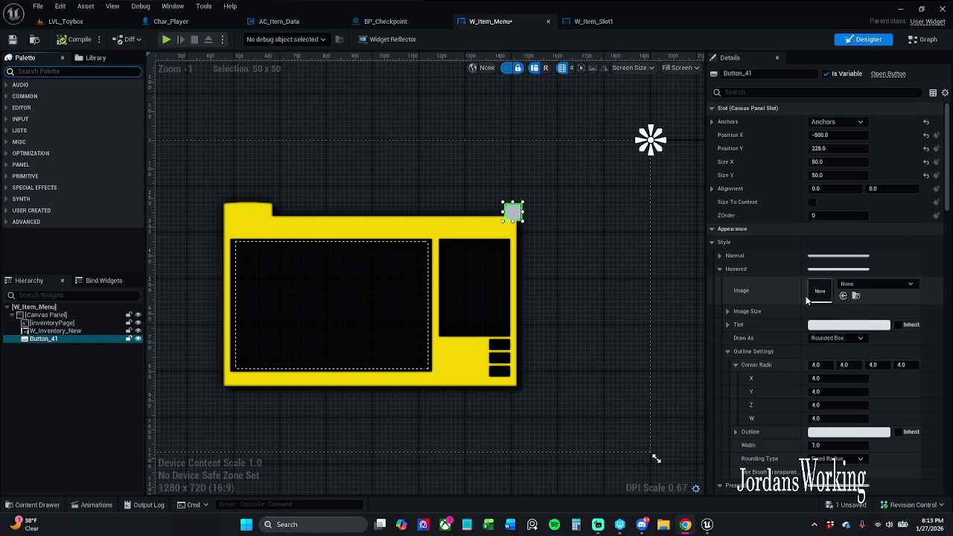
left_click(865, 285)
type("w")
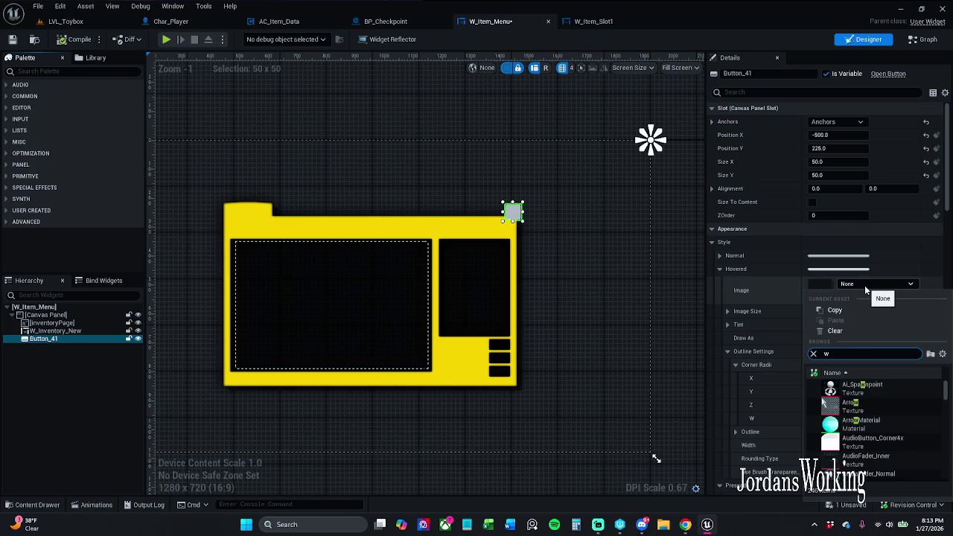
type("hite")
scroll(881, 448, "down", 2)
left_click(883, 442)
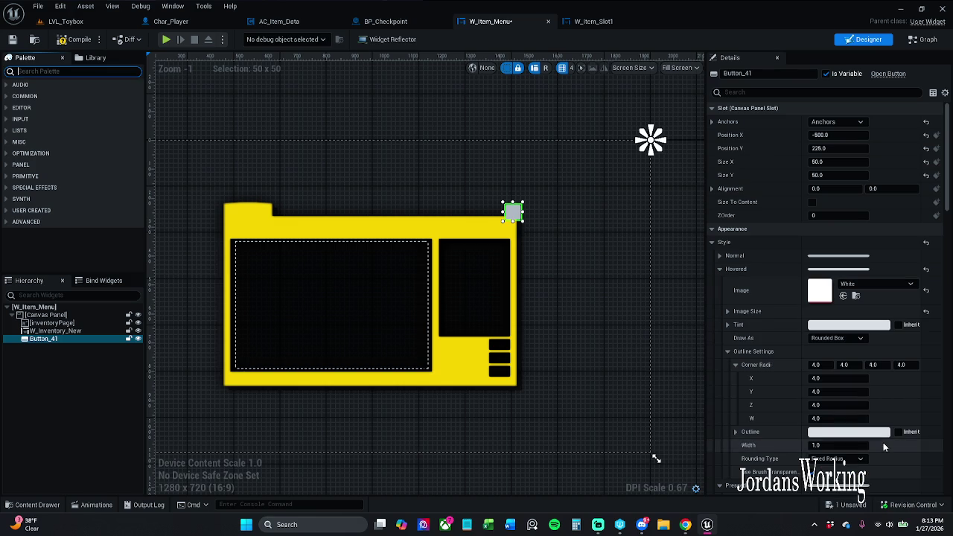
left_click(870, 286)
scroll(874, 402, "down", 3)
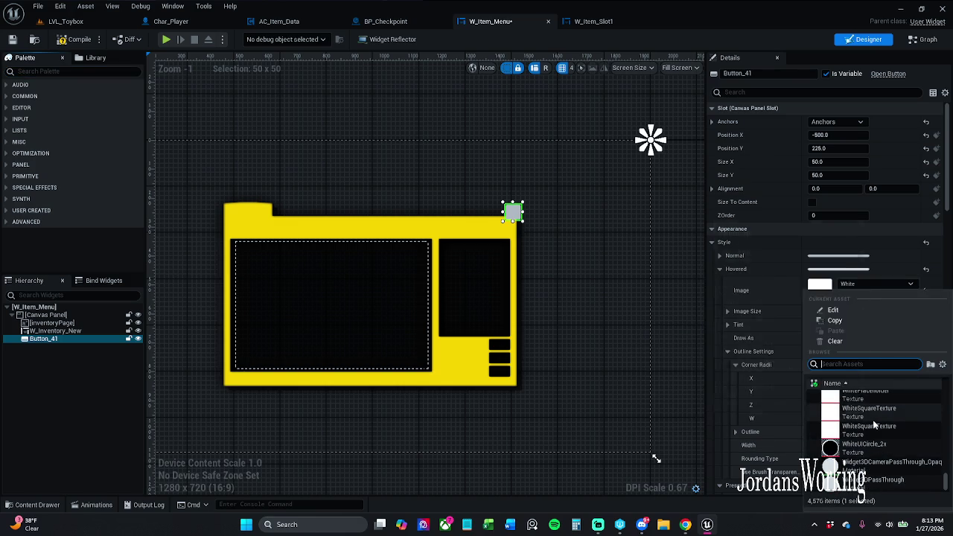
left_click(862, 364)
type("whi")
type("te")
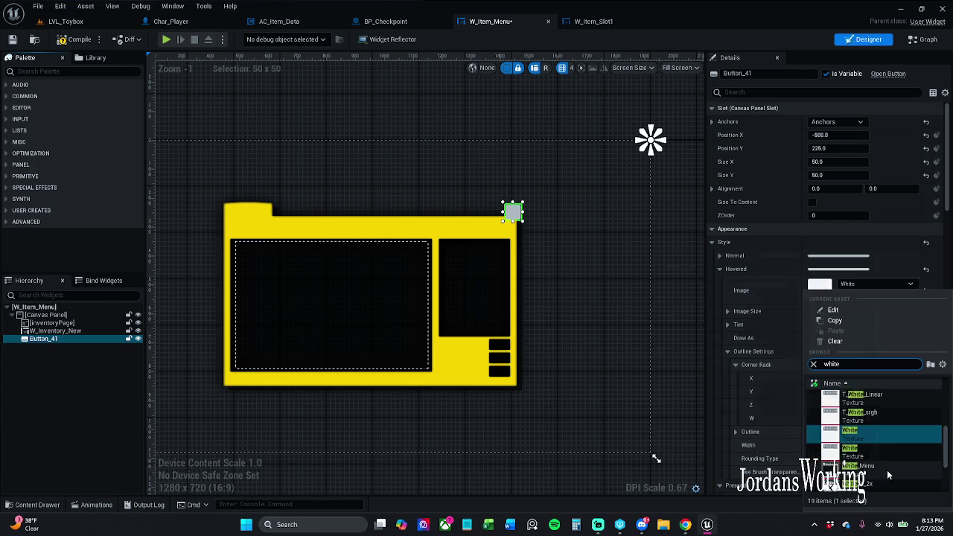
left_click(883, 458)
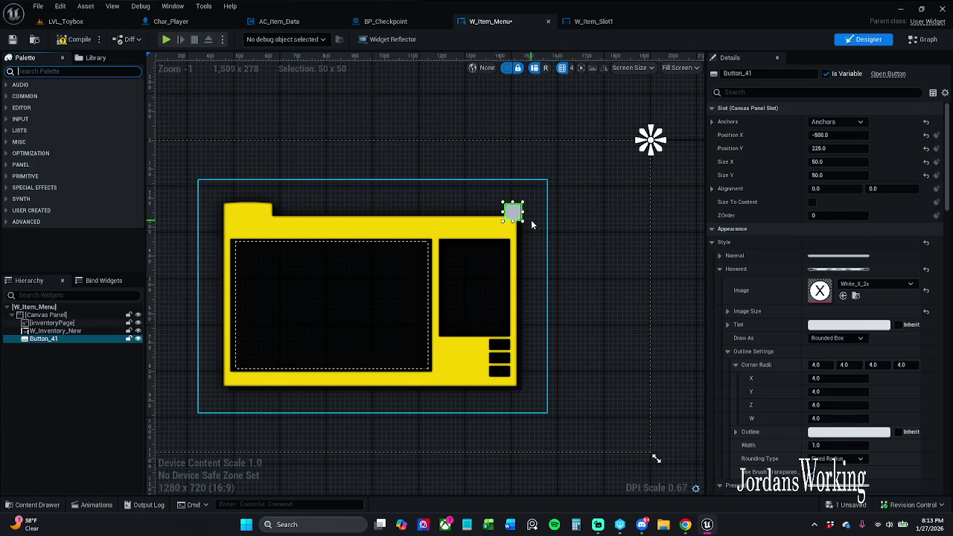
left_click(926, 290)
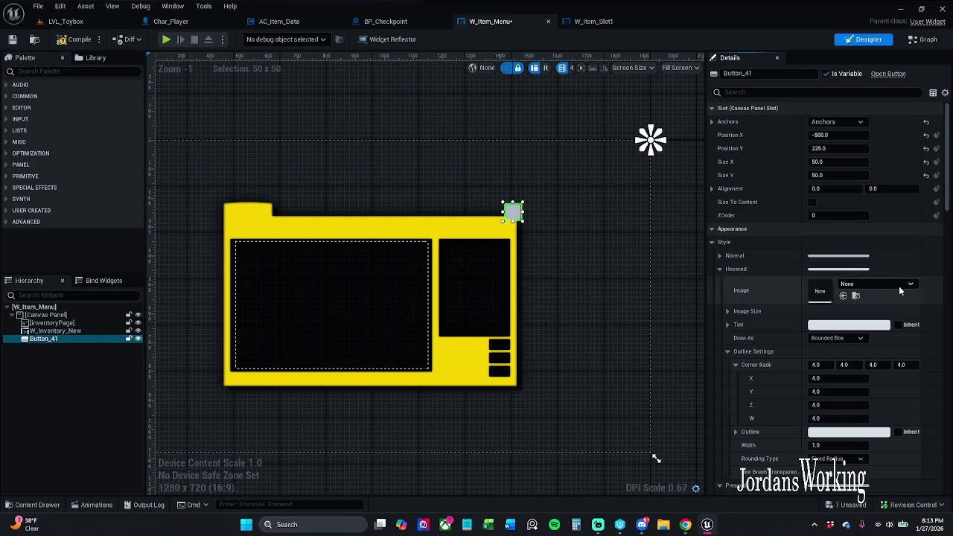
- Set the Normal style image to White_X_2x and save W_Item_Menu
left_click(719, 269)
left_click(719, 255)
left_click(864, 271)
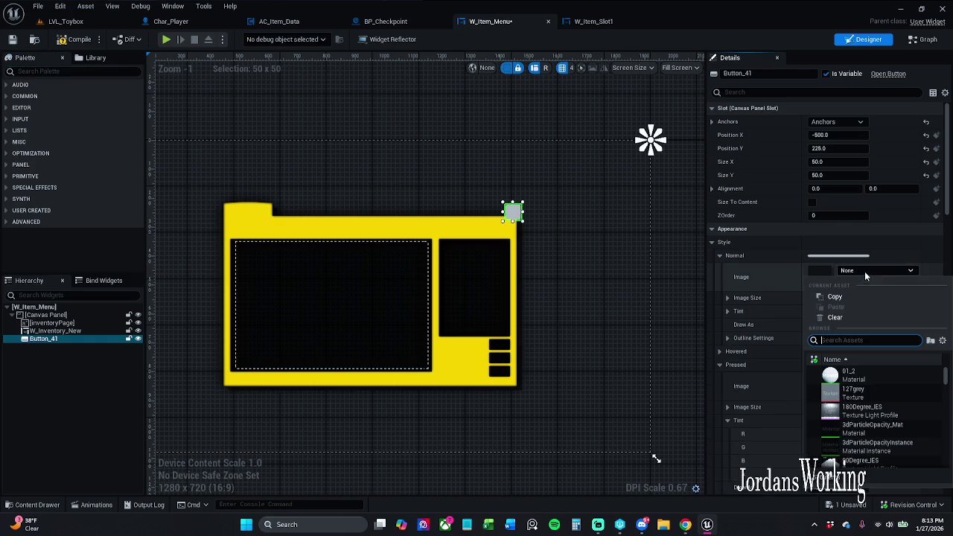
type("white")
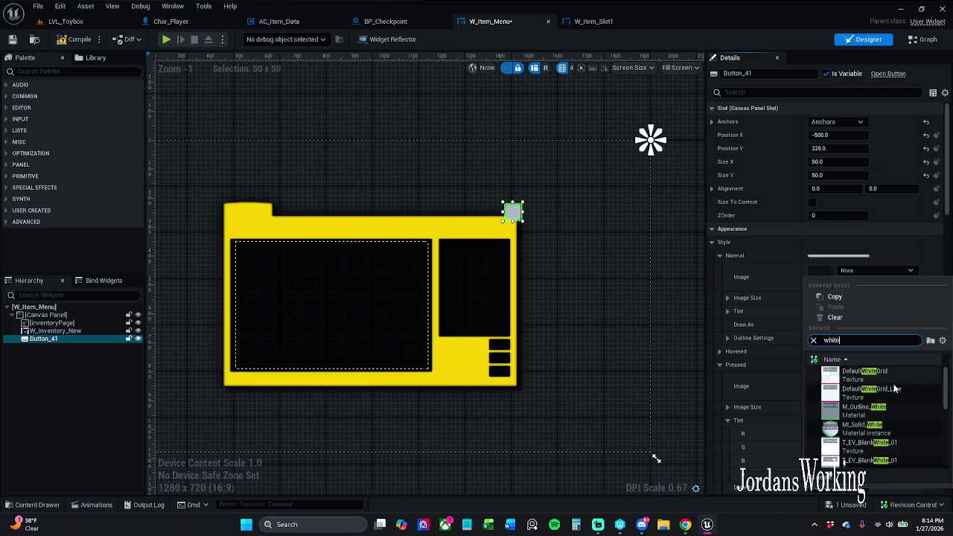
scroll(889, 406, "down", 3)
left_click(882, 422)
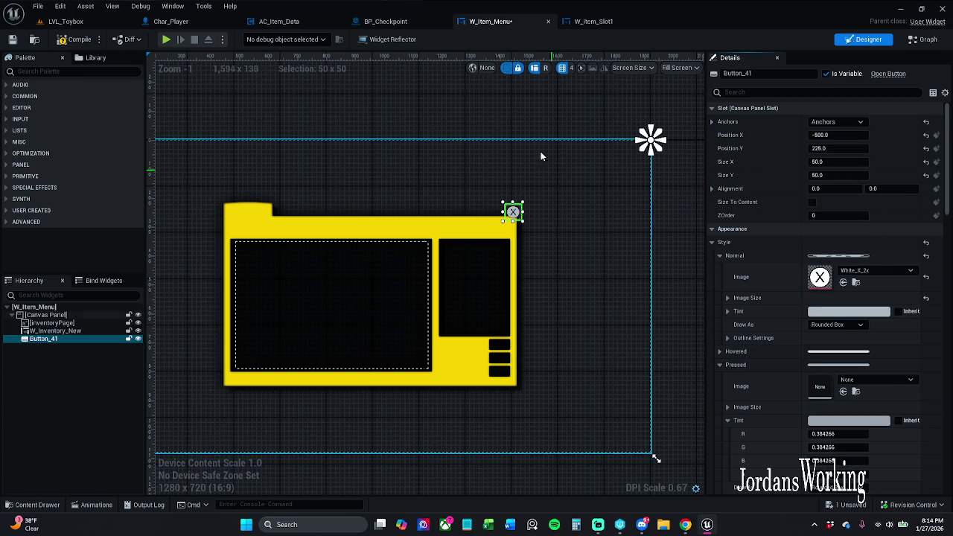
left_click(435, 139)
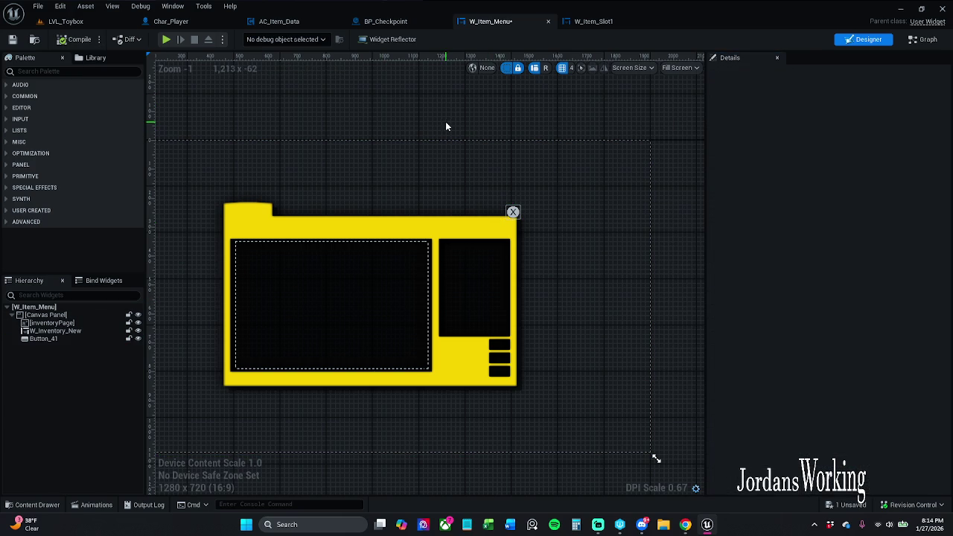
key("ctrl+s")
- Set the close button's Normal style Draw As to Image, keeping the White_X_2x image
left_click(513, 212)
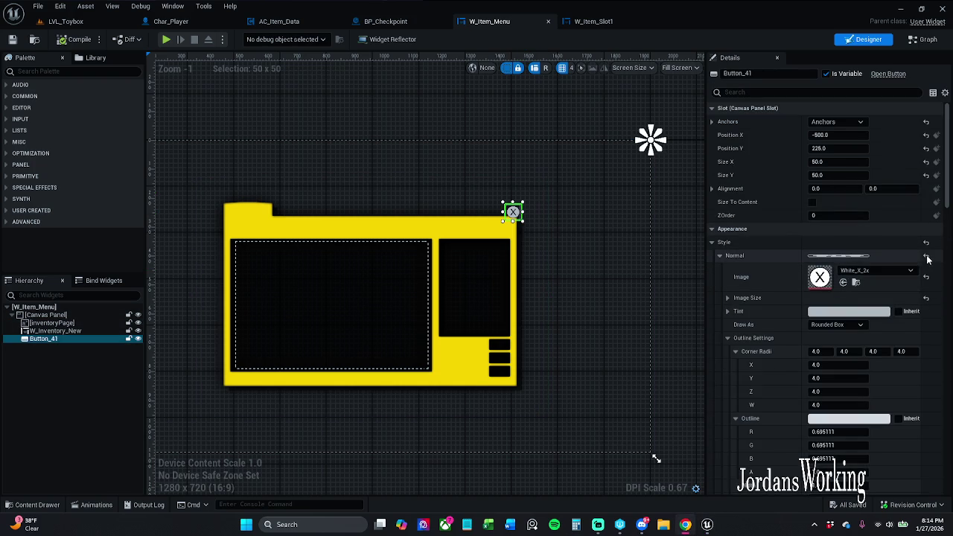
right_click(774, 257)
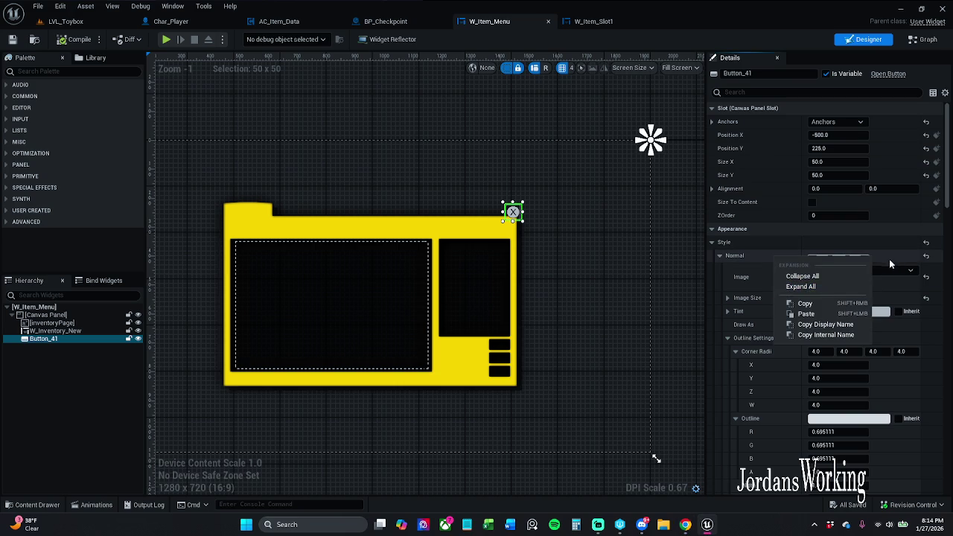
left_click(890, 261)
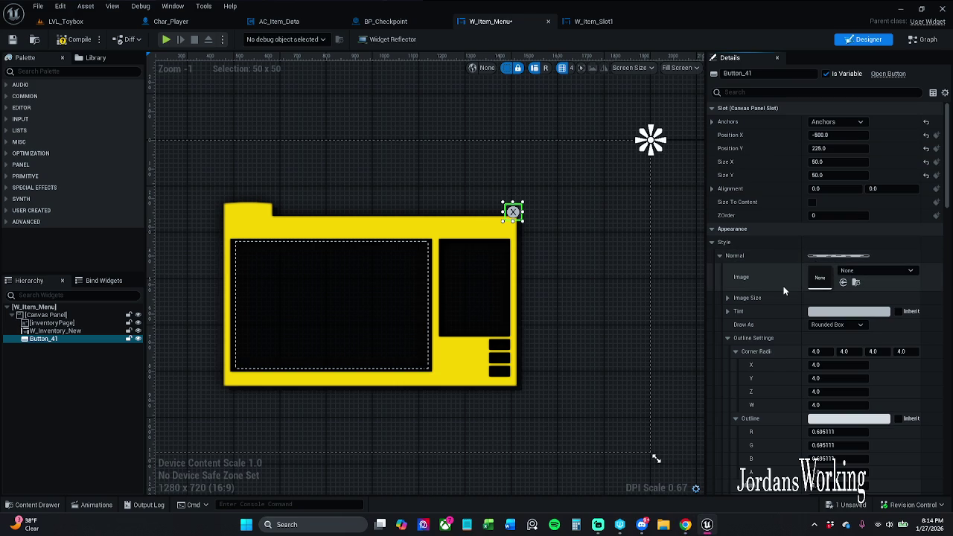
key("ctrl+z")
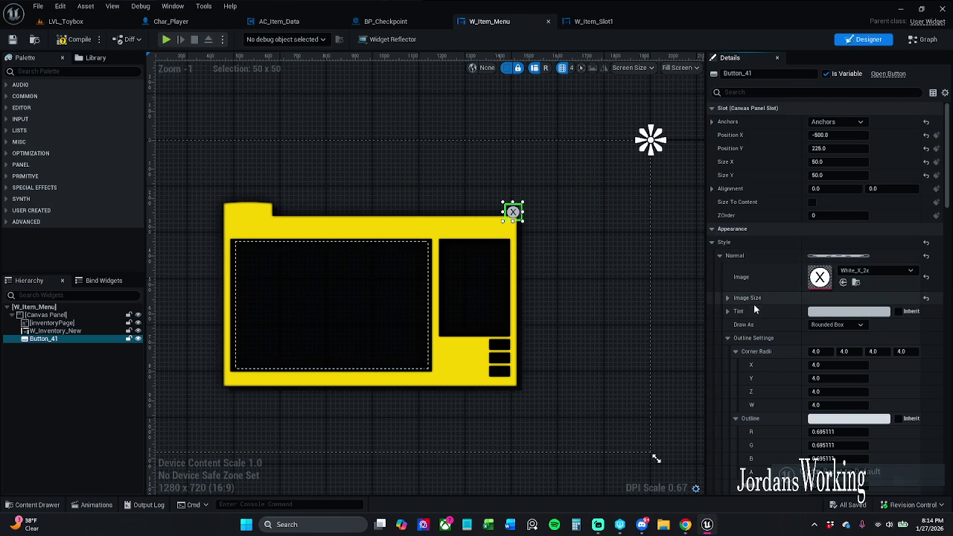
left_click(851, 325)
left_click(851, 364)
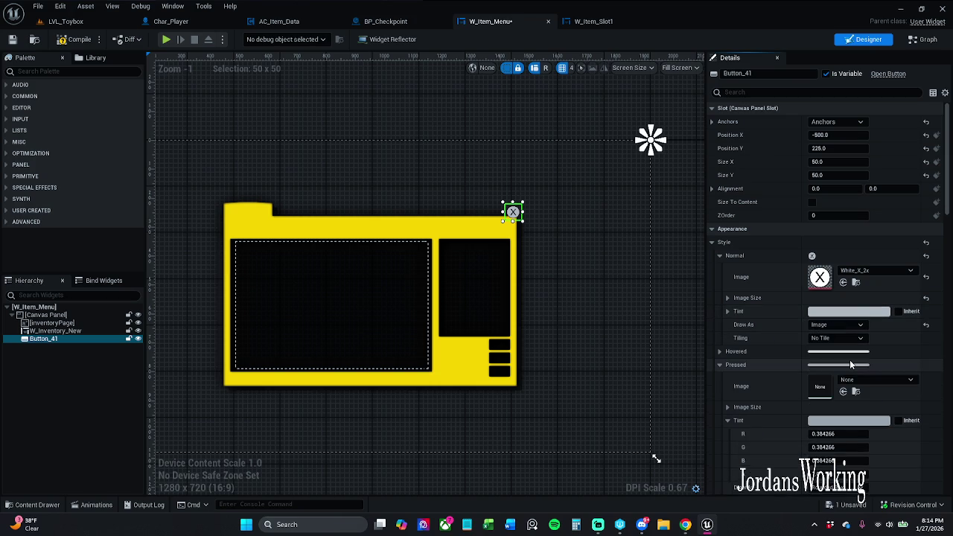
- Copy the Normal style and paste it into the Hovered and Pressed styles
right_click(831, 258)
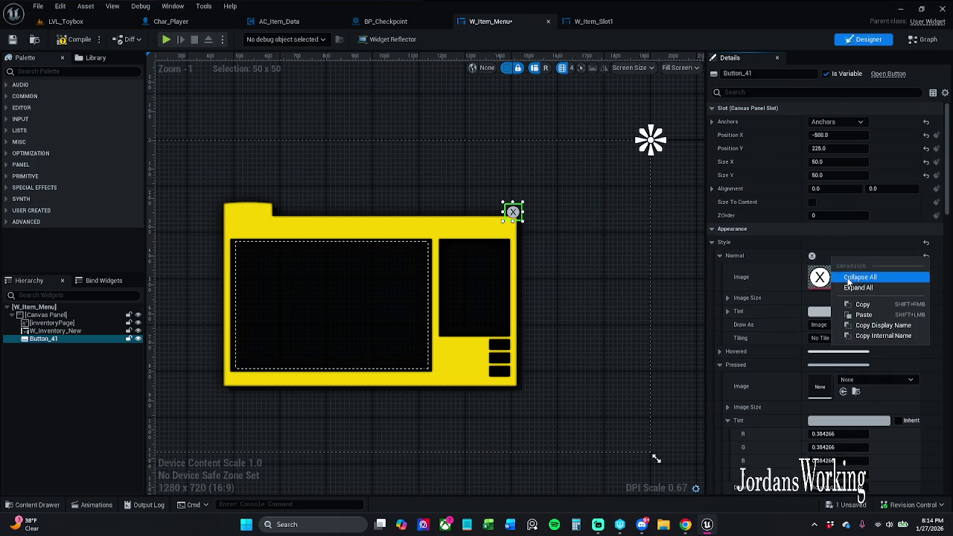
left_click(857, 277)
left_click(720, 257)
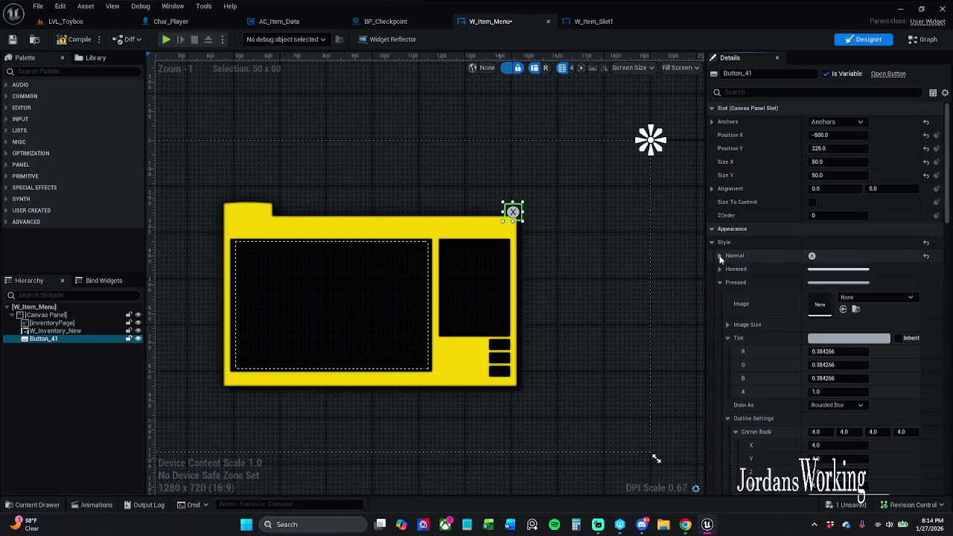
right_click(761, 271)
left_click(786, 324)
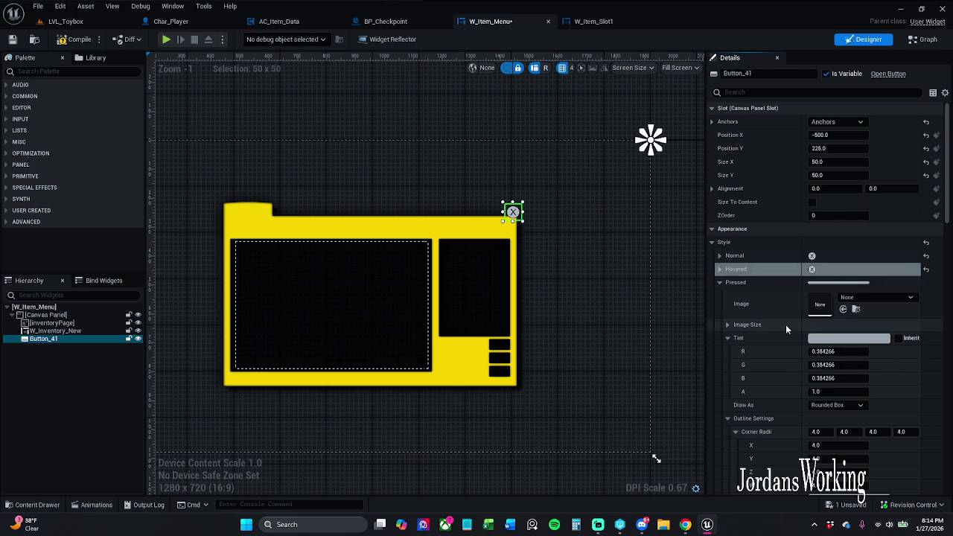
right_click(775, 288)
left_click(819, 346)
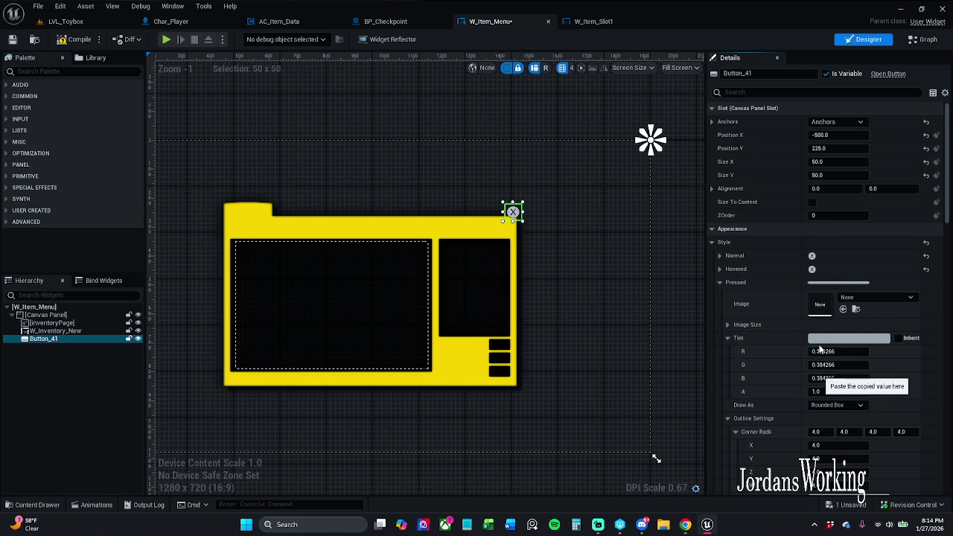
left_click(720, 282)
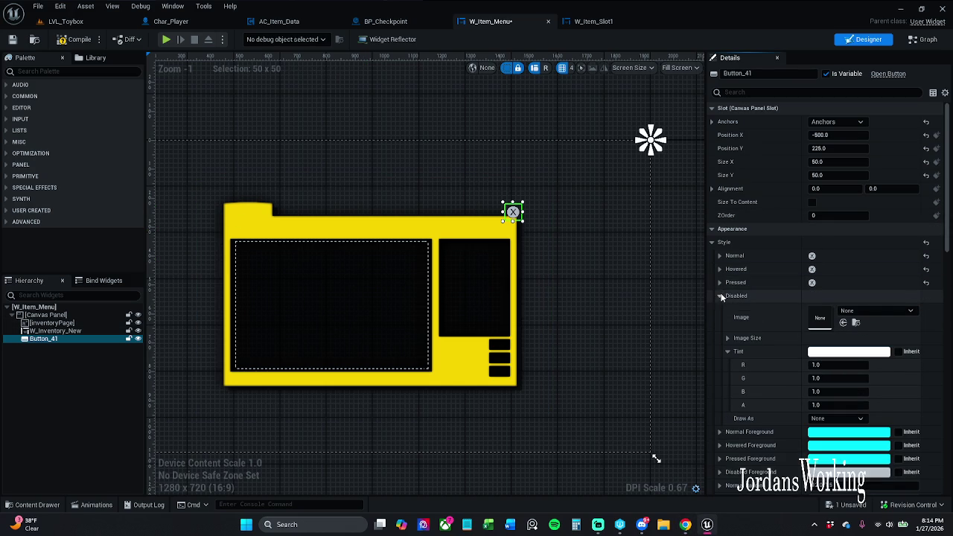
left_click(720, 282)
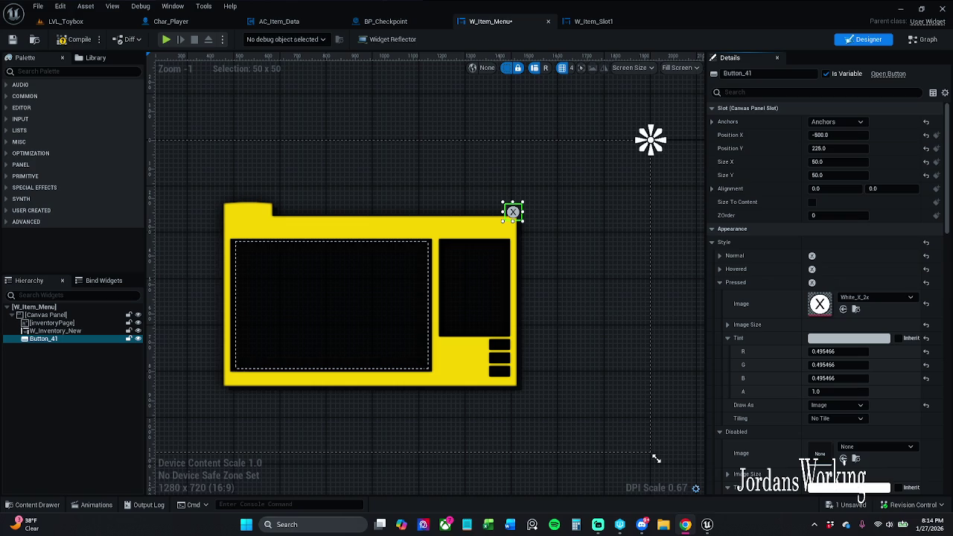
left_click_drag(586, 250, 604, 250)
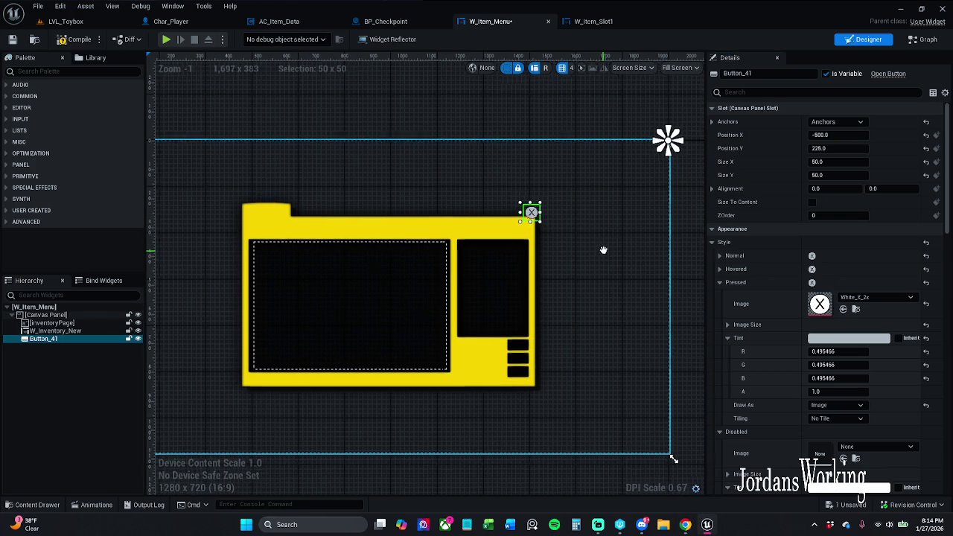
left_click(619, 177)
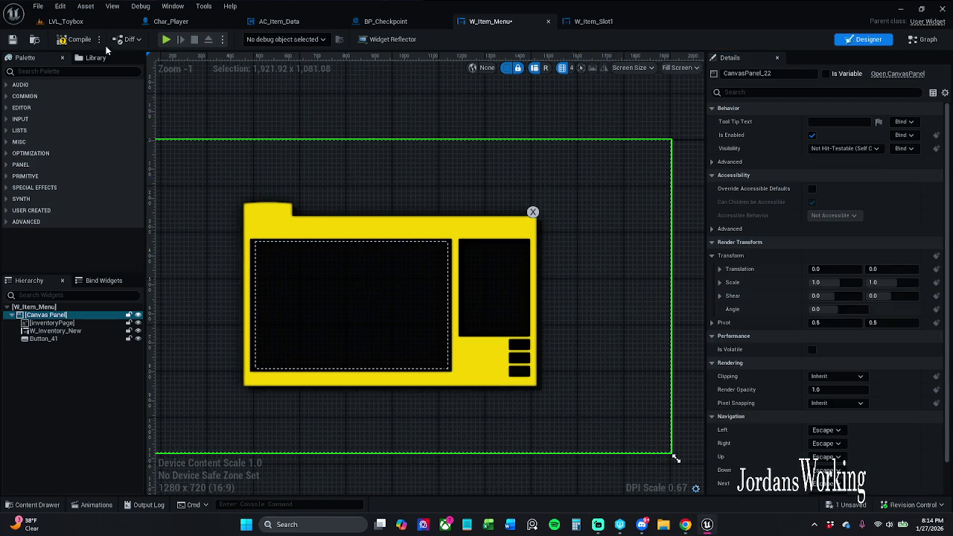
left_click(77, 23)
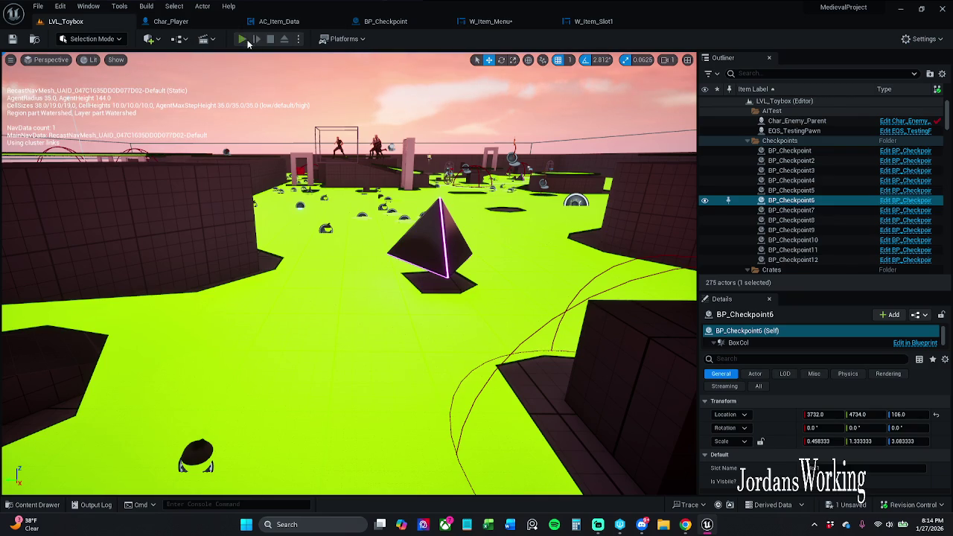
left_click(242, 38)
key("Escape")
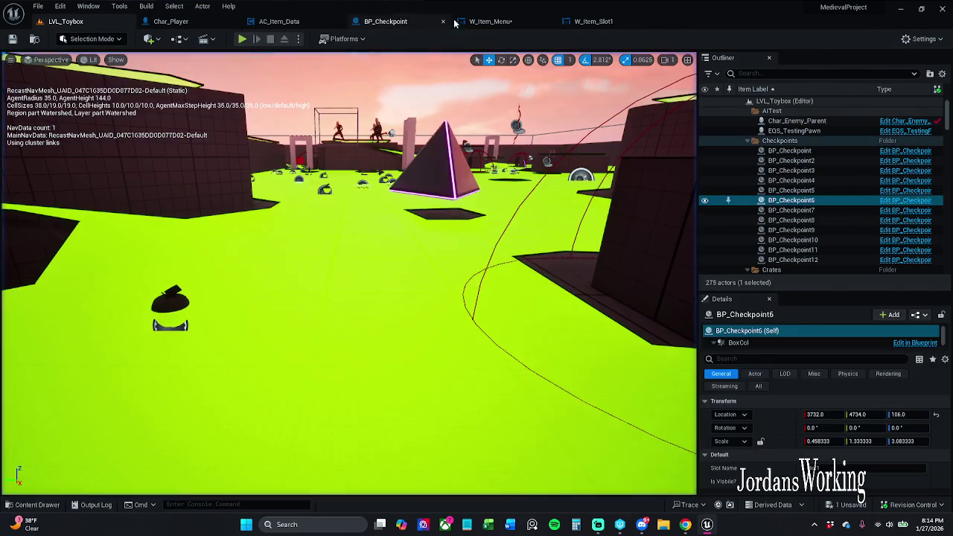
left_click(455, 22)
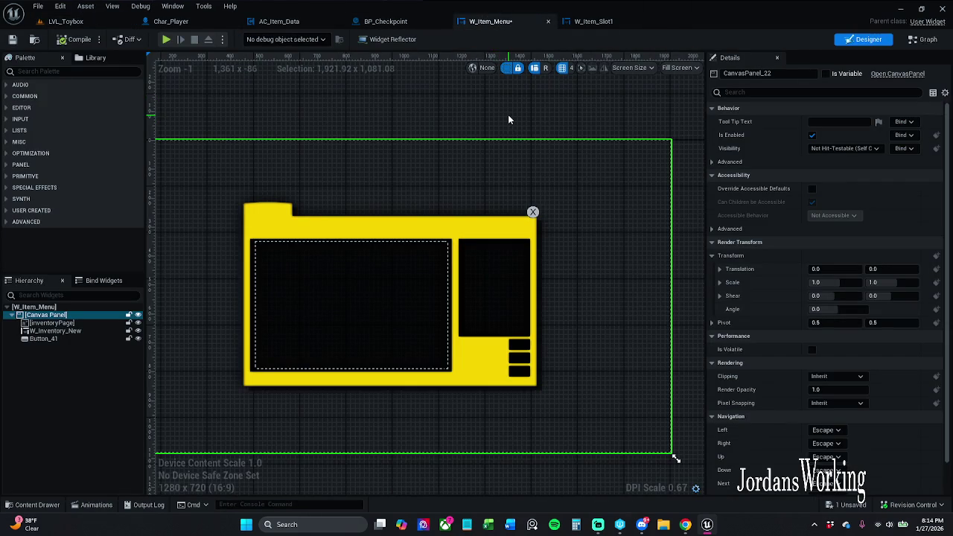
left_click(926, 40)
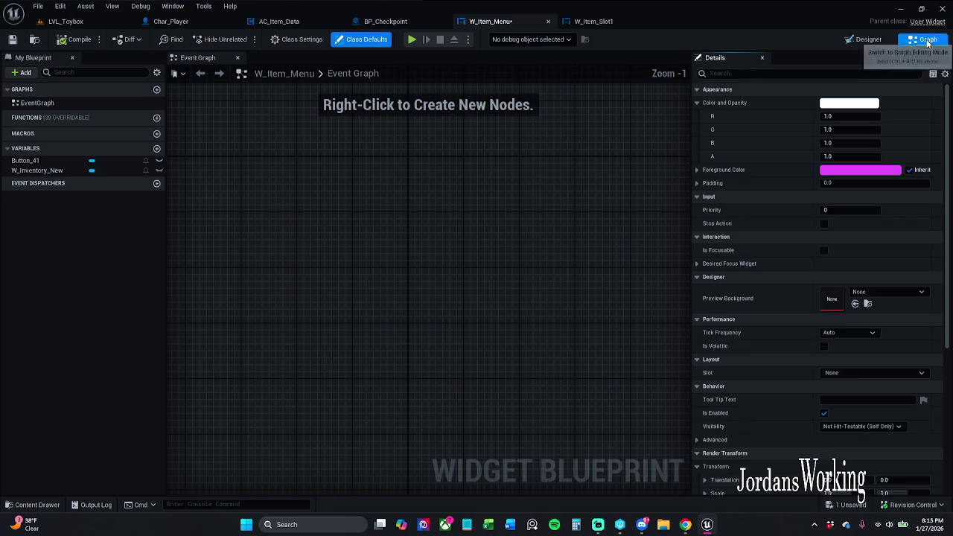
left_click(869, 40)
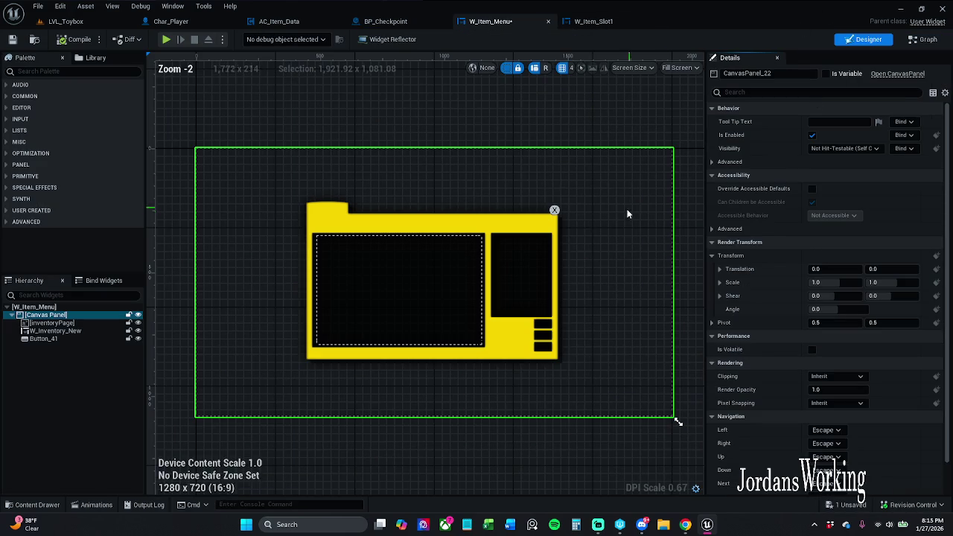
scroll(560, 211, "up", 3)
scroll(594, 189, "down", 1)
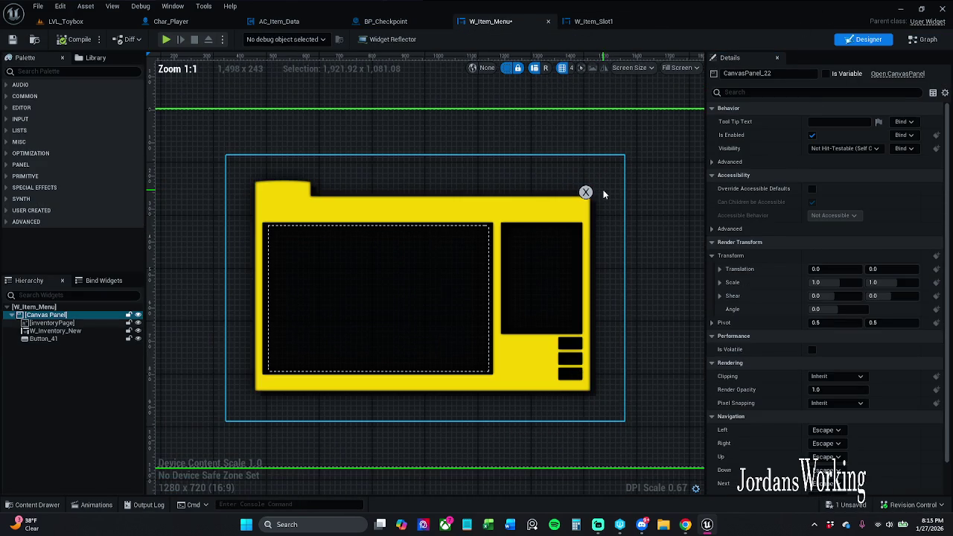
left_click(587, 192)
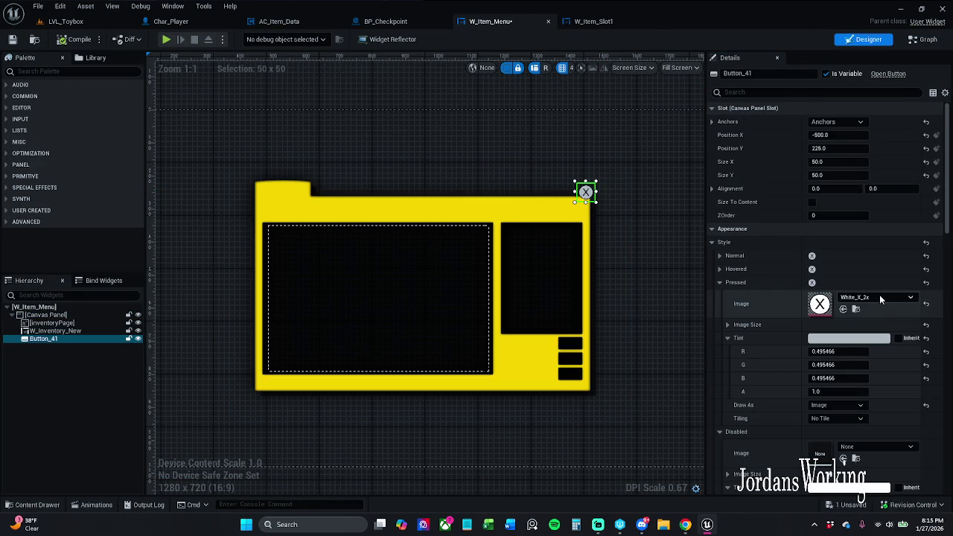
left_click(878, 297)
left_click(880, 312)
left_click(720, 257)
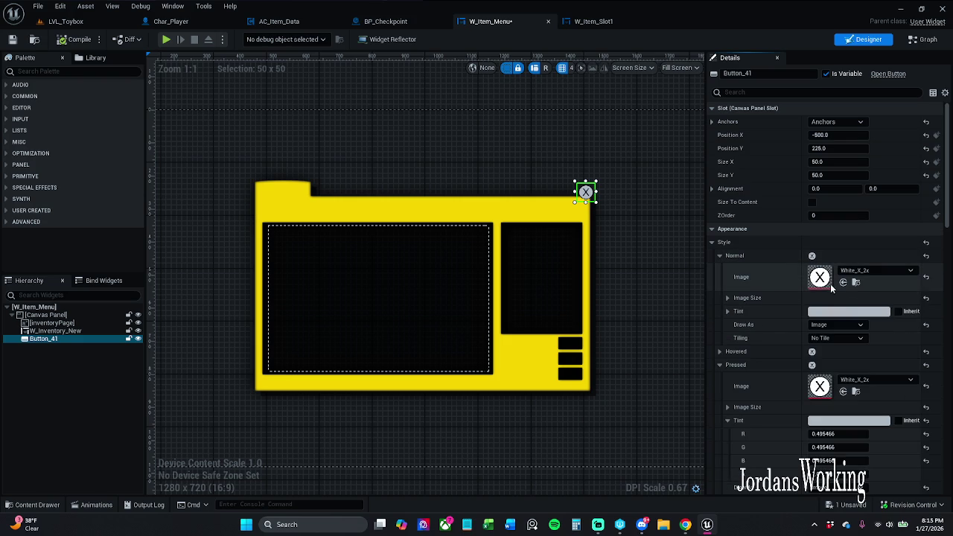
left_click(849, 312)
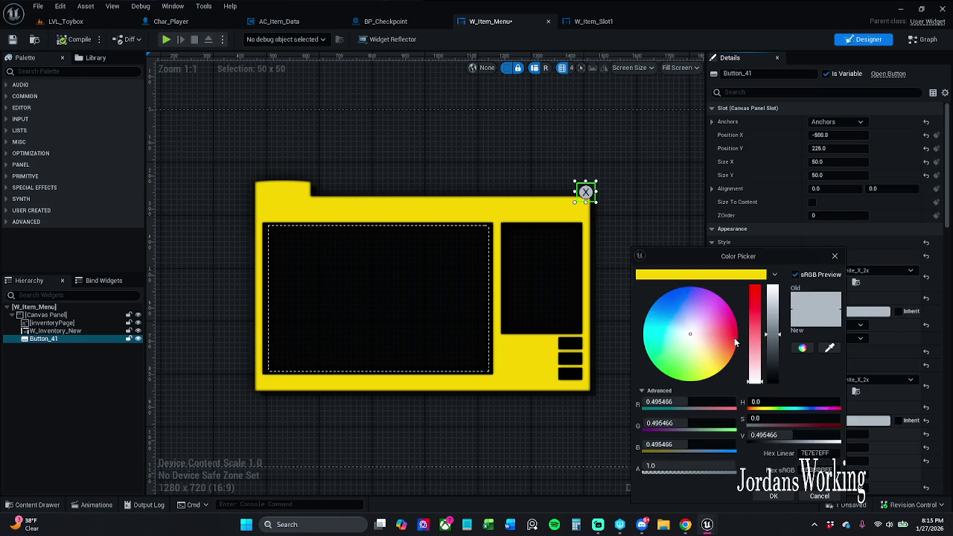
mouse_move(755, 339)
left_mouse_down()
mouse_move(760, 289)
mouse_move(759, 317)
mouse_move(774, 331)
left_mouse_up()
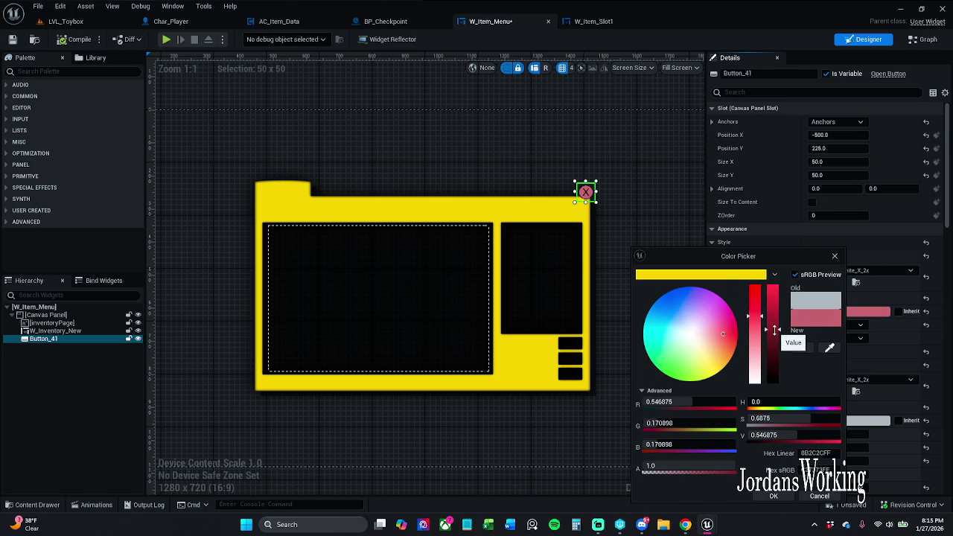
left_click(773, 496)
scroll(581, 192, "up", 4)
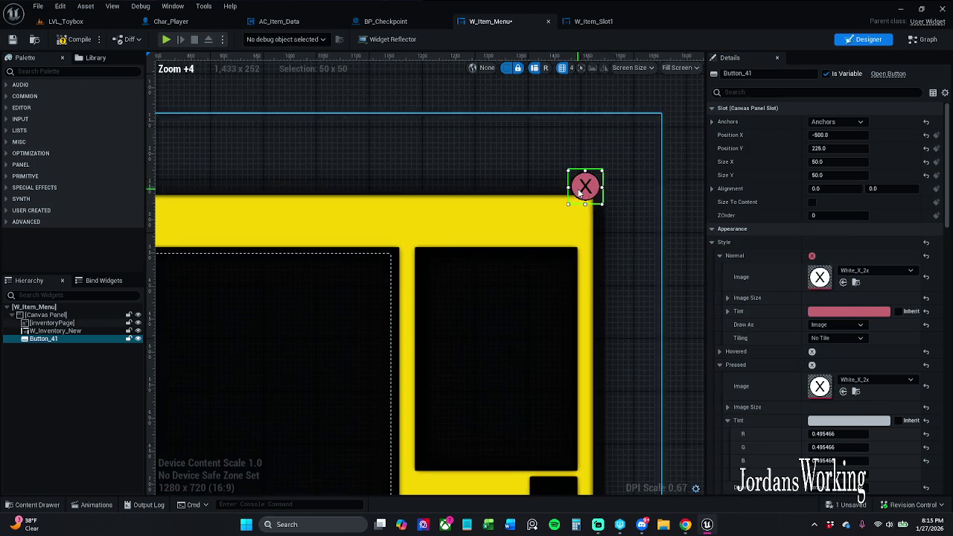
scroll(634, 218, "down", 4)
left_click(602, 219)
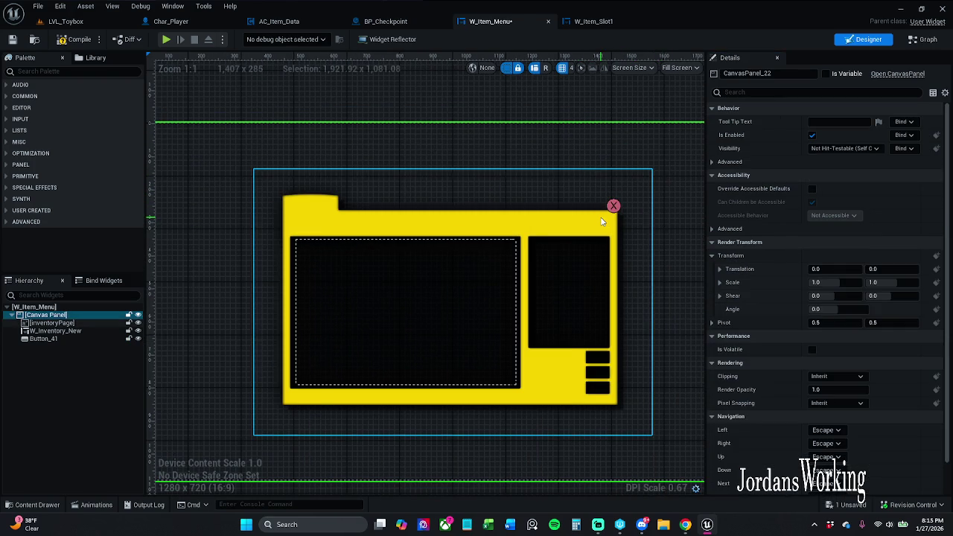
scroll(603, 221, "down", 1)
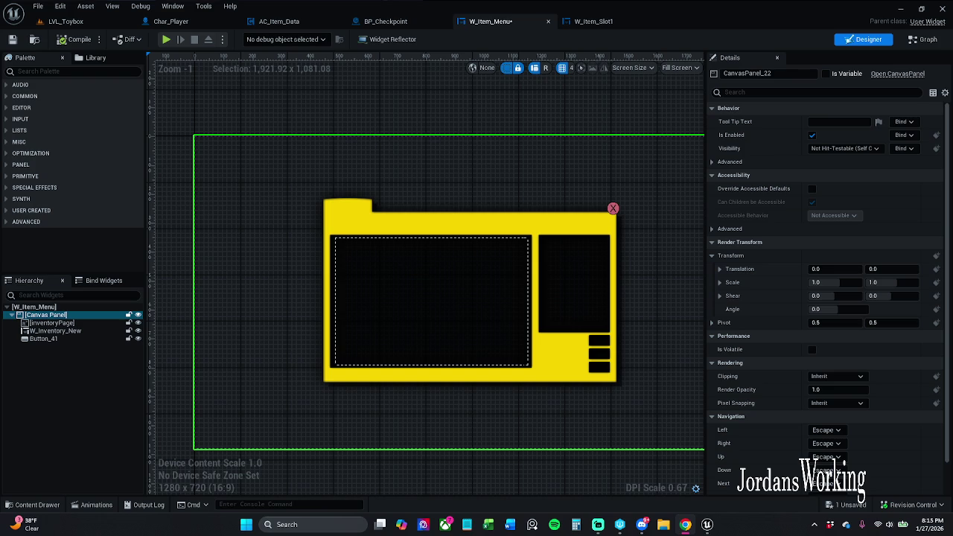
scroll(613, 265, "up", 1)
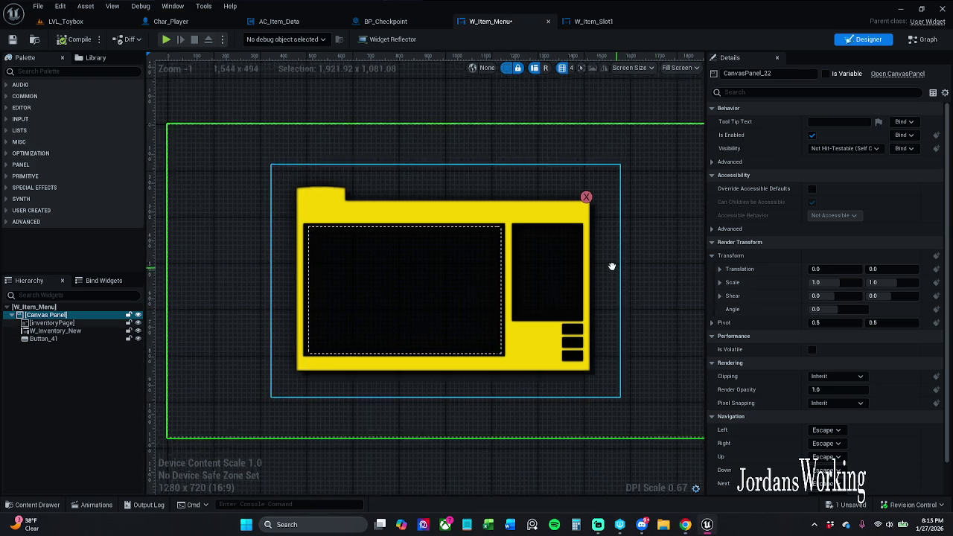
scroll(589, 223, "down", 1)
left_click(574, 193)
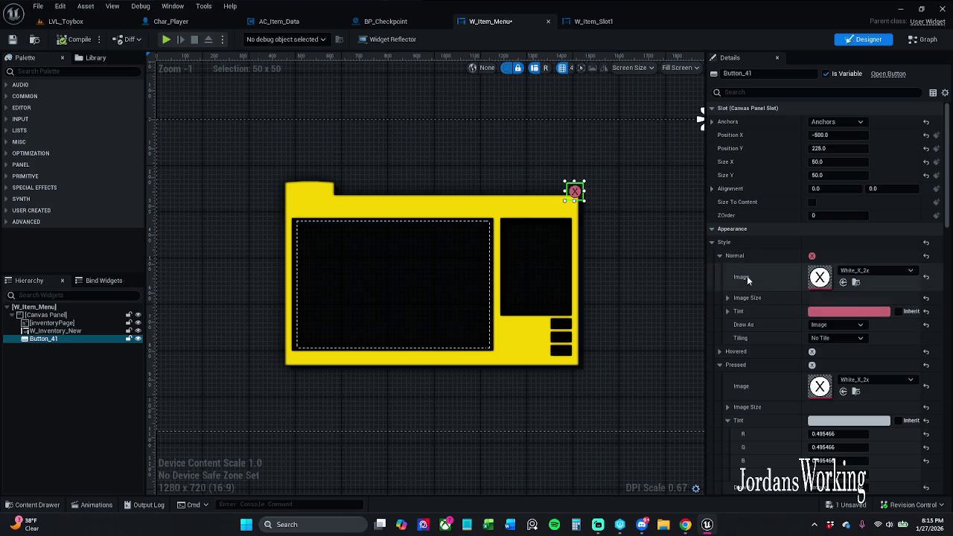
- Set the close button's Hovered tint to pure red (FF0000FF)
left_click(720, 255)
left_click(719, 268)
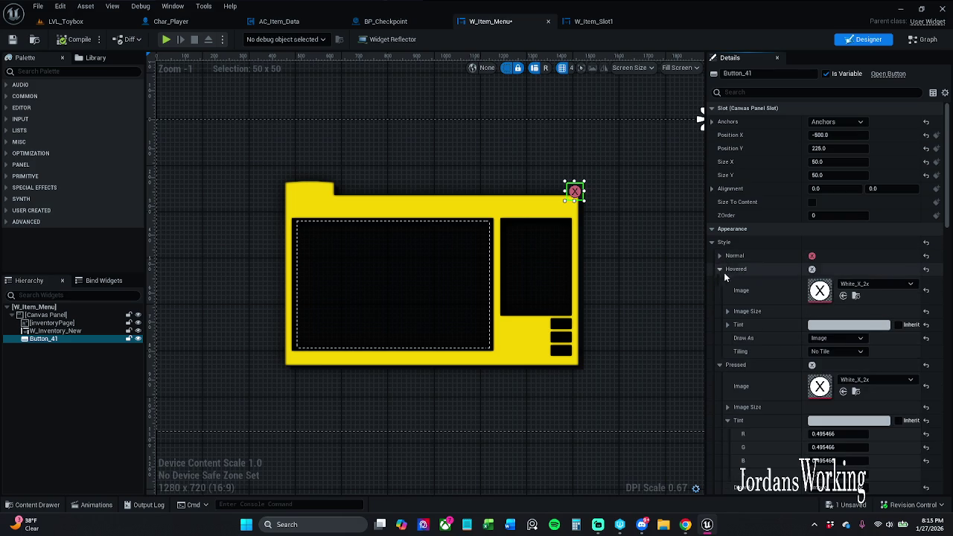
left_click(857, 325)
mouse_move(764, 329)
left_mouse_down()
mouse_move(763, 288)
mouse_move(781, 287)
left_mouse_up()
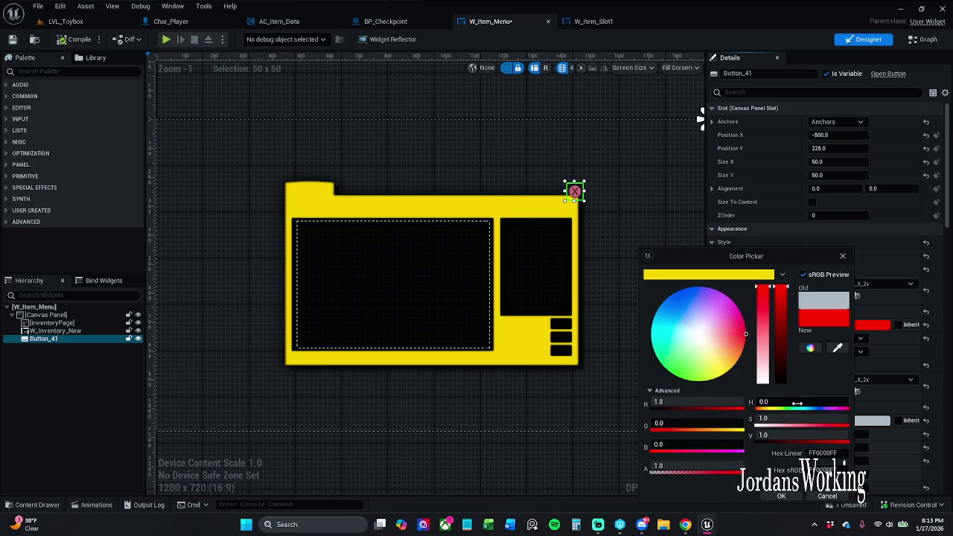
left_click(781, 497)
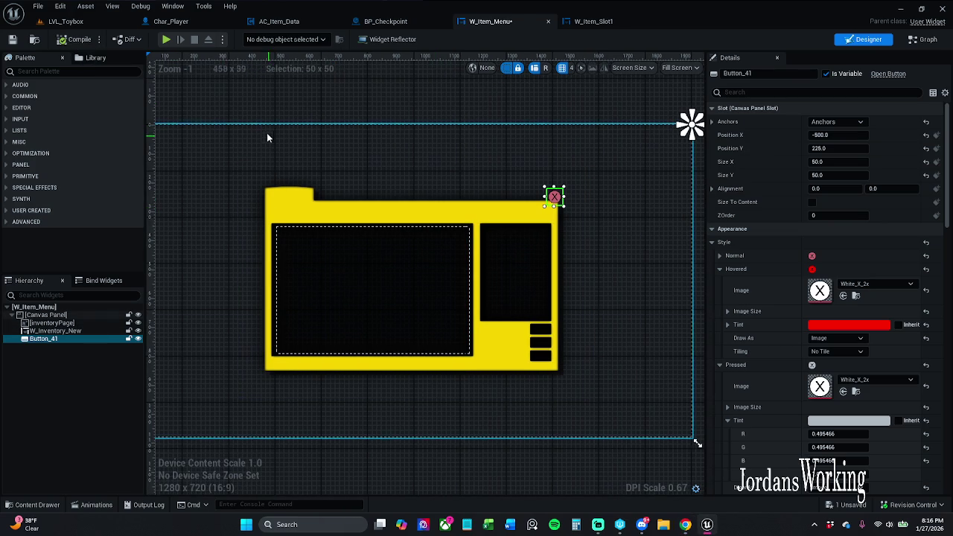
- Save the widget, switch to LVL_Toybox and run a brief play test
left_click(13, 42)
left_click(66, 21)
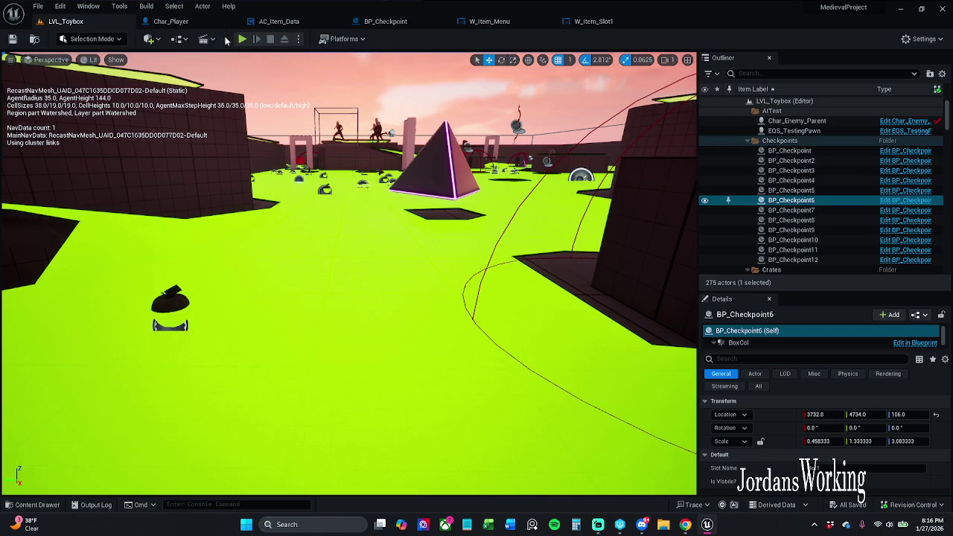
key("alt+p")
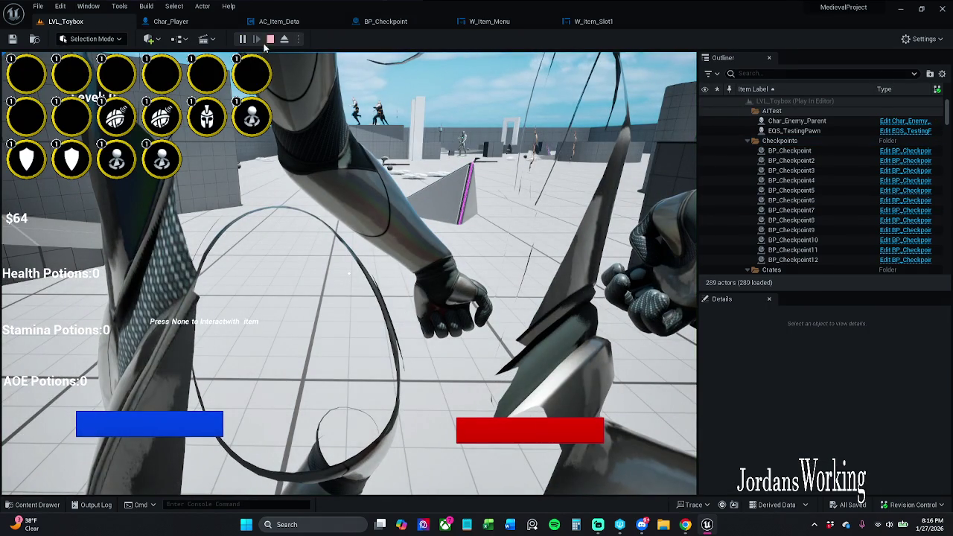
left_click(271, 40)
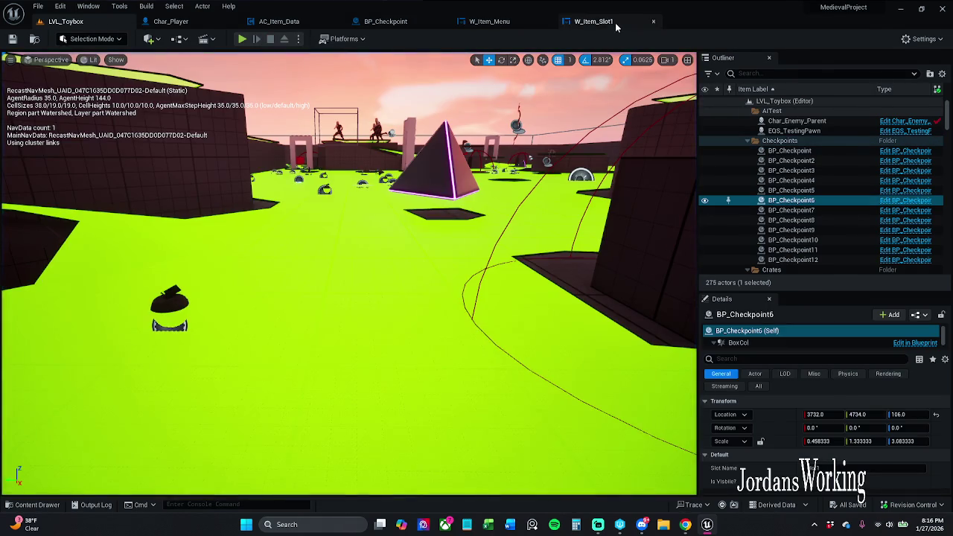
- Switch to W_Item_Slot1 and back to W_Item_Menu, scrolling Details down to Button_41's Pressed style
left_click(615, 22)
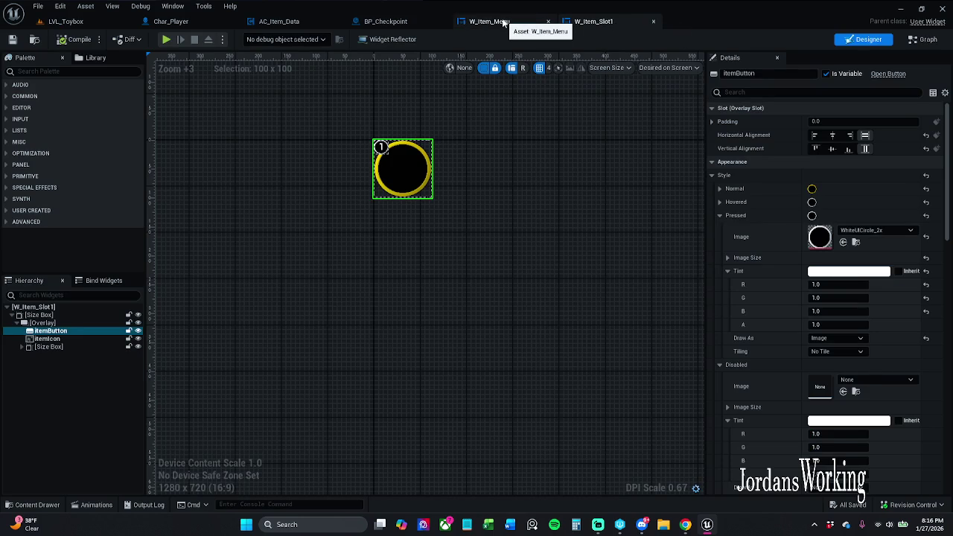
left_click(504, 22)
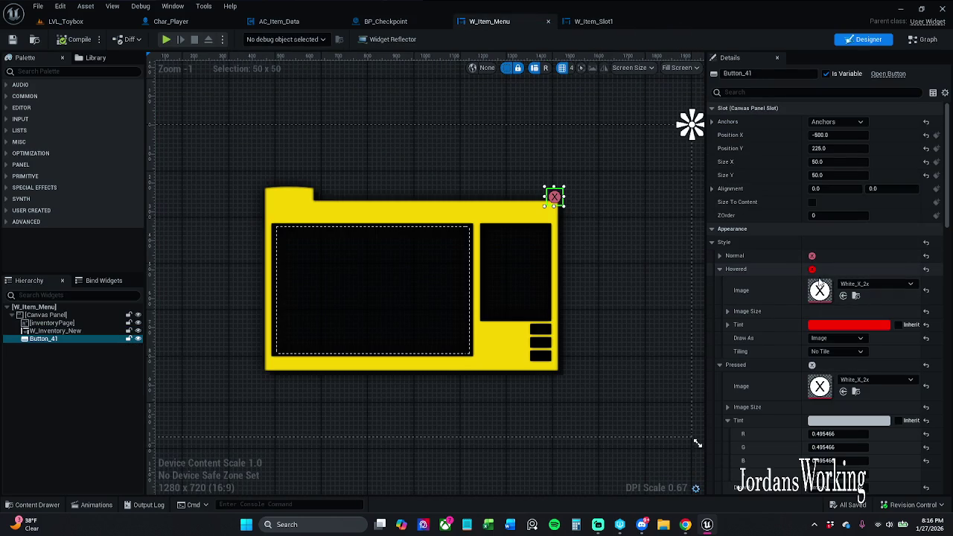
scroll(828, 341, "down", 1)
scroll(828, 341, "down", 3)
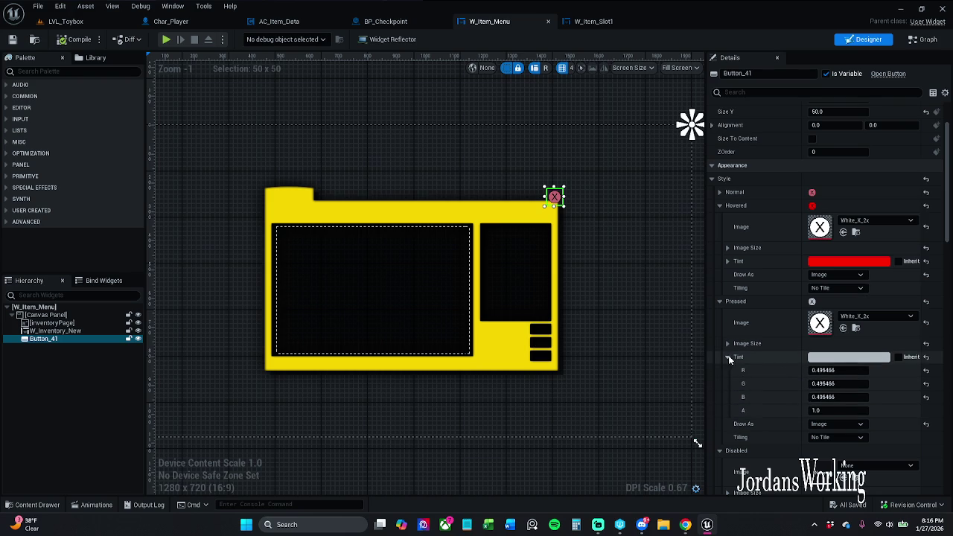
left_click(728, 356)
- Try shrinking the Pressed image size, then undo it back to 32 × 32
left_click(728, 344)
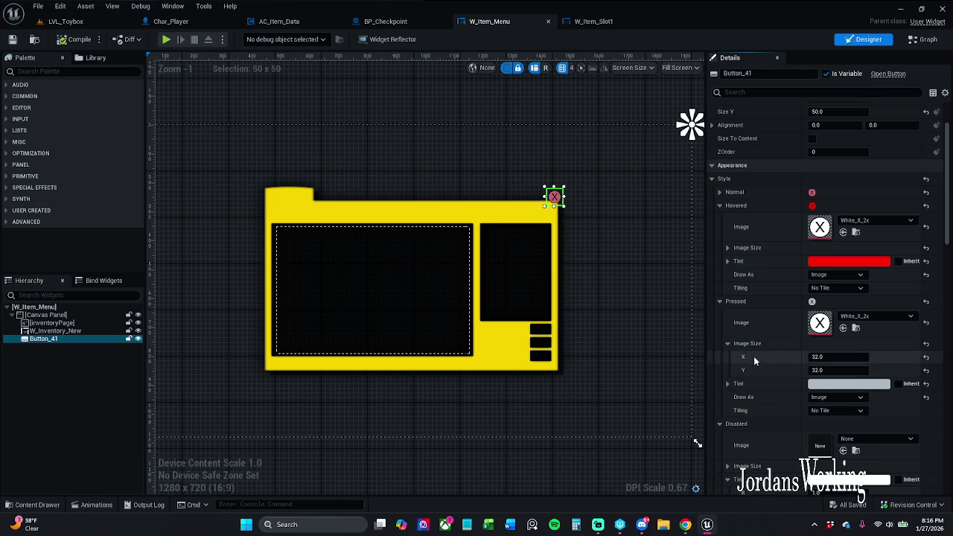
left_click_drag(819, 357, 812, 356)
left_click_drag(810, 301, 808, 301)
mouse_move(819, 356)
left_mouse_down()
mouse_move(812, 370)
mouse_move(822, 370)
left_mouse_up()
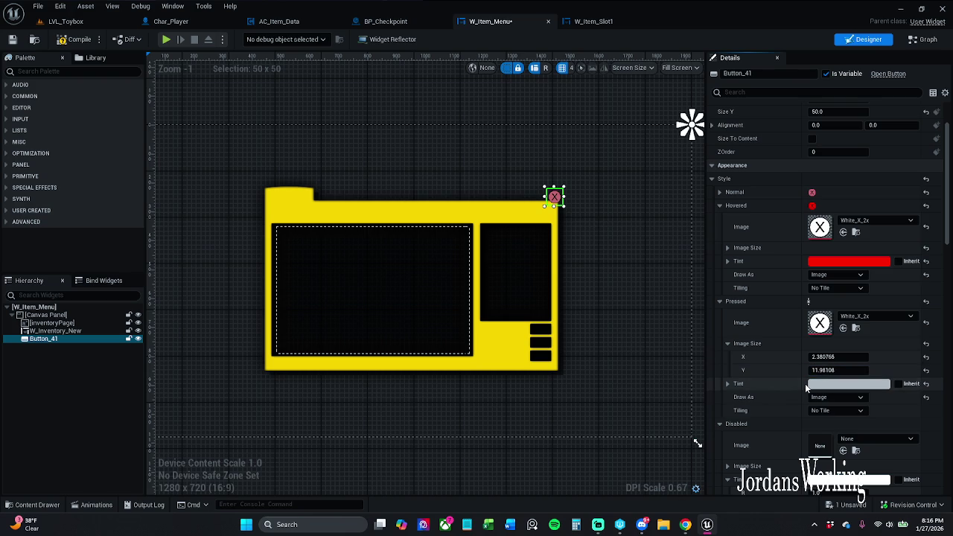
key("ctrl+z")
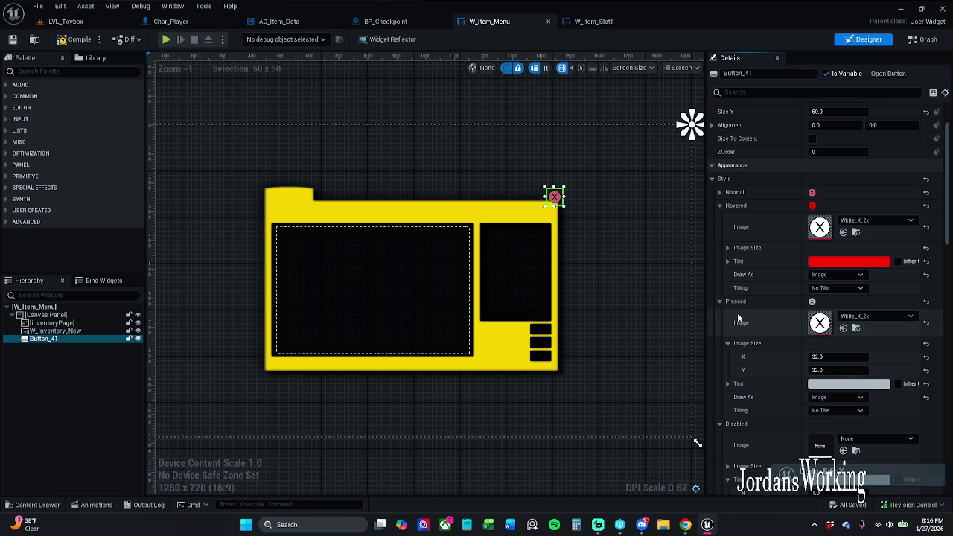
- Squash the Hovered image size to about 12.88 × 3.37
left_click(726, 344)
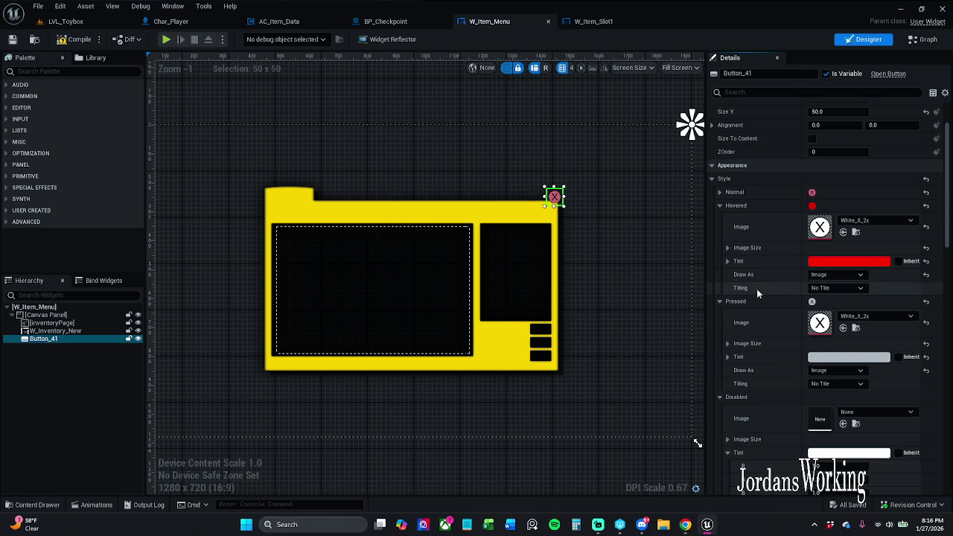
left_click(727, 247)
mouse_move(833, 263)
left_mouse_down()
mouse_move(816, 263)
mouse_move(832, 274)
mouse_move(820, 274)
left_mouse_up()
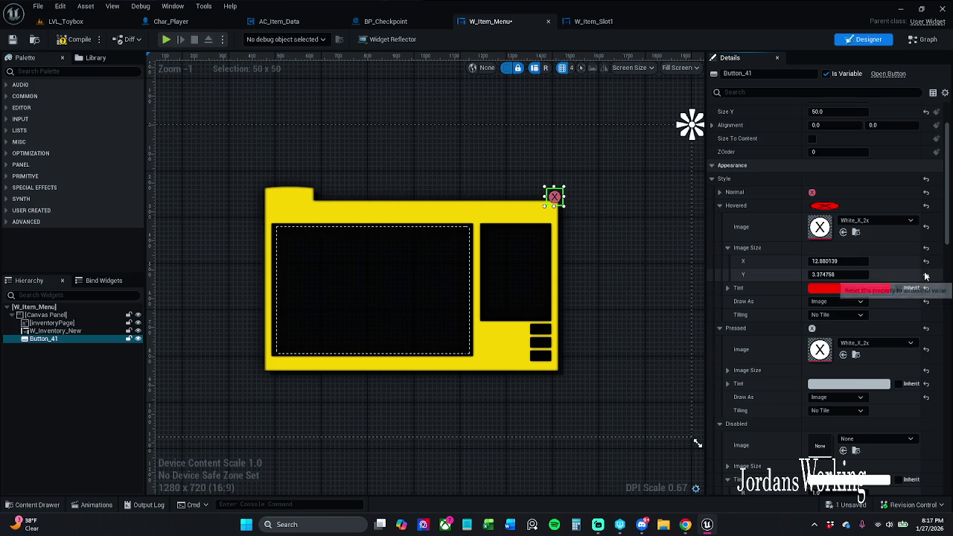
- Restore the Hovered image size to 32 × 32
left_click(853, 276)
type("32")
key("Return")
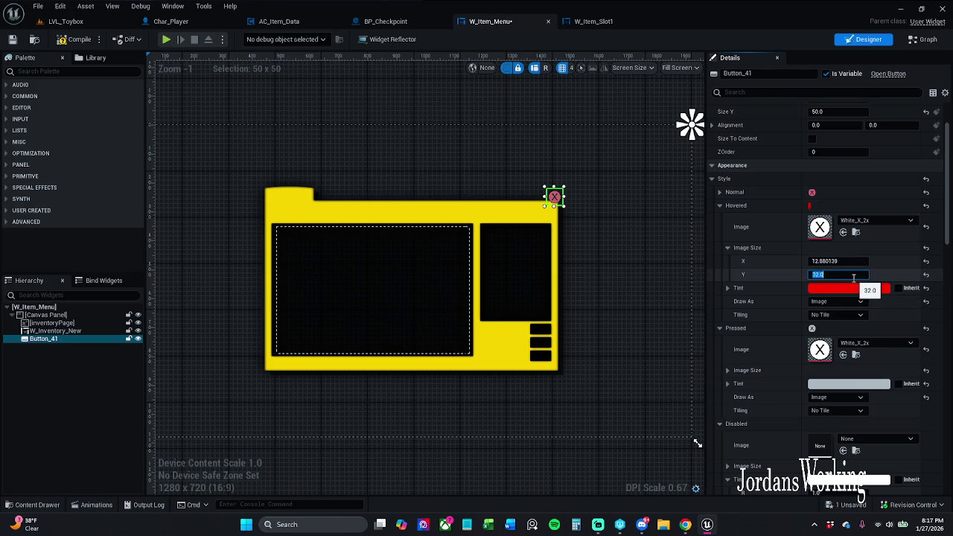
key("shift+Tab")
type("32")
key("Return")
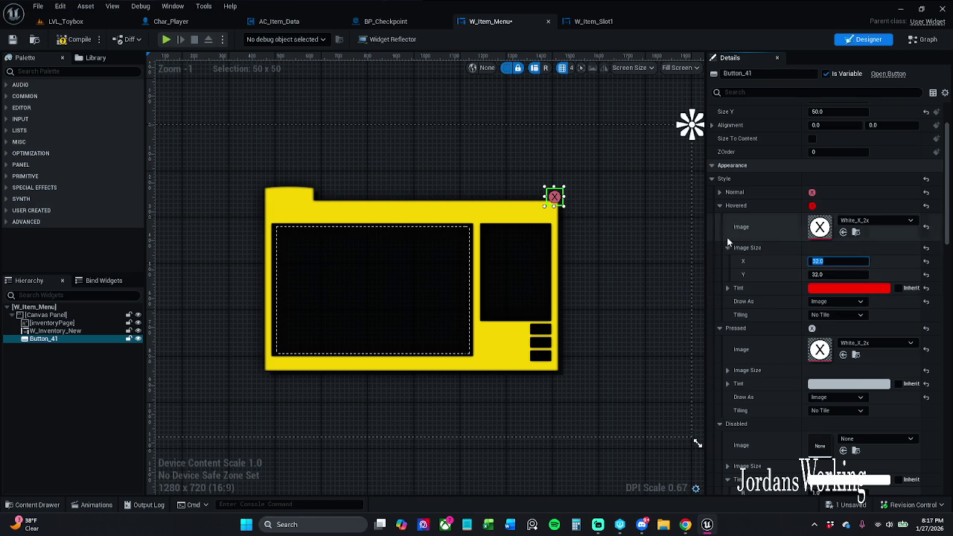
- Check Normal's image size, then set the Hovered image size to 18 × 18
left_click(719, 194)
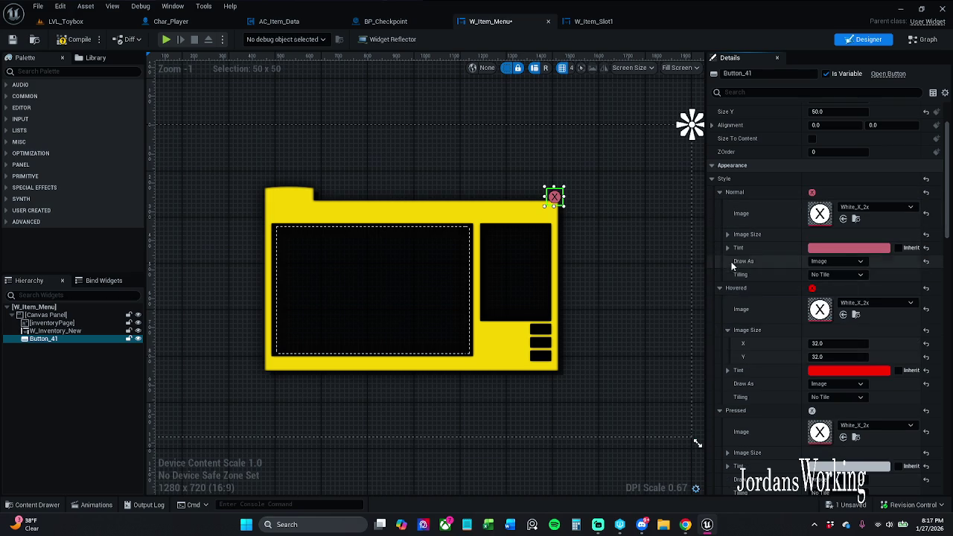
left_click(728, 234)
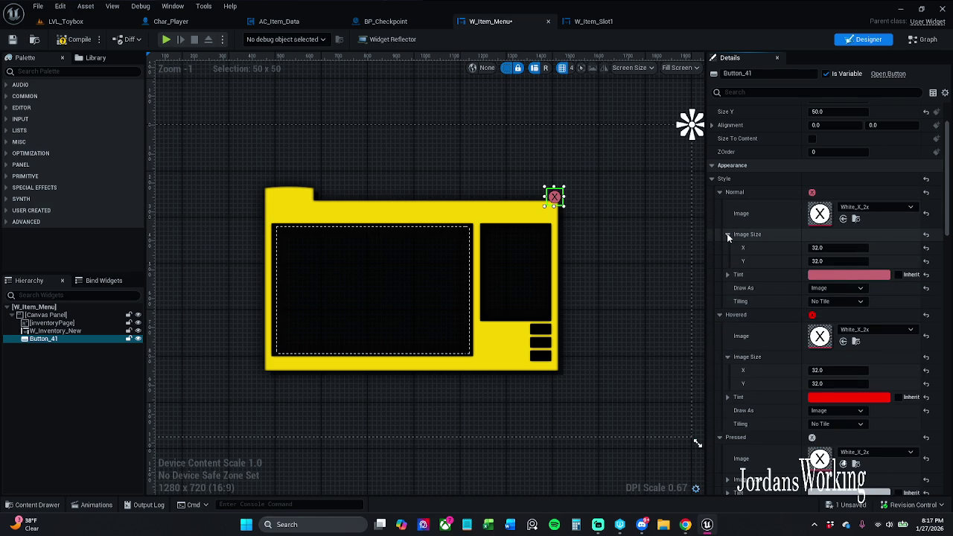
left_click(727, 235)
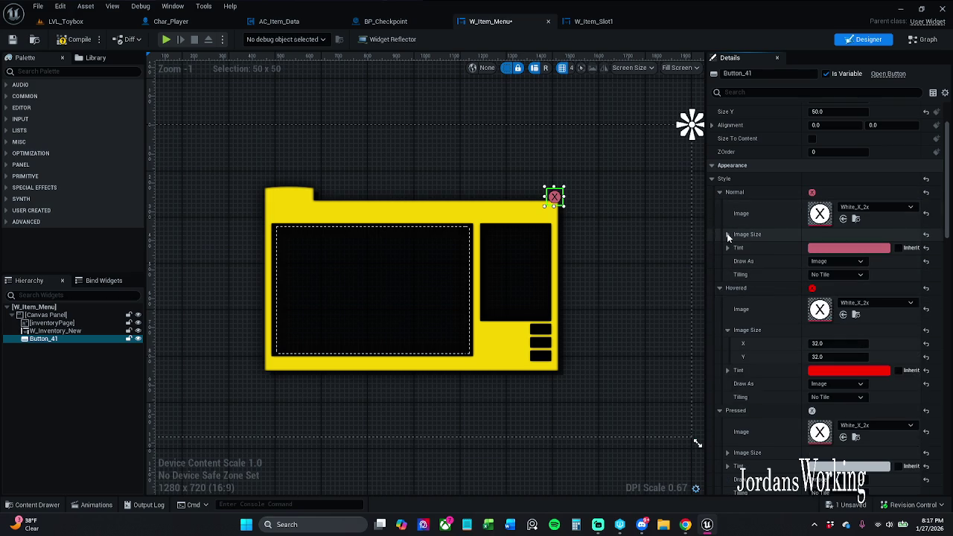
left_click(719, 194)
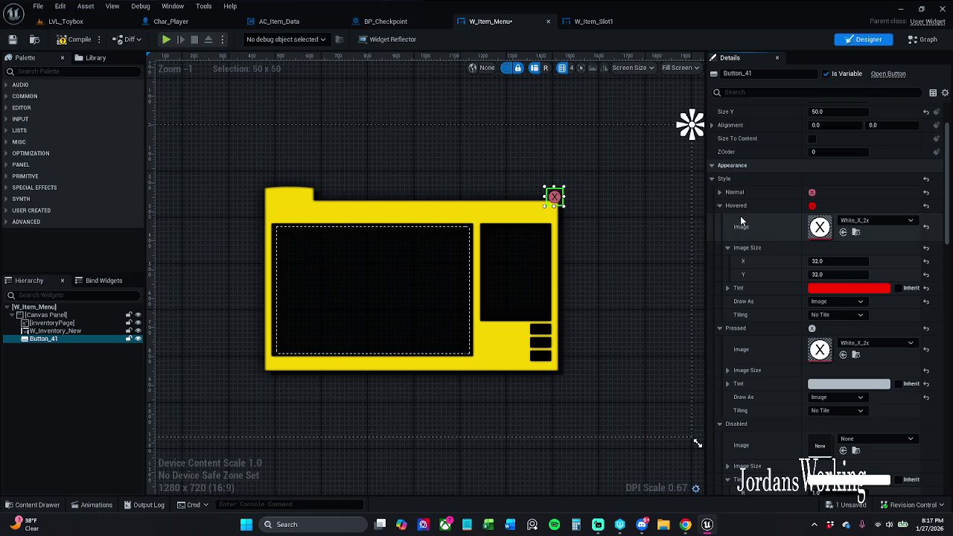
left_click(840, 262)
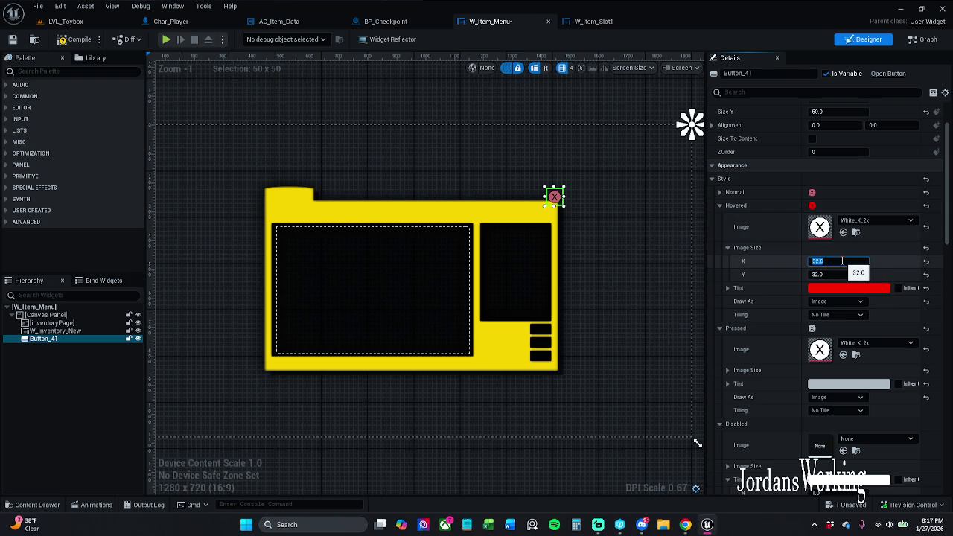
key("Return")
key("Tab")
key("Return")
left_click(726, 248)
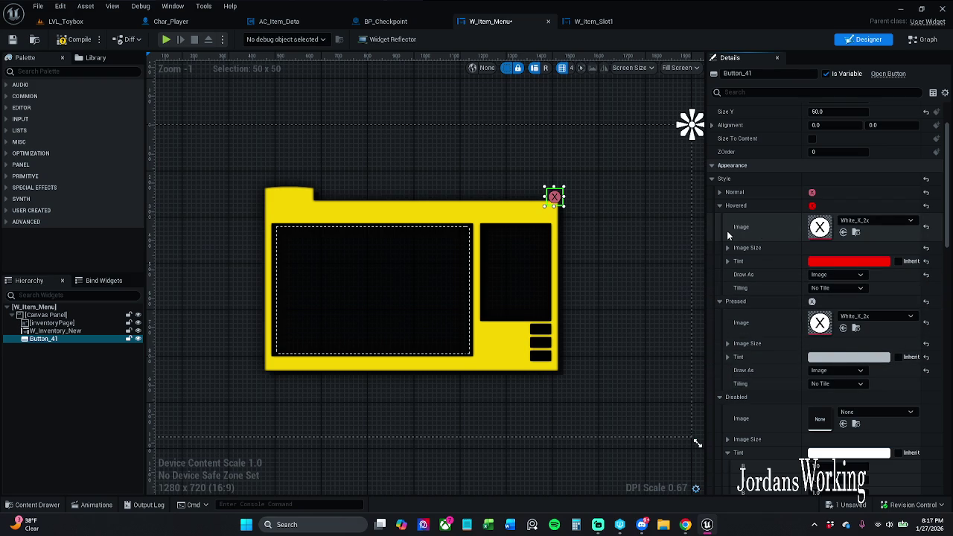
- Copy the Hovered style into Pressed, giving Pressed the red-tinted White_X_2x image
right_click(778, 196)
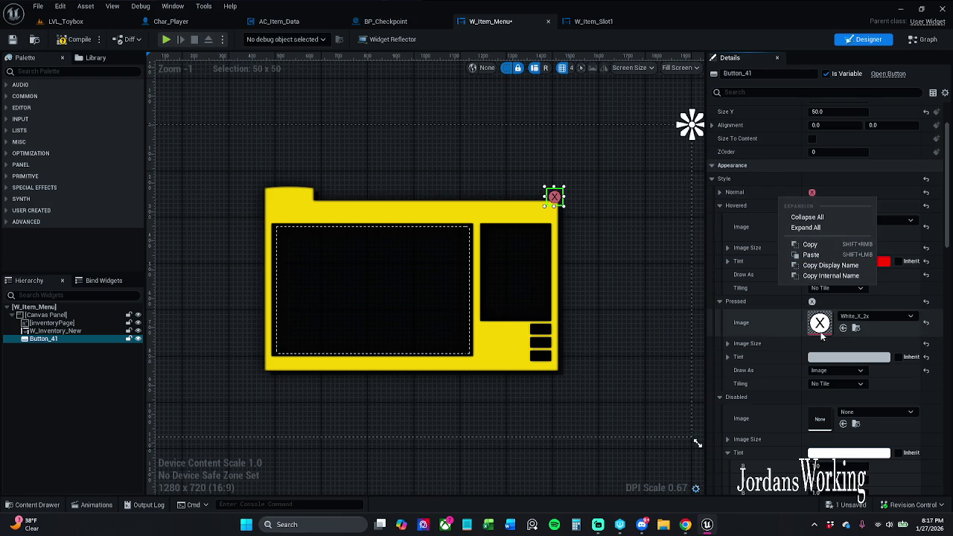
left_click(823, 244)
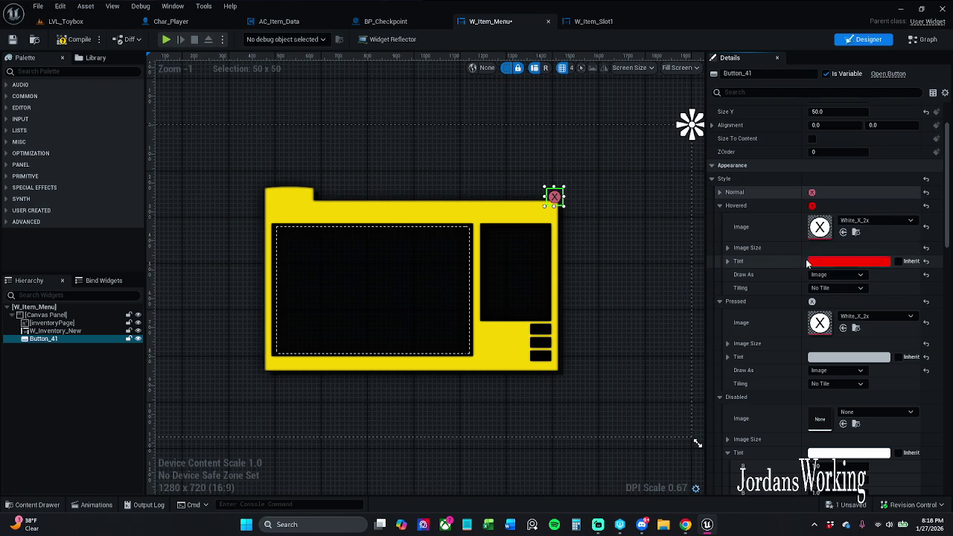
right_click(762, 301)
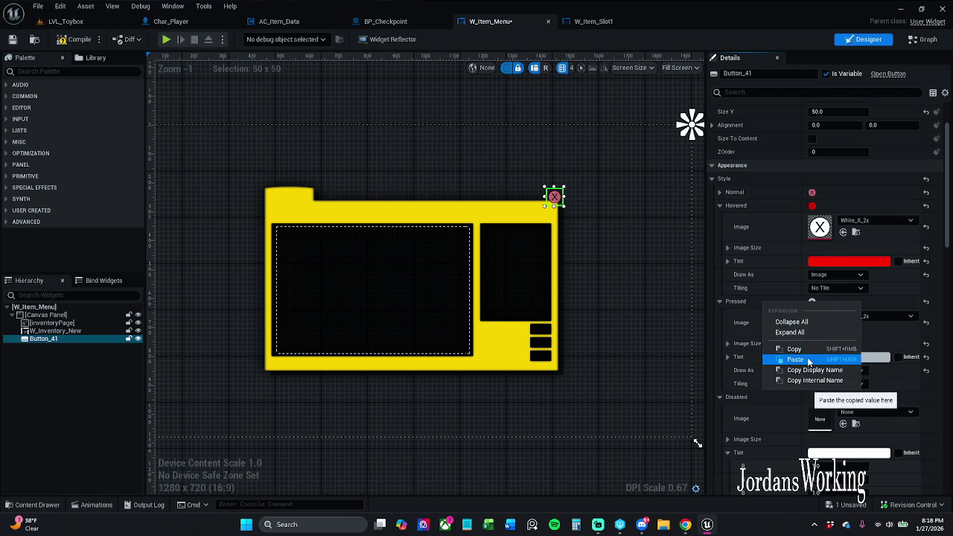
left_click(796, 359)
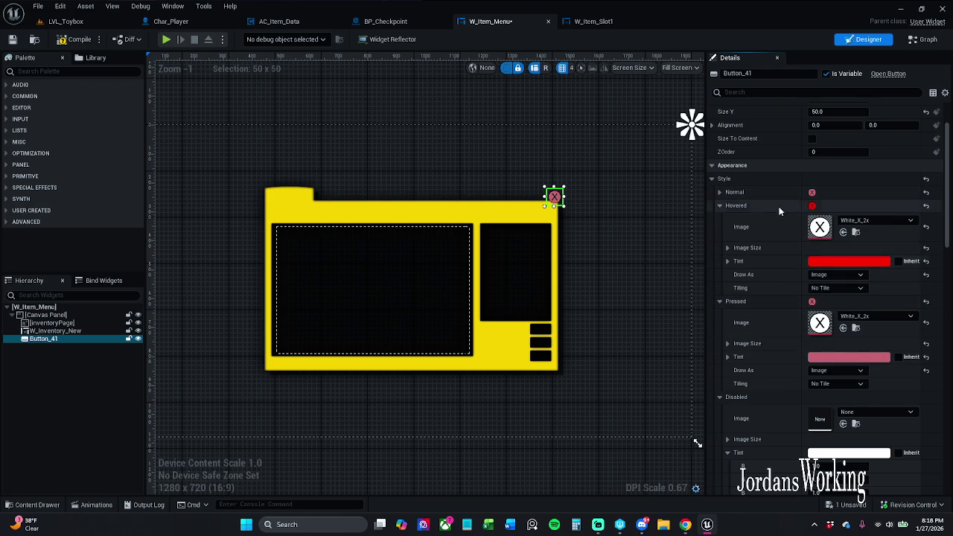
- Compile the widget blueprint and check the Pressed style settings
left_click(58, 43)
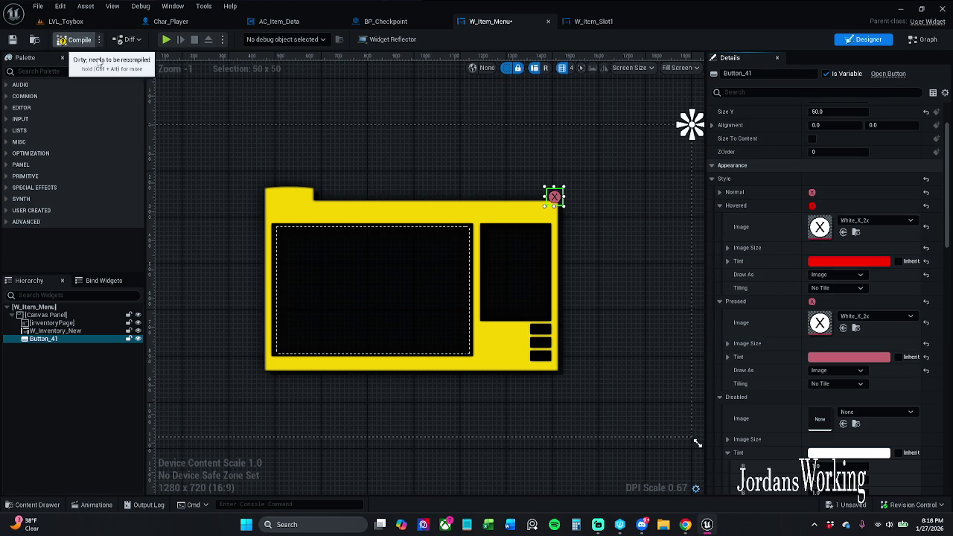
left_click(728, 344)
left_click(728, 344)
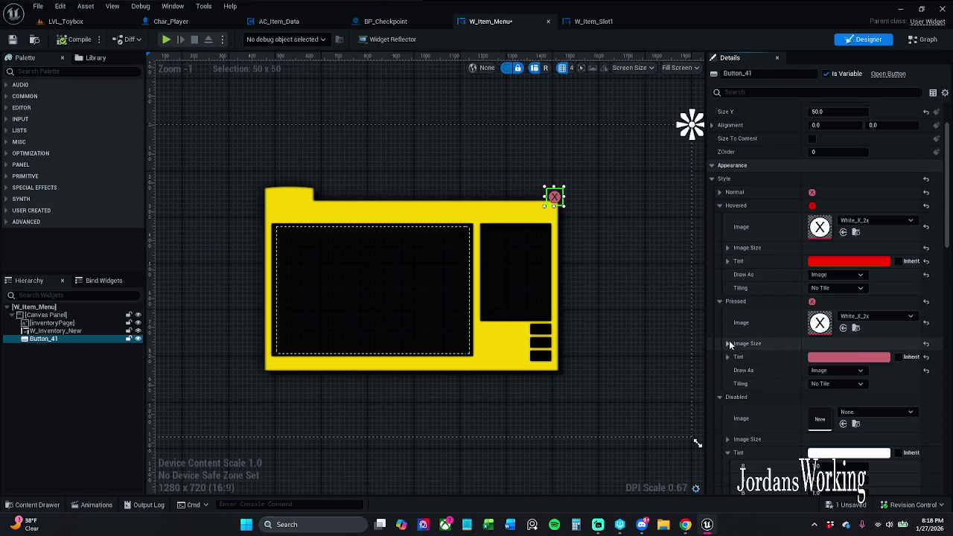
- Collapse the Hovered, Pressed and Disabled style sections of the close button
left_click(727, 249)
left_click(727, 248)
left_click(721, 206)
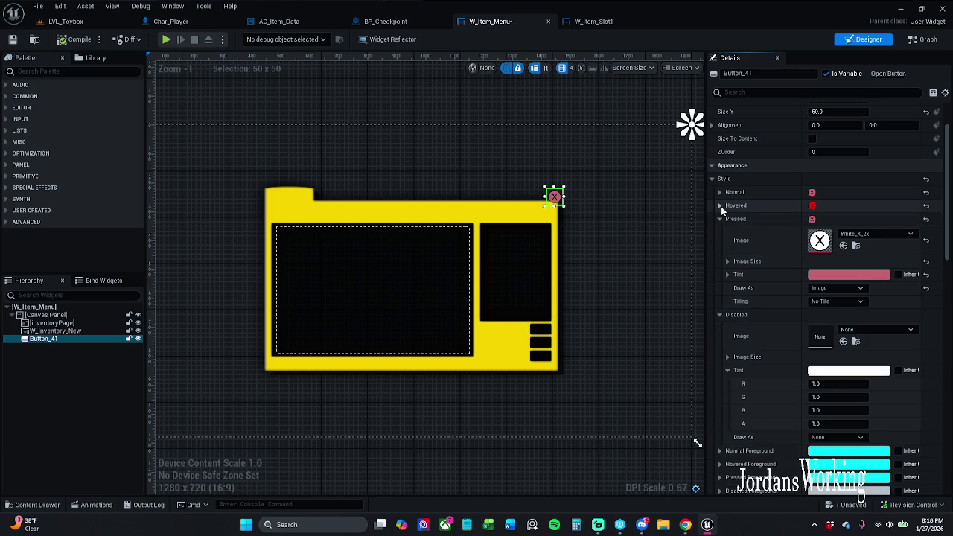
left_click(720, 218)
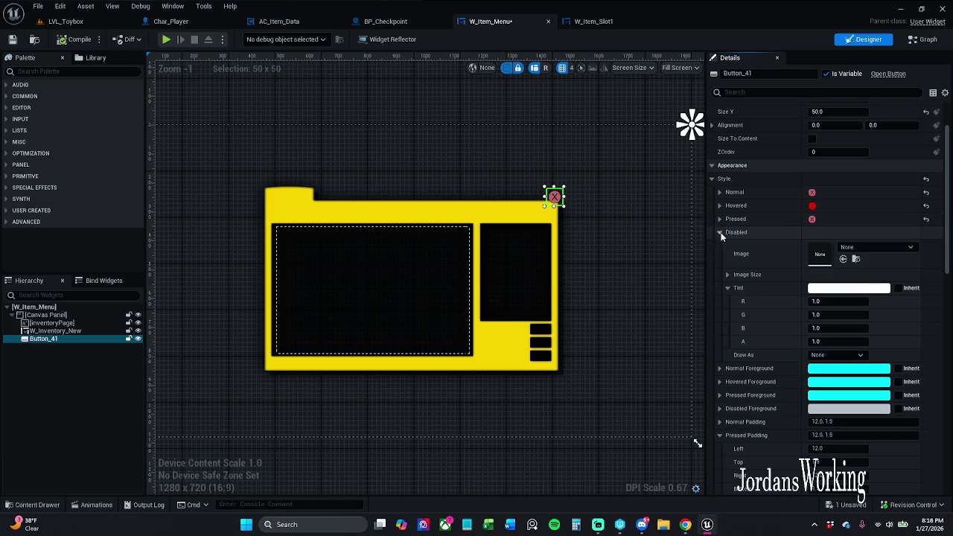
left_click(719, 232)
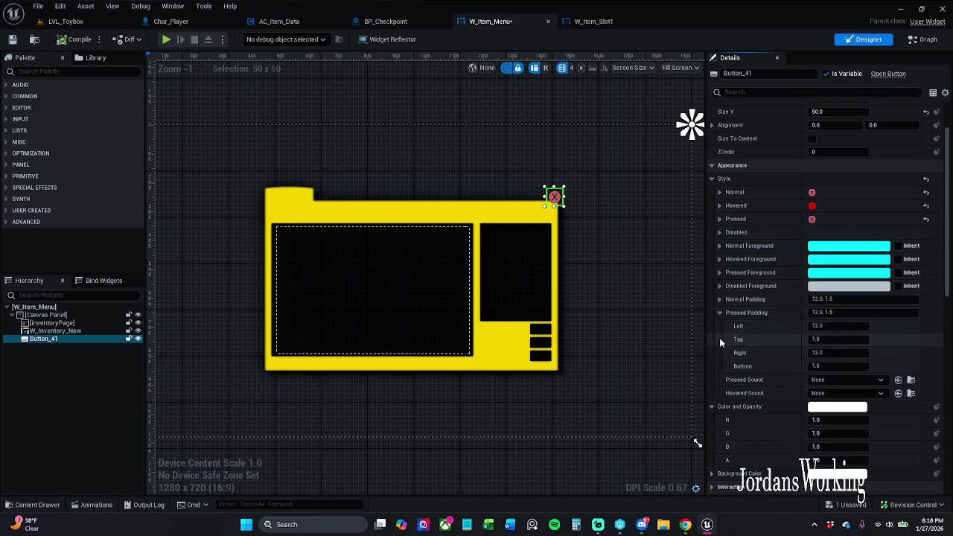
- Set Pressed Padding and Normal Padding to 0 and save W_Item_Menu
left_click(826, 312)
type("0")
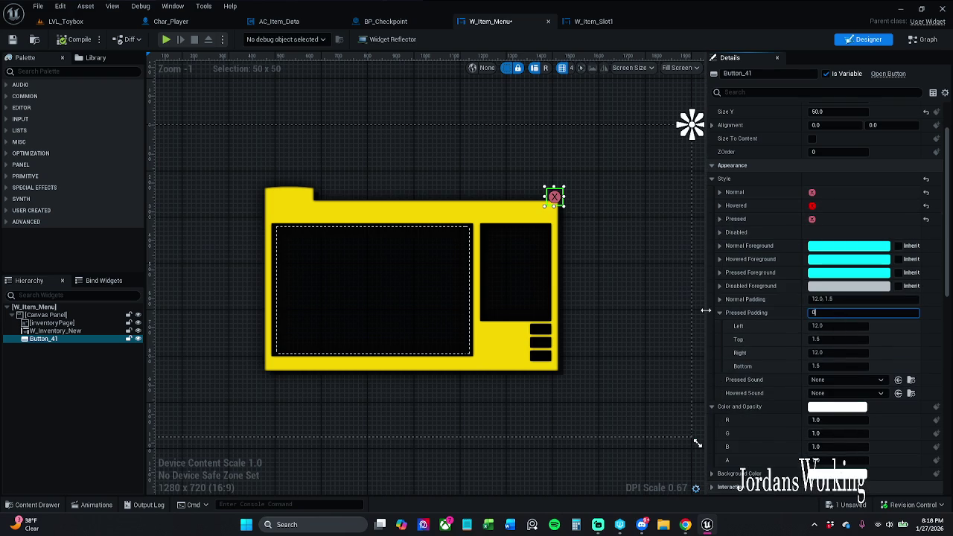
key("shift+Tab")
type("0")
key("Return")
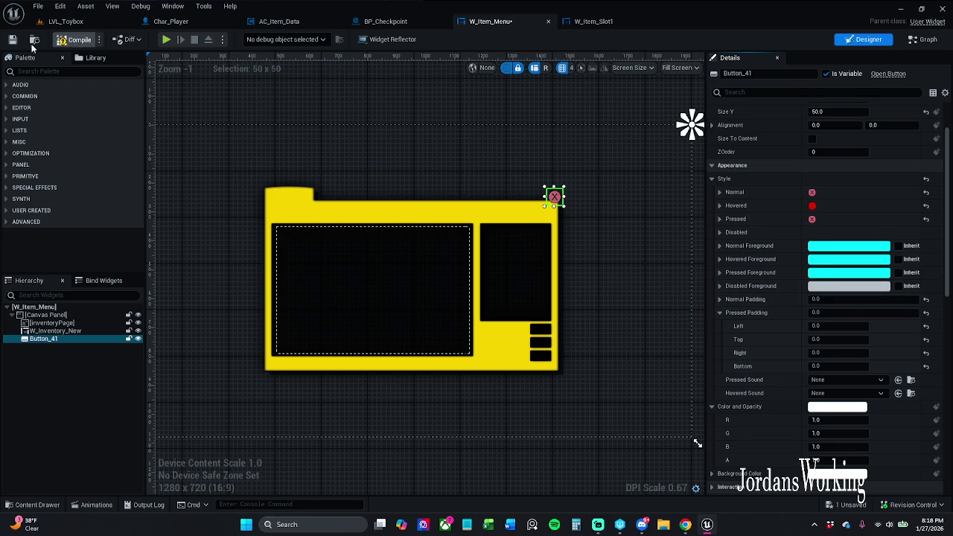
left_click(13, 39)
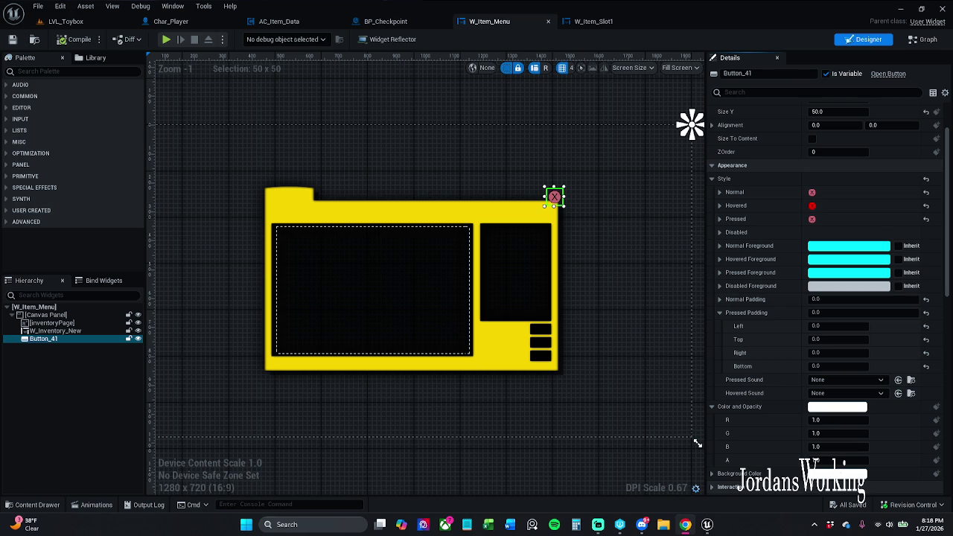
- Tick Size To Content and expand the Normal style's Image Size fields
left_click(812, 138)
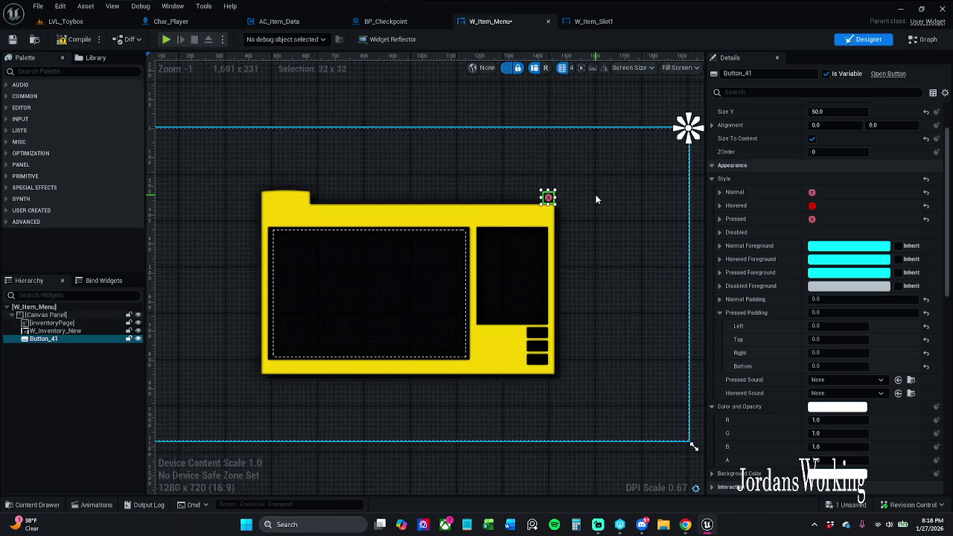
scroll(570, 198, "up", 5)
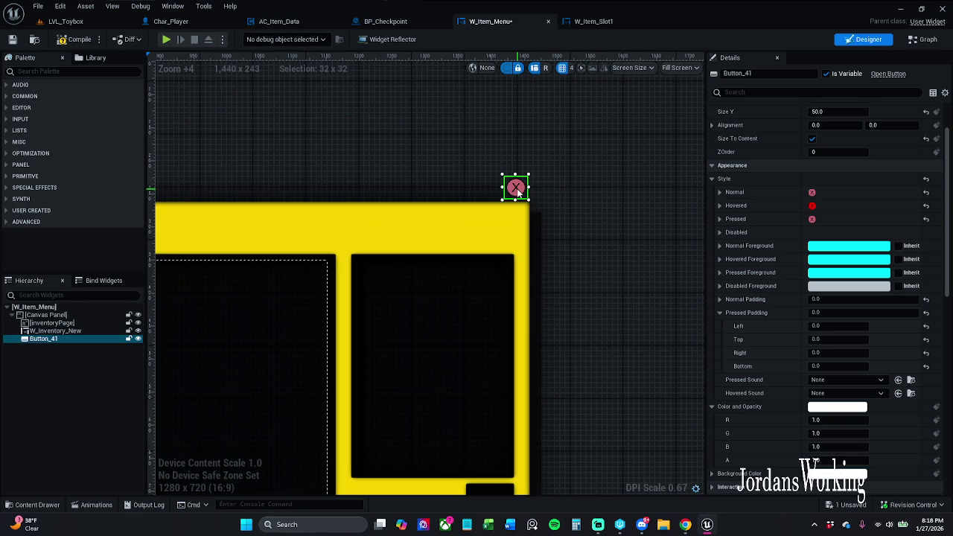
left_click(720, 192)
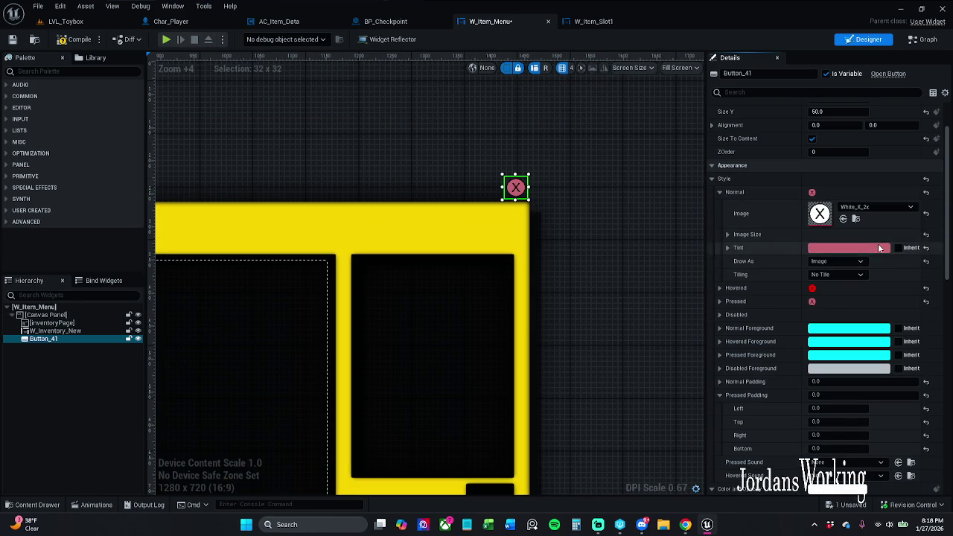
left_click(727, 234)
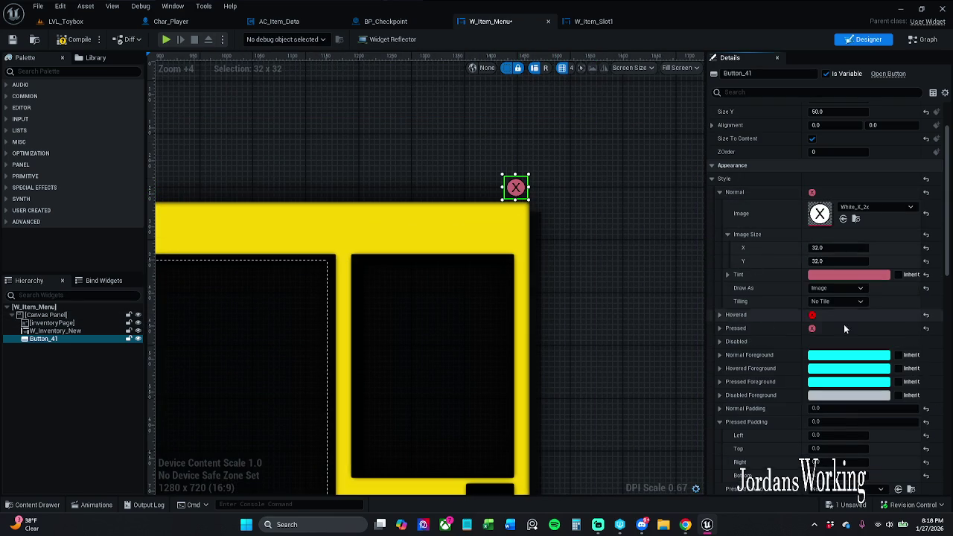
left_click_drag(819, 252, 886, 253)
- Try Normal image sizes of 16 × 16 and then 32 × 32
left_click(852, 248)
type("32")
key("Return")
type("16")
key("Return")
key("Tab")
type("16")
key("Return")
left_click(853, 248)
type("32")
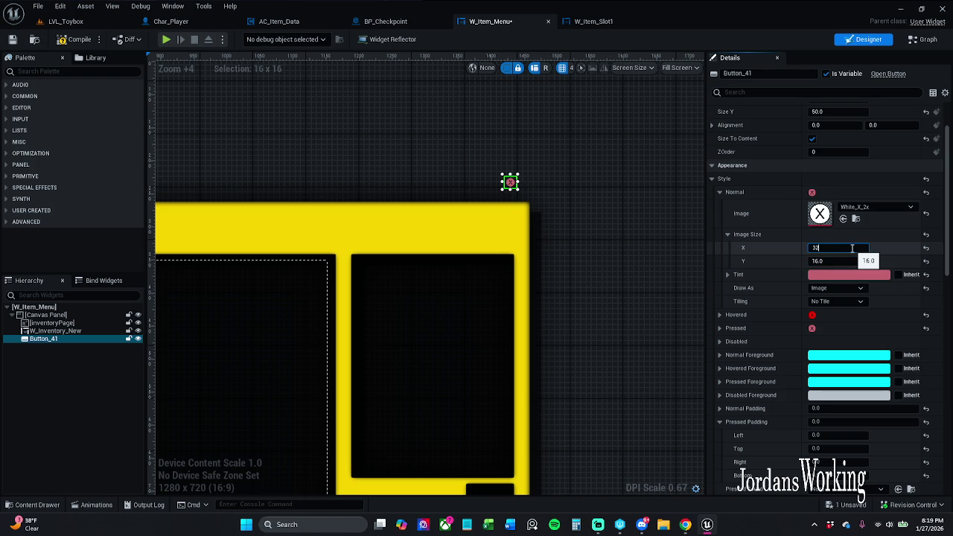
key("Return")
key("Tab")
type("32")
key("Return")
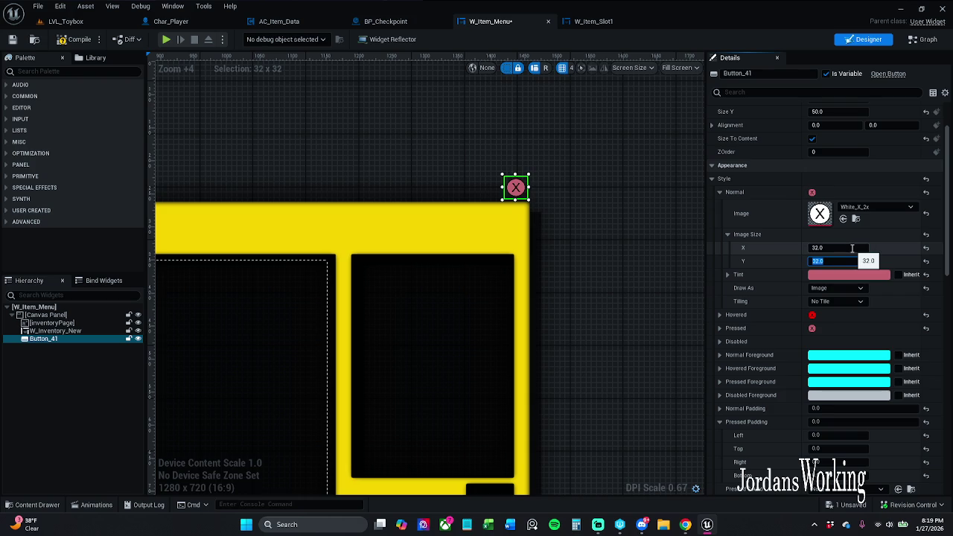
- Set the Normal image size to 84 × 84
left_click(853, 248)
type("84")
key("Return")
key("Tab")
type("84")
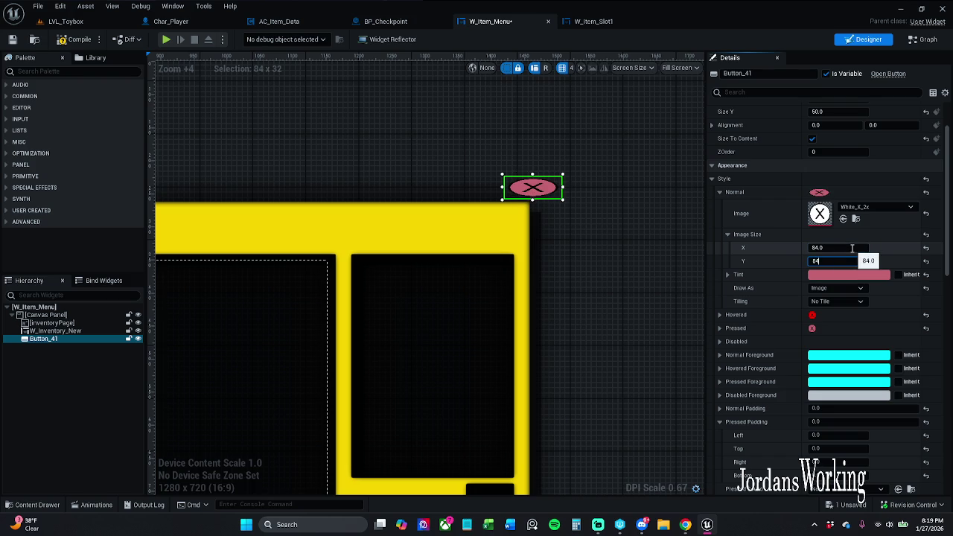
key("Return")
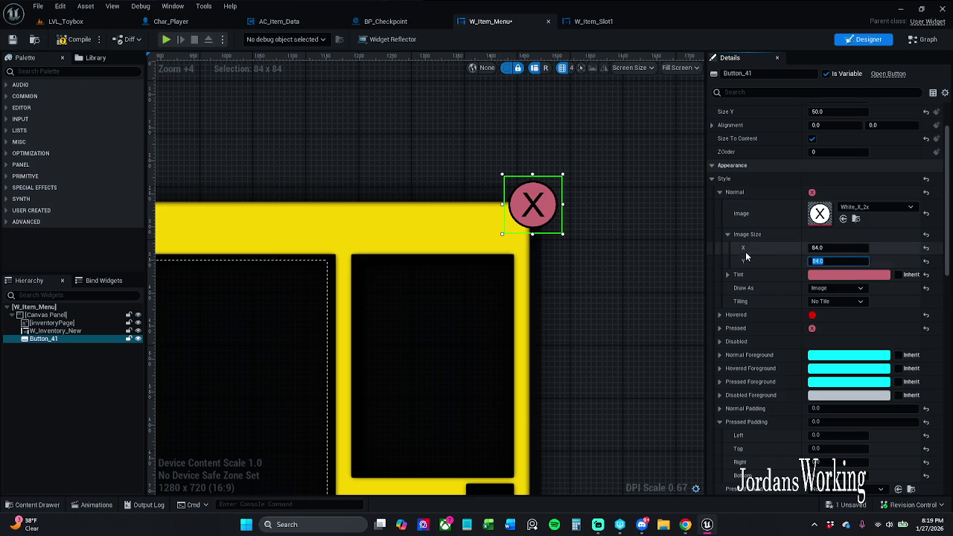
- Copy the Normal style settings and paste them into the Pressed style
right_click(748, 193)
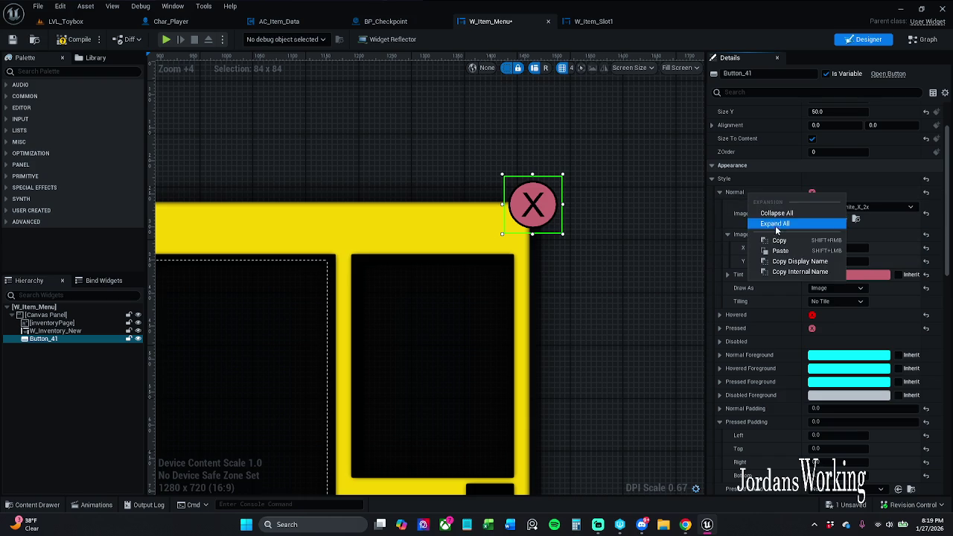
left_click(790, 252)
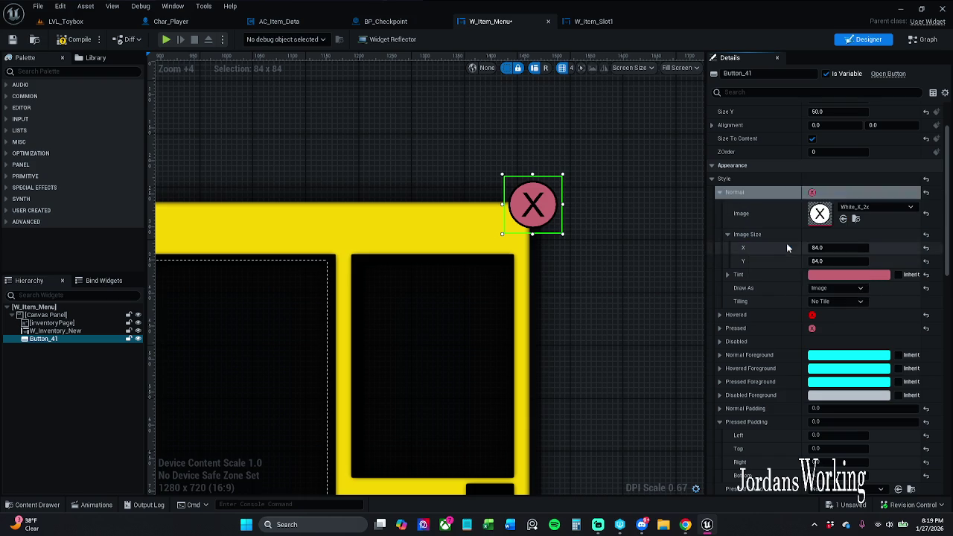
right_click(750, 327)
left_click(789, 384)
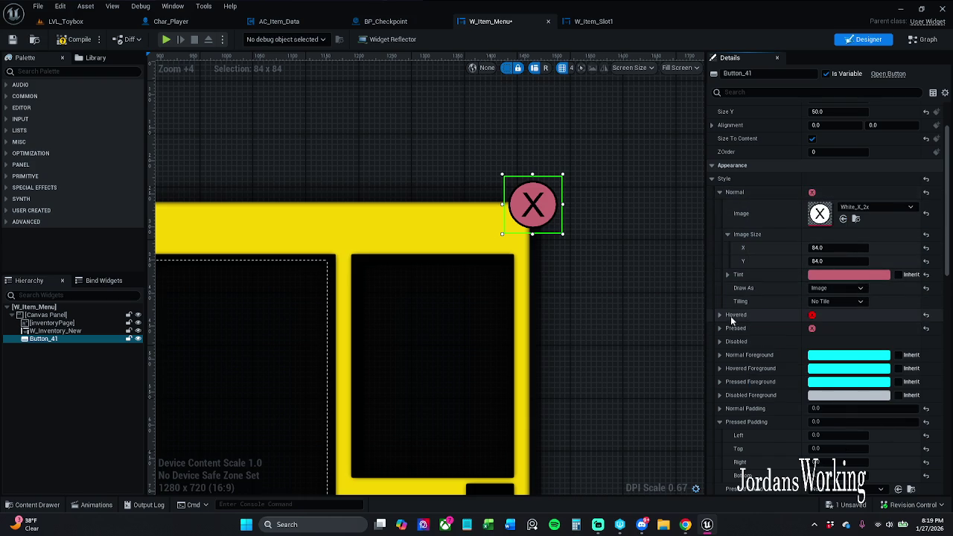
- Set the Hovered image size to 48 × 48 and save W_Item_Menu
left_click(720, 192)
left_click(719, 206)
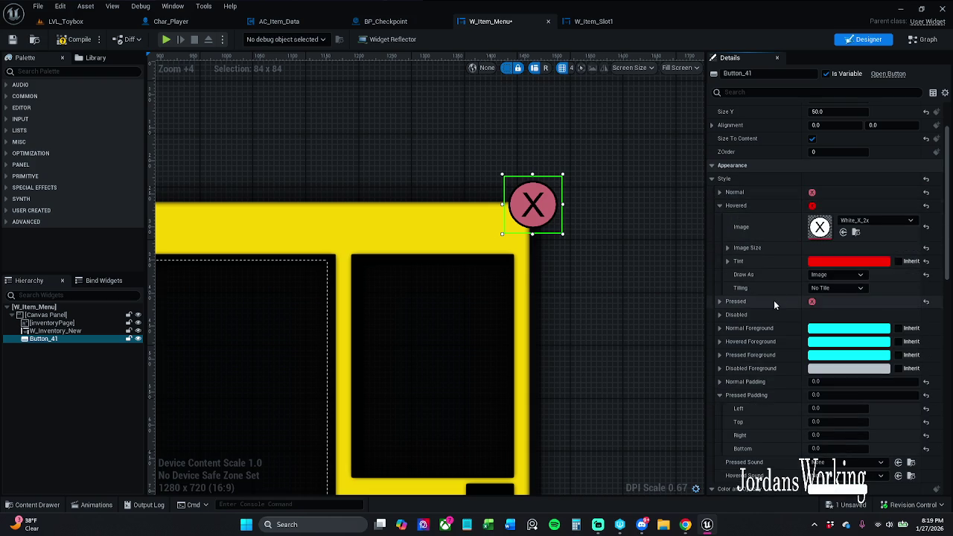
left_click(726, 248)
left_click(822, 262)
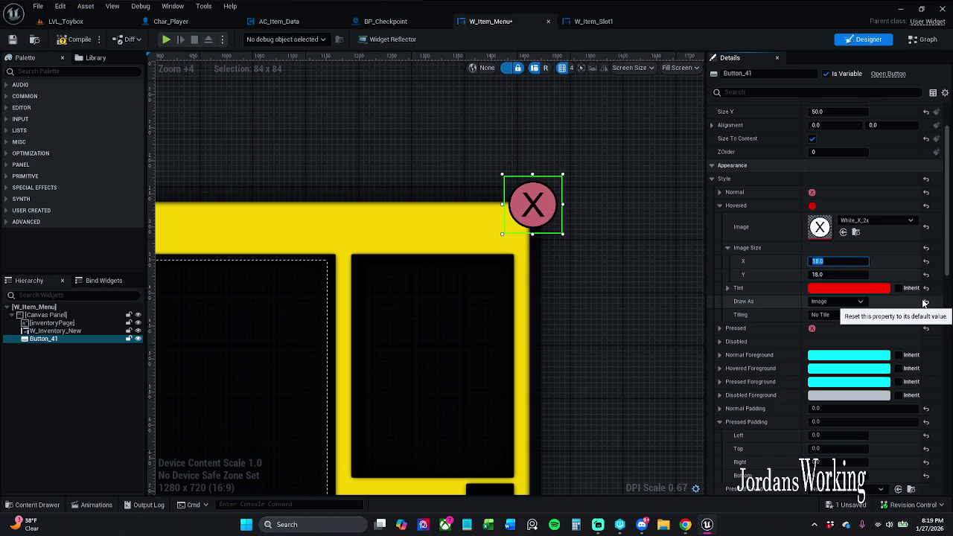
type("48")
key("Return")
left_click(858, 274)
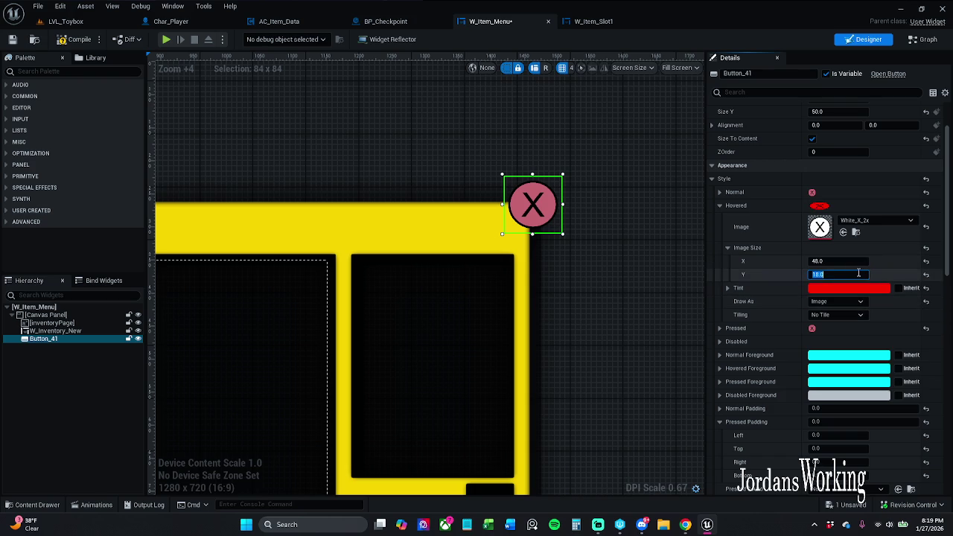
type("48")
key("Return")
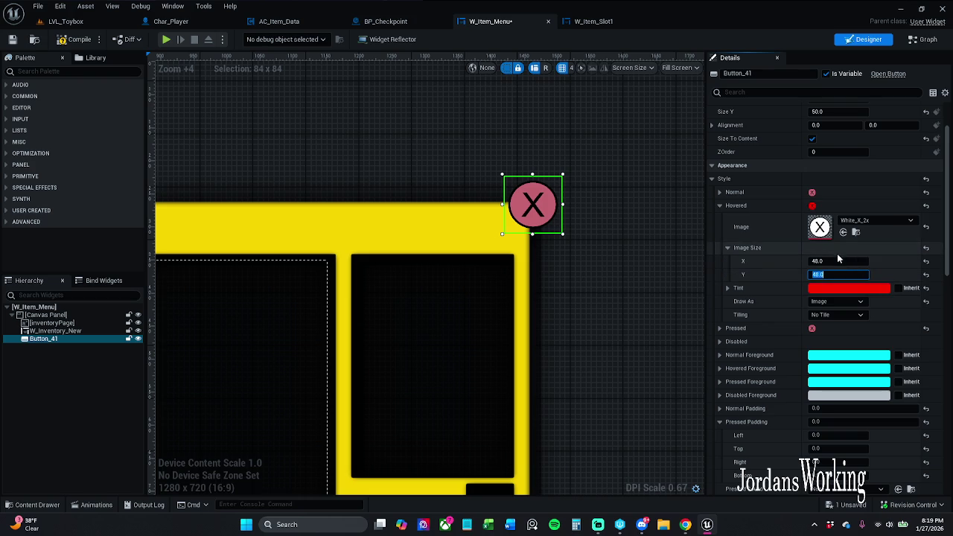
left_click(720, 206)
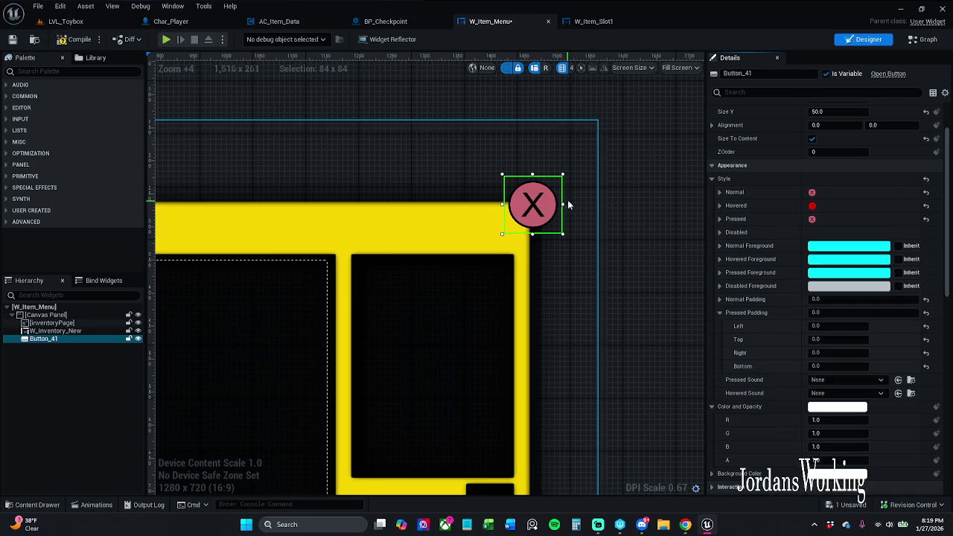
scroll(588, 211, "down", 3)
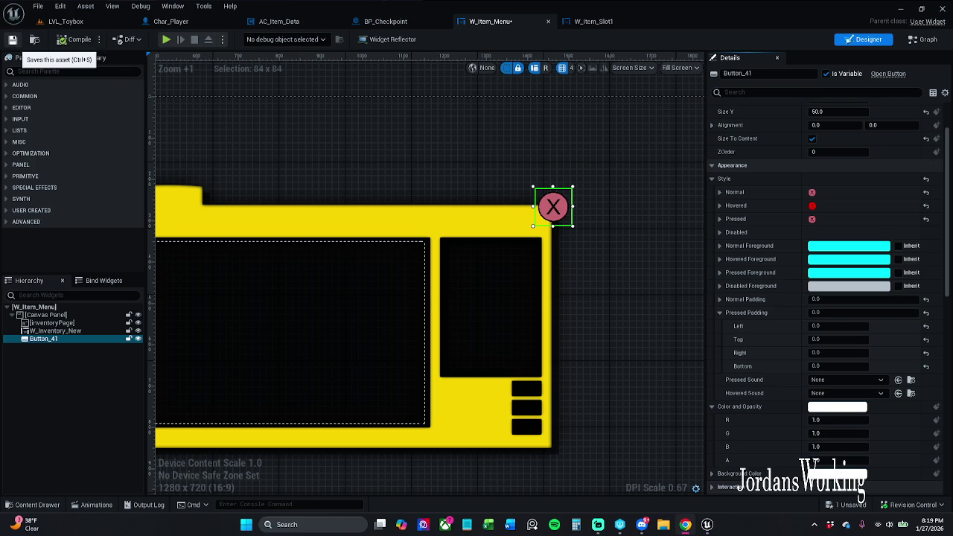
left_click(12, 39)
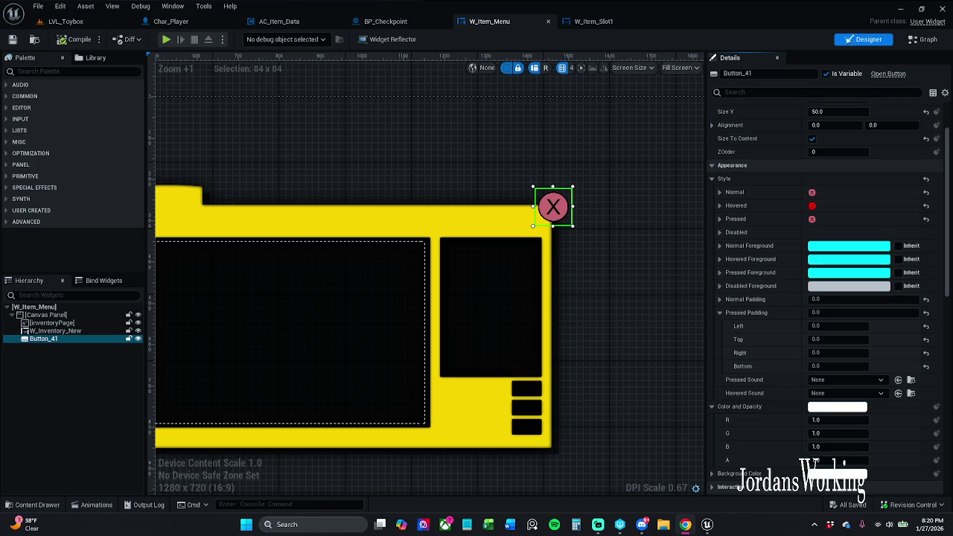
- Search 'switch' and assign Cue_SwitchON to the Pressed and Hovered sounds
left_click(844, 380)
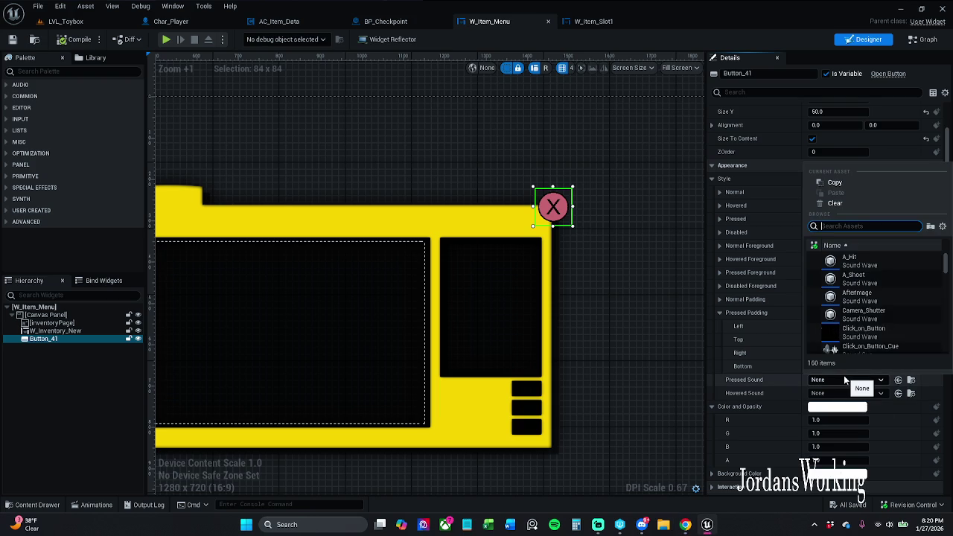
type("switch")
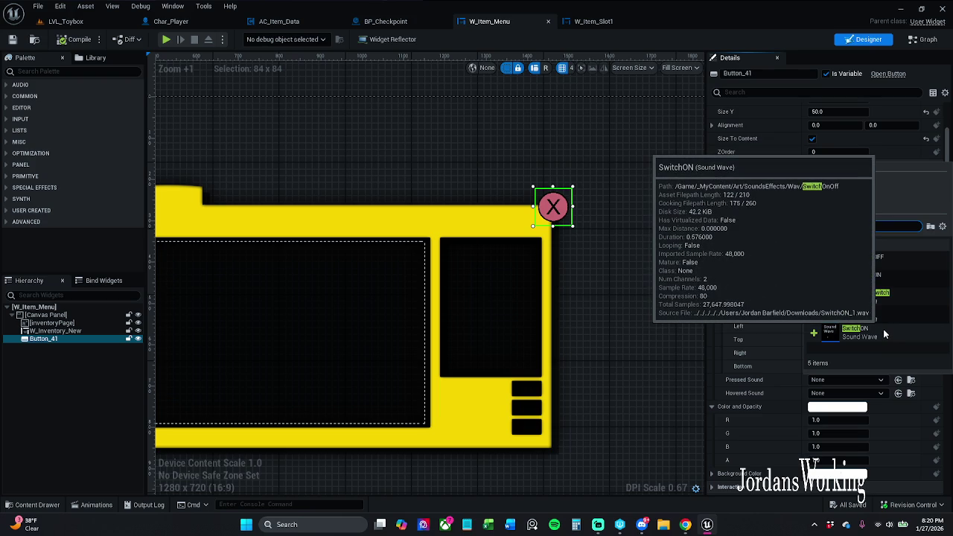
left_click(885, 335)
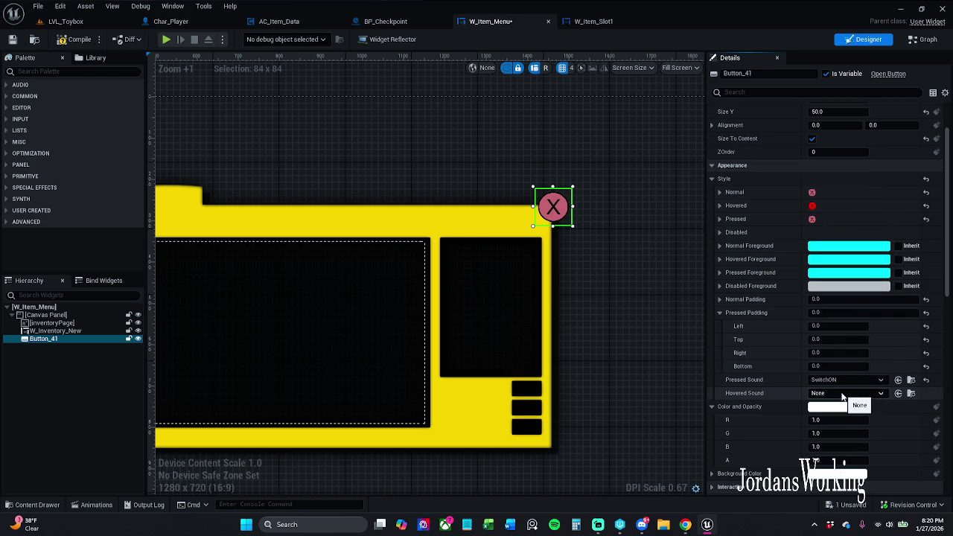
left_click(843, 396)
type("switch")
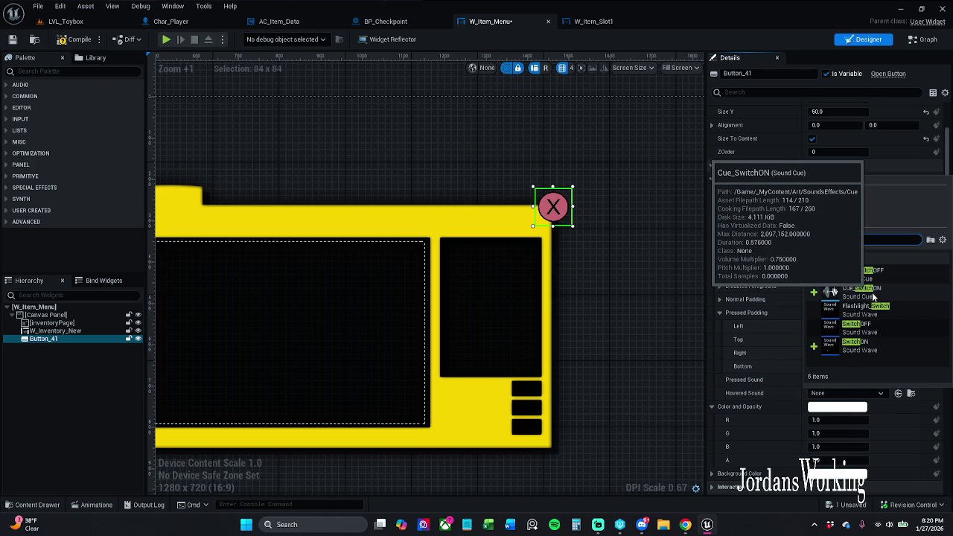
left_click(873, 295)
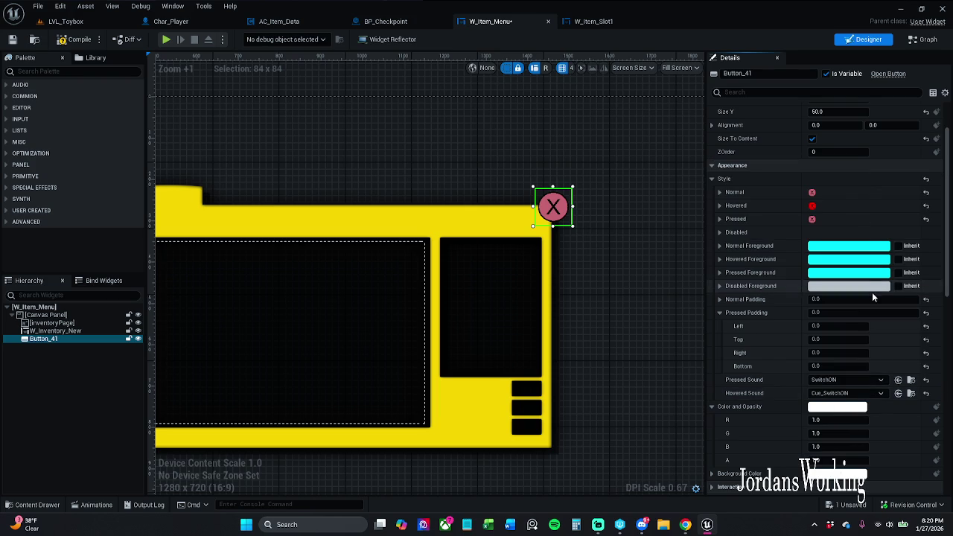
- Change the Hovered Sound to Cue_SwitchOFF, keep Pressed on Cue_SwitchON, and save
left_click(897, 393)
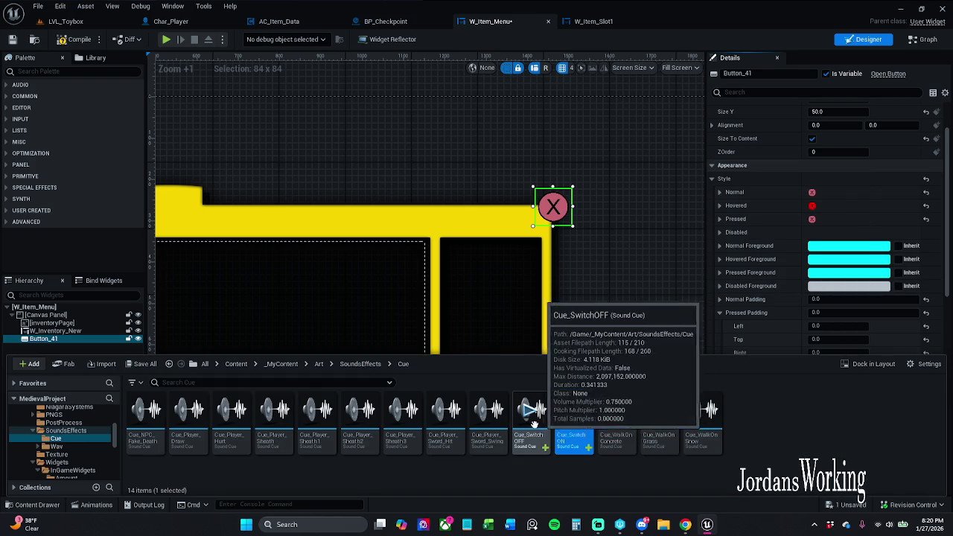
left_click(781, 372)
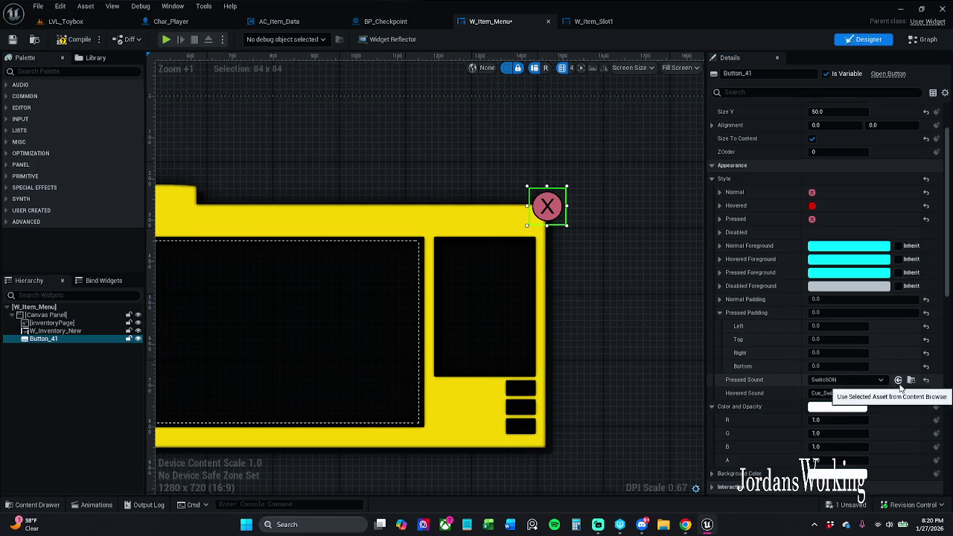
left_click(898, 393)
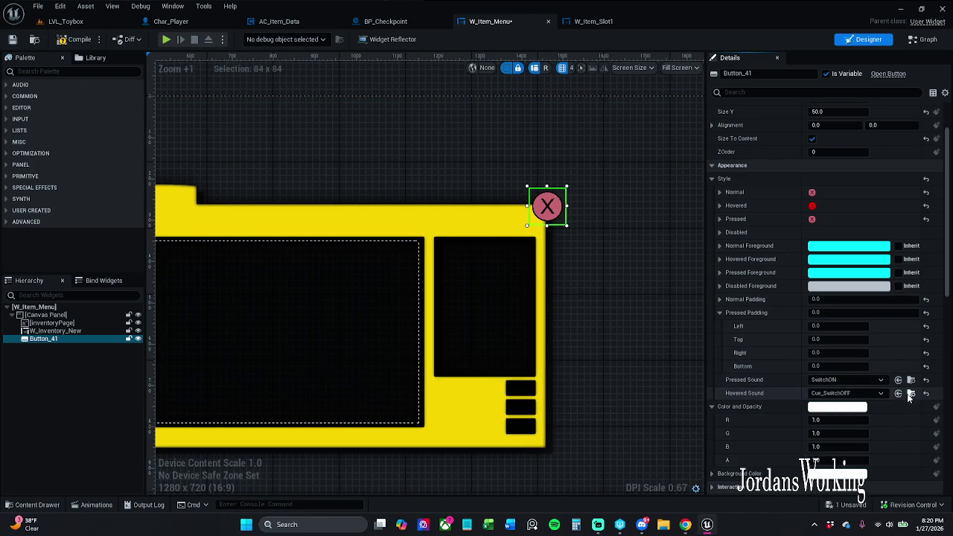
left_click(910, 394)
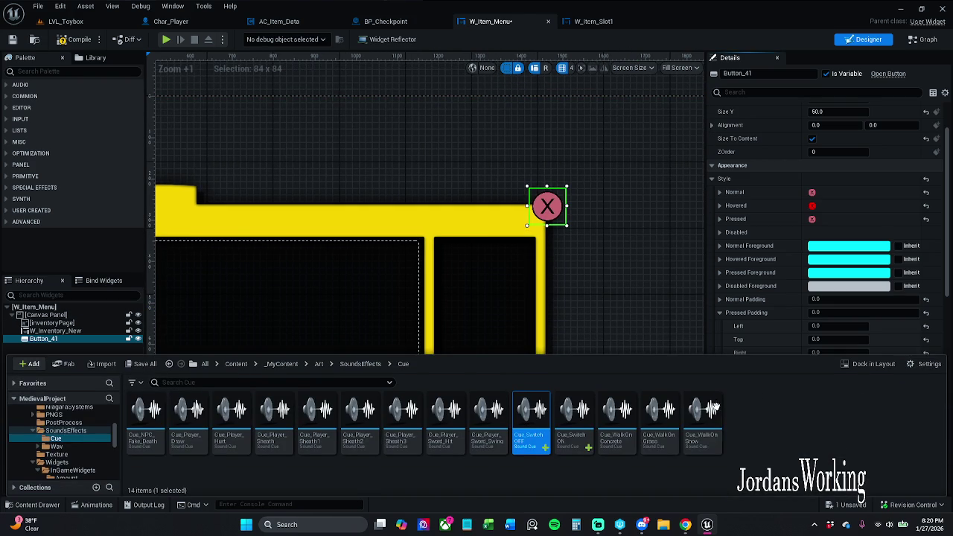
left_click(604, 272)
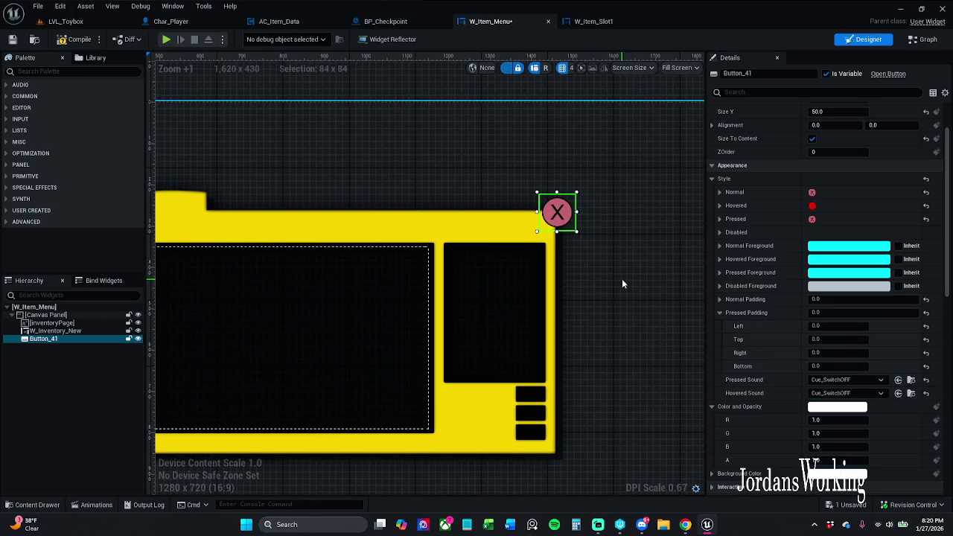
left_click(898, 380)
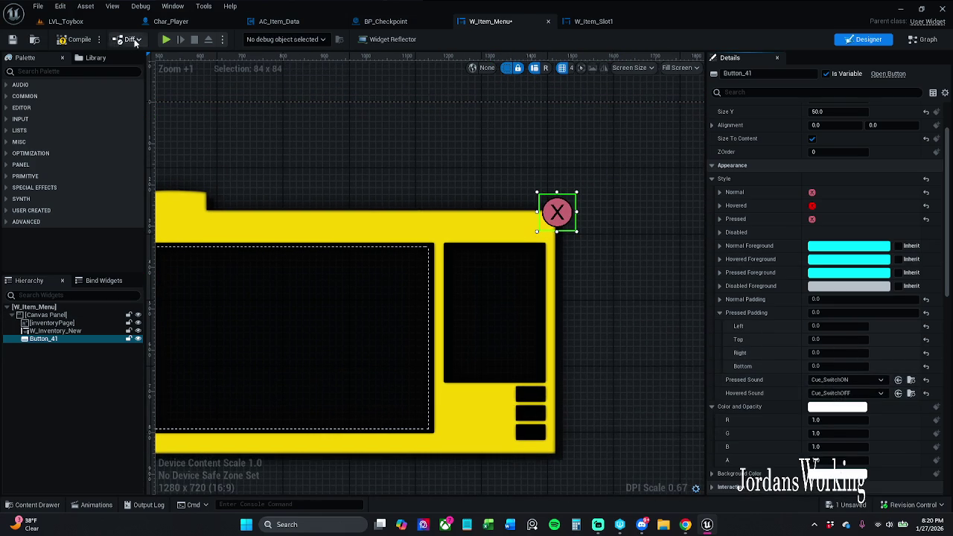
left_click(12, 39)
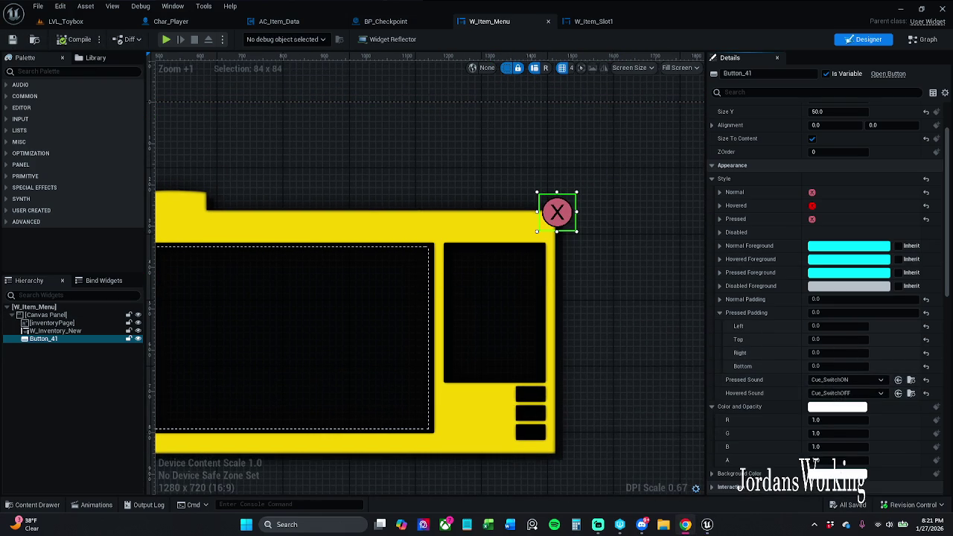
- Rename Button_41 to ButtonClose in the Hierarchy and save W_Item_Menu
left_click(82, 331)
left_click(83, 339)
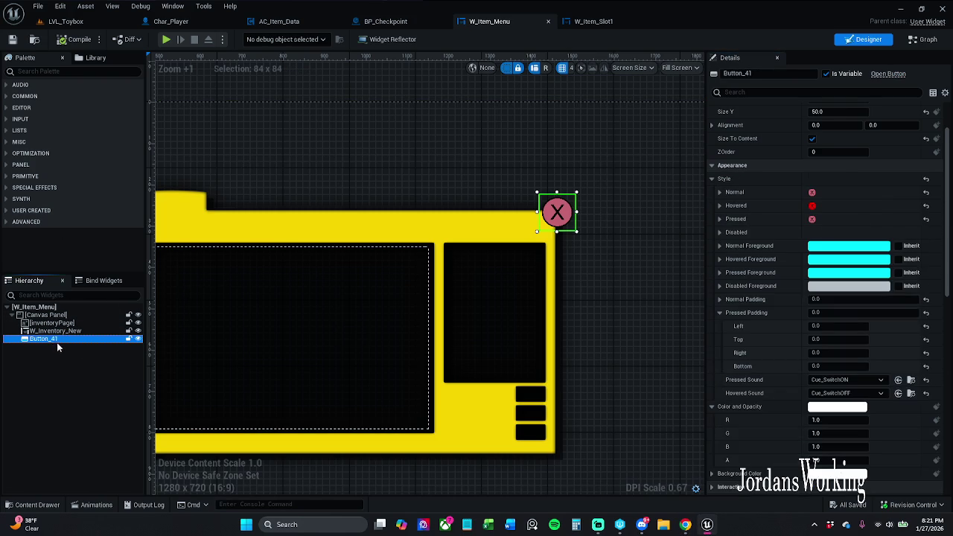
left_click(53, 343)
key("Home")
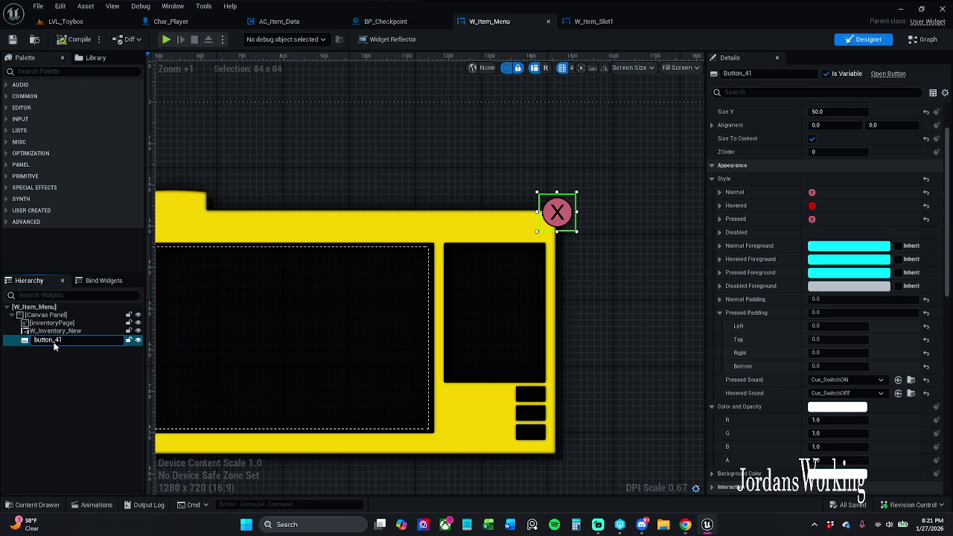
key("Return")
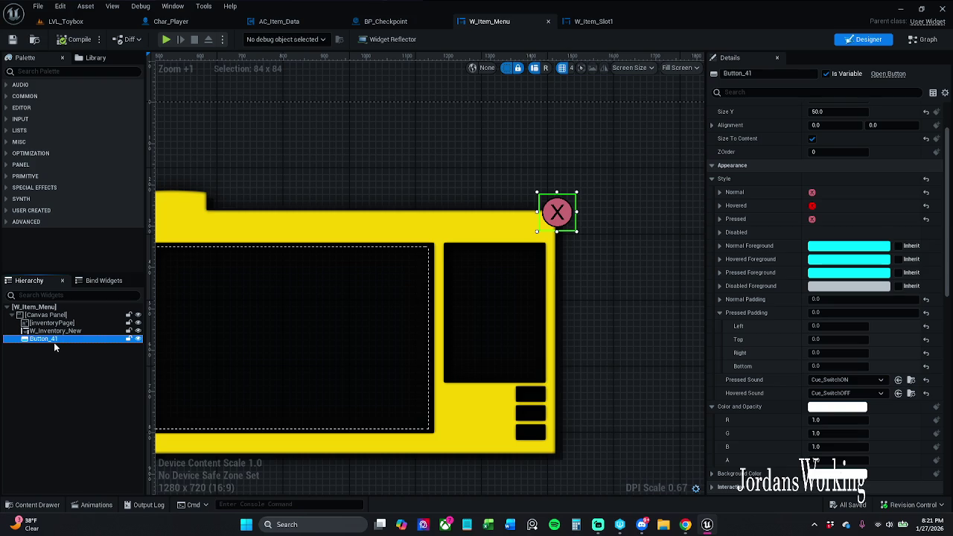
left_click(53, 340)
left_click_drag(56, 340, 88, 340)
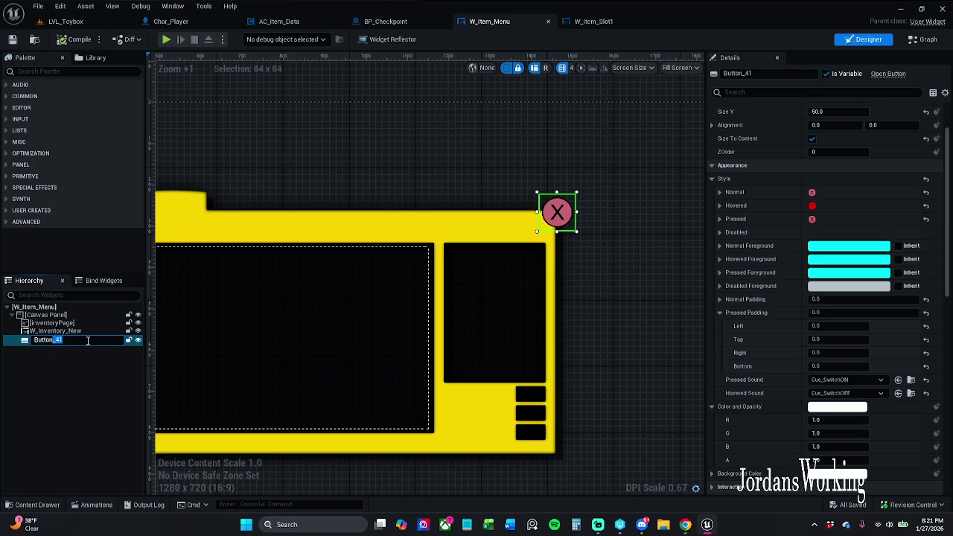
type("Close")
key("Return")
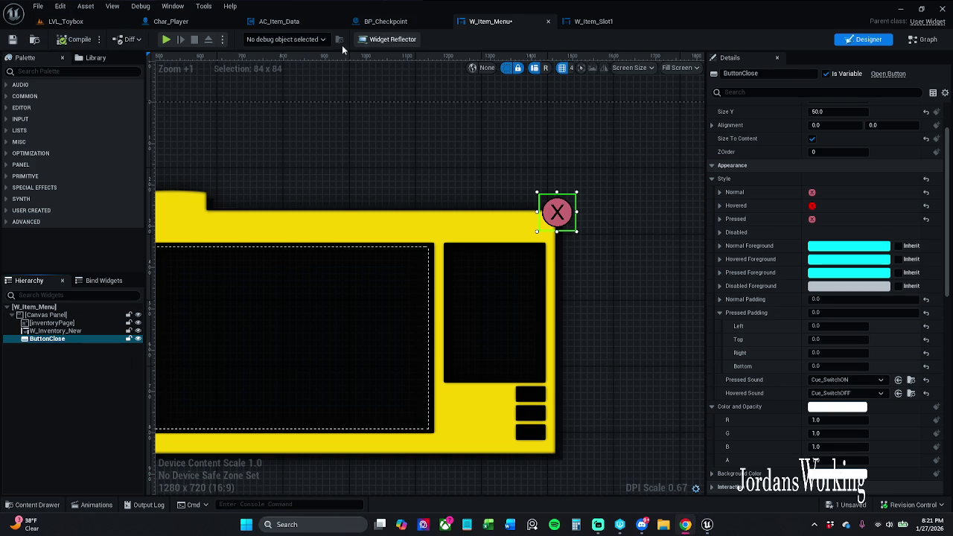
left_click(12, 39)
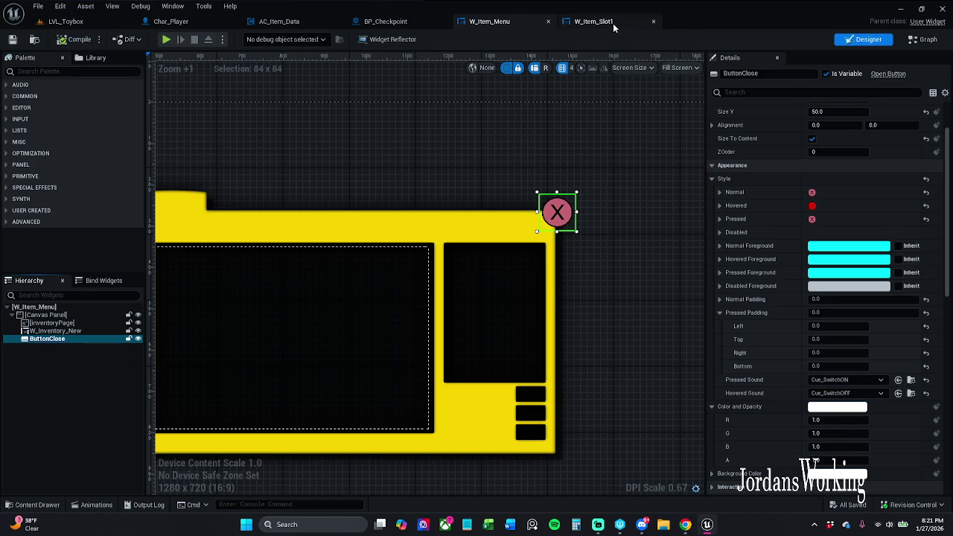
- Glance at W_Item_Slot1 and the Graph, then filter W_Item_Menu's Details by 'is fo'
left_click(613, 23)
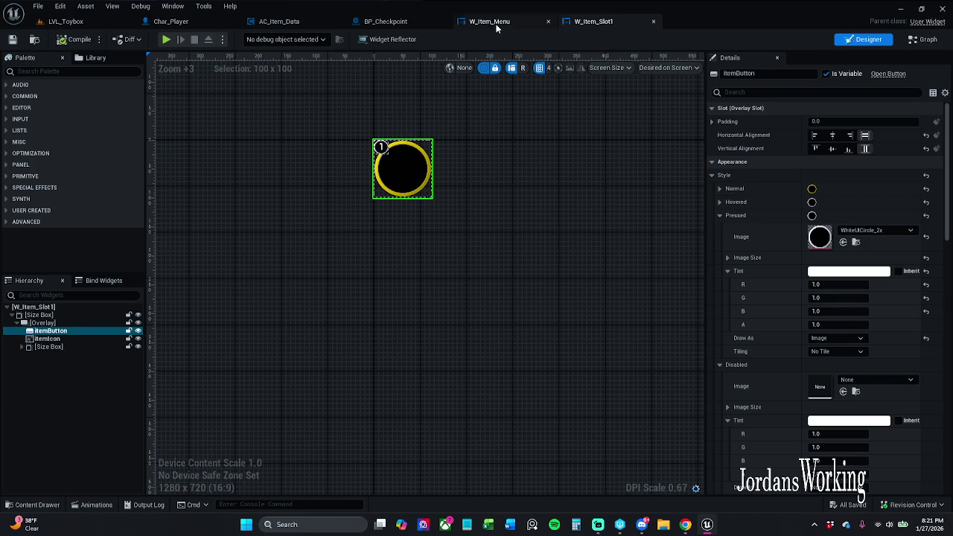
left_click(495, 23)
left_click(923, 40)
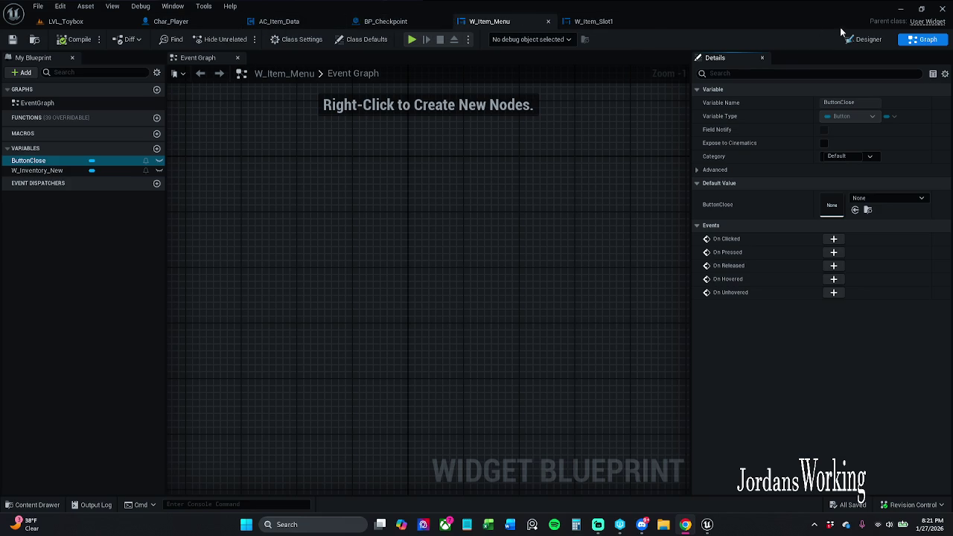
left_click(863, 38)
left_click(817, 92)
type("is fo")
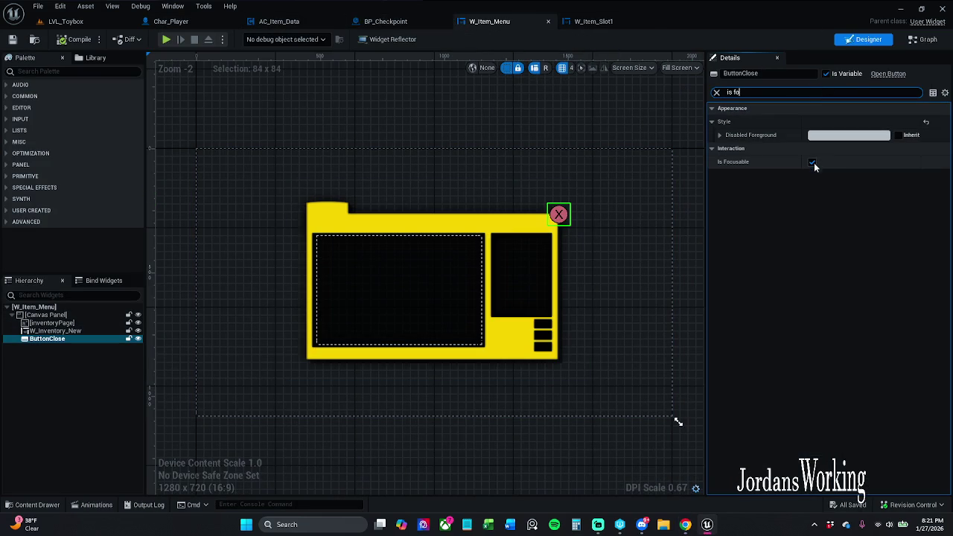
- Make the W_Item_Menu root widget focusable, then compile and save
left_click(80, 307)
left_click(811, 122)
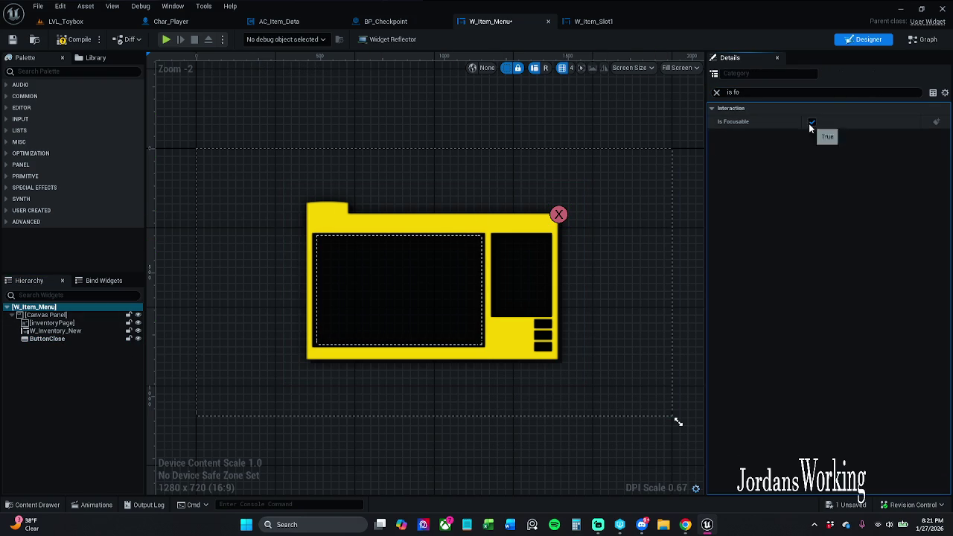
left_click(59, 338)
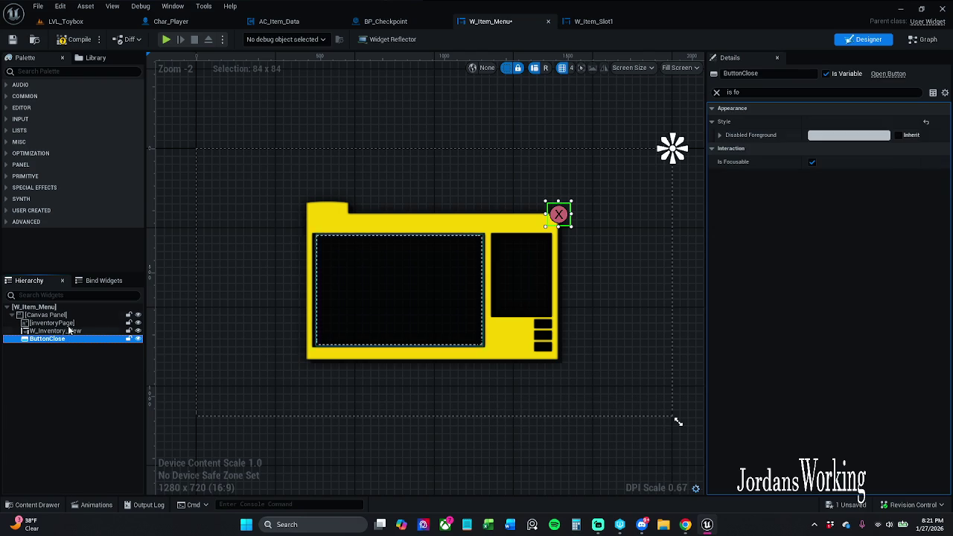
left_click(72, 307)
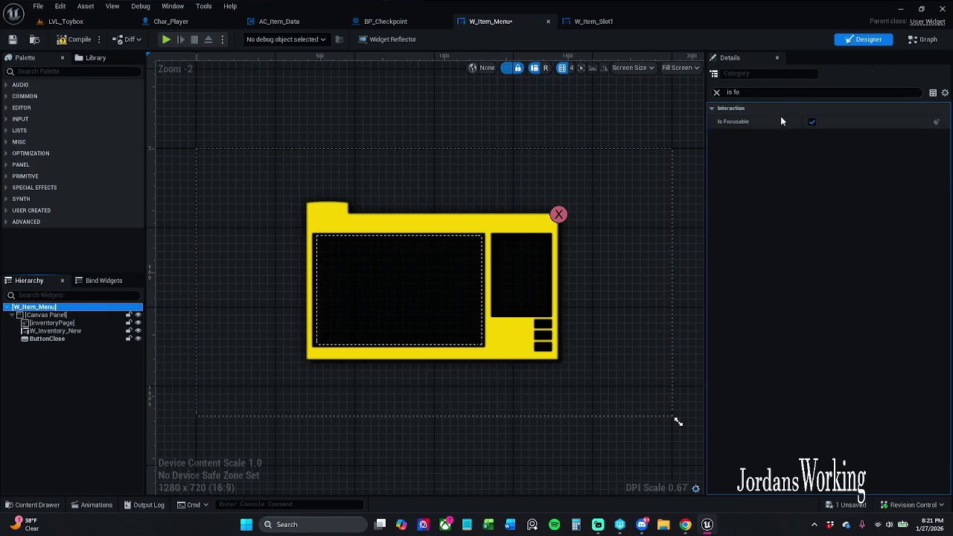
left_click(812, 123)
left_click(812, 121)
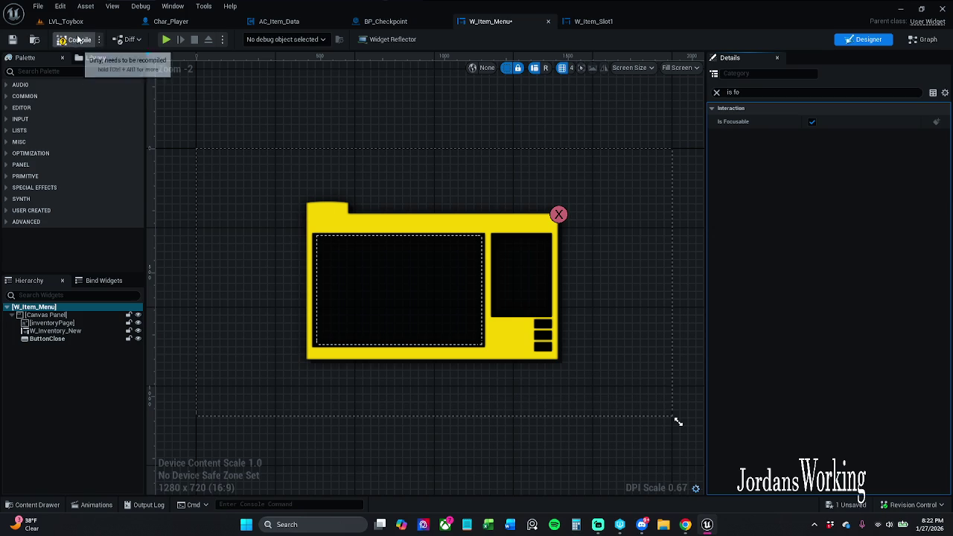
left_click(74, 39)
left_click(15, 41)
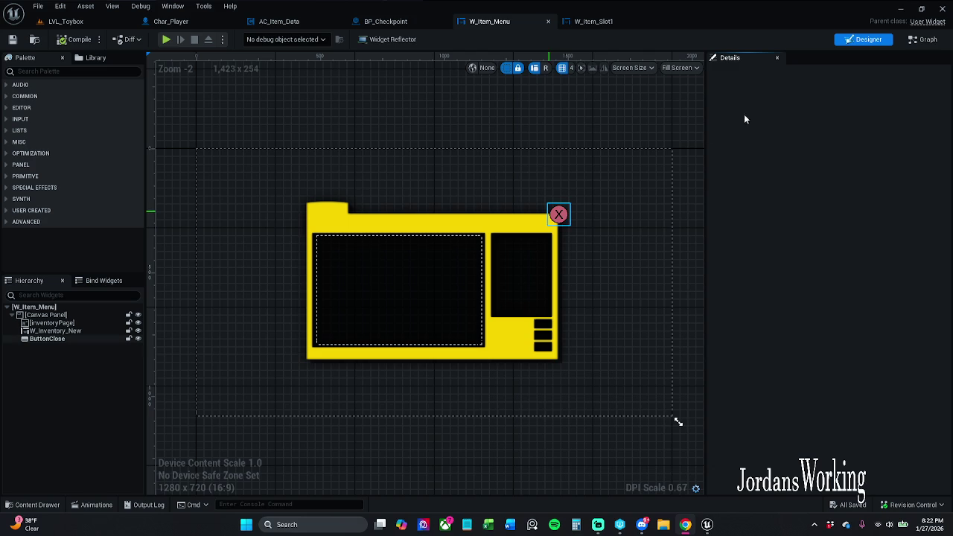
- Rename the close button to buttonClose, clear the search filter, and save
left_click(559, 215)
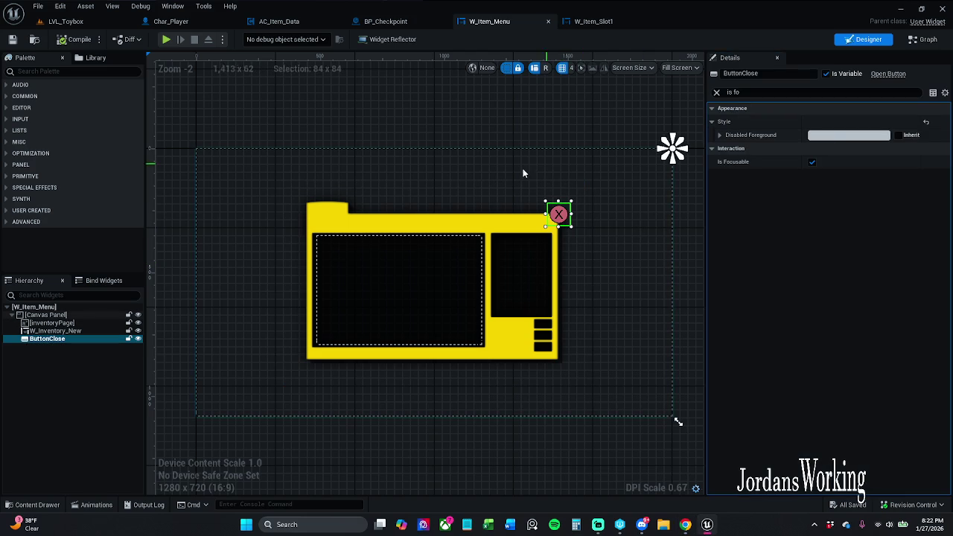
left_click(760, 77)
key("Home")
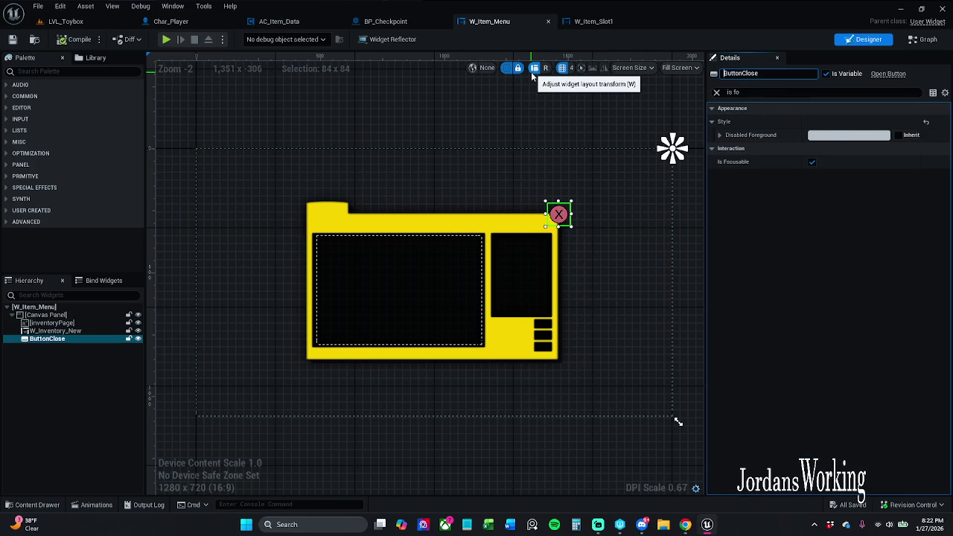
key("Delete")
type("b")
key("Return")
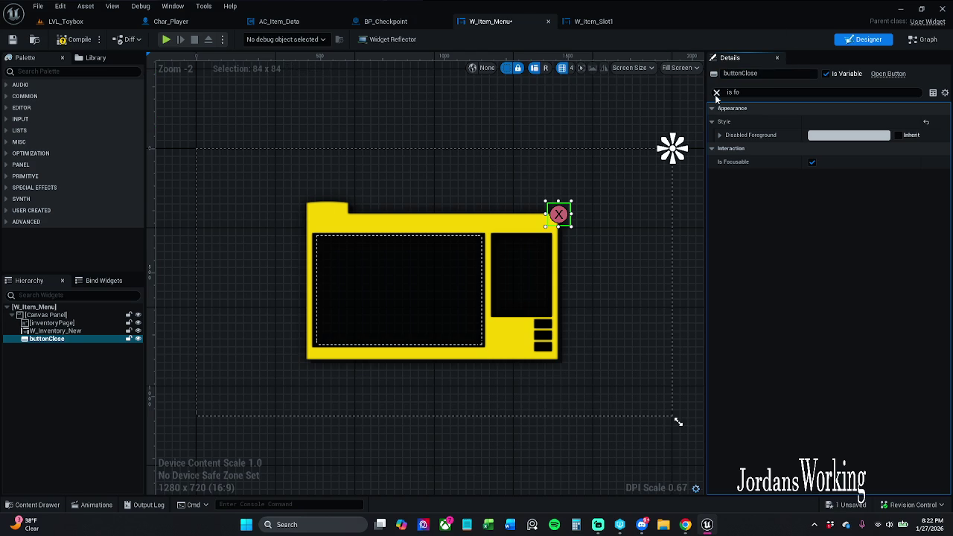
left_click(716, 93)
left_click(12, 40)
left_click(922, 40)
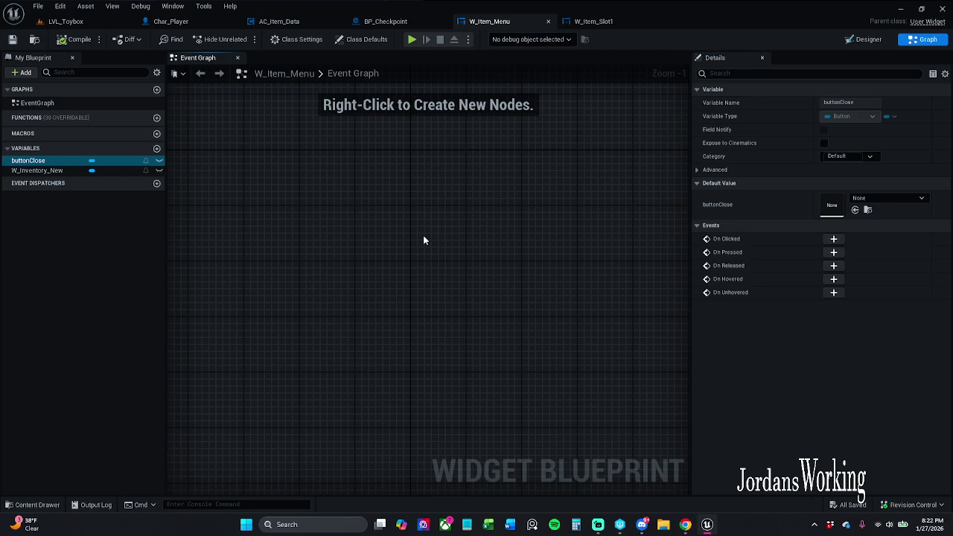
- Add an On Clicked (buttonClose) event wired to Remove from Parent, and save
left_click(833, 238)
scroll(458, 272, "up", 1)
mouse_move(457, 272)
left_mouse_down()
mouse_move(338, 287)
mouse_move(369, 285)
left_mouse_up()
type("remove from")
key("Return")
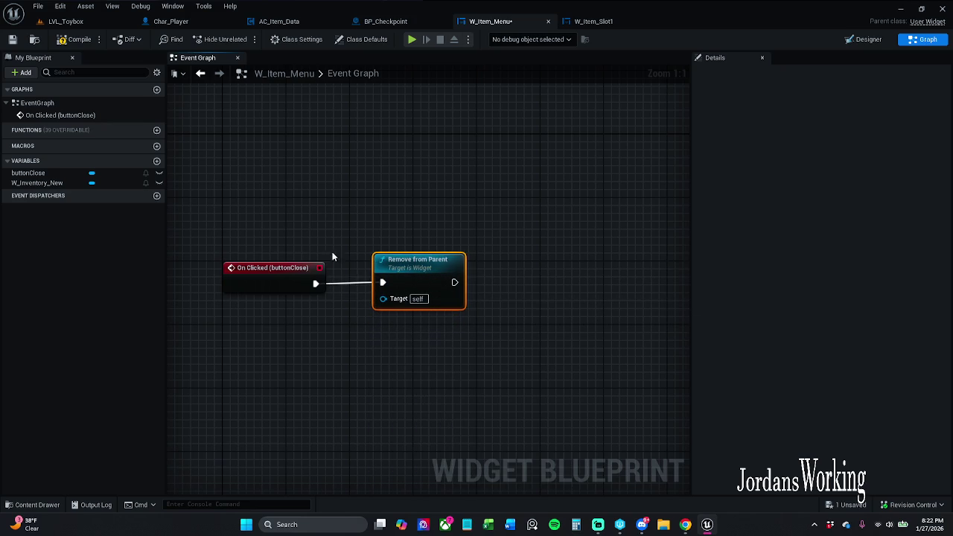
mouse_move(246, 227)
left_mouse_down()
mouse_move(288, 251)
mouse_move(475, 280)
left_mouse_up()
left_click(481, 345)
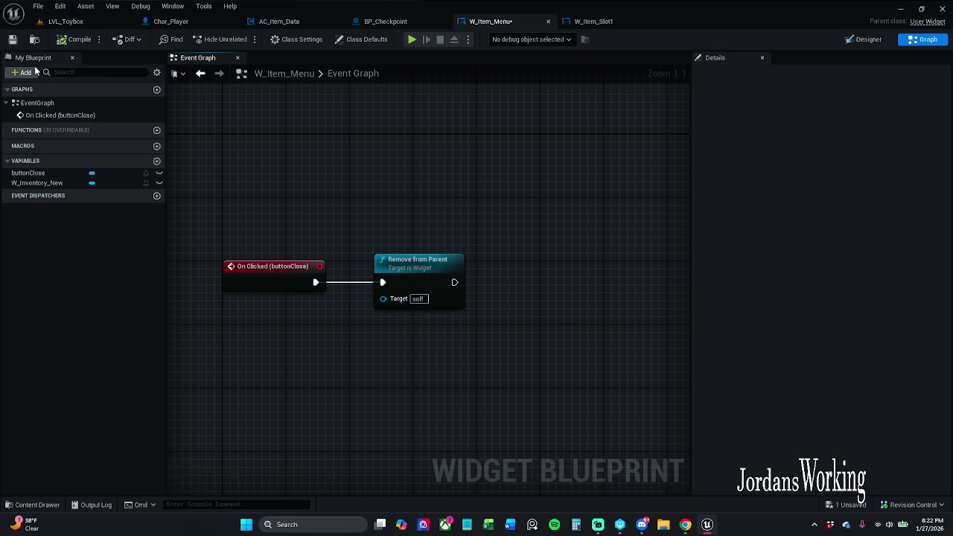
left_click(12, 39)
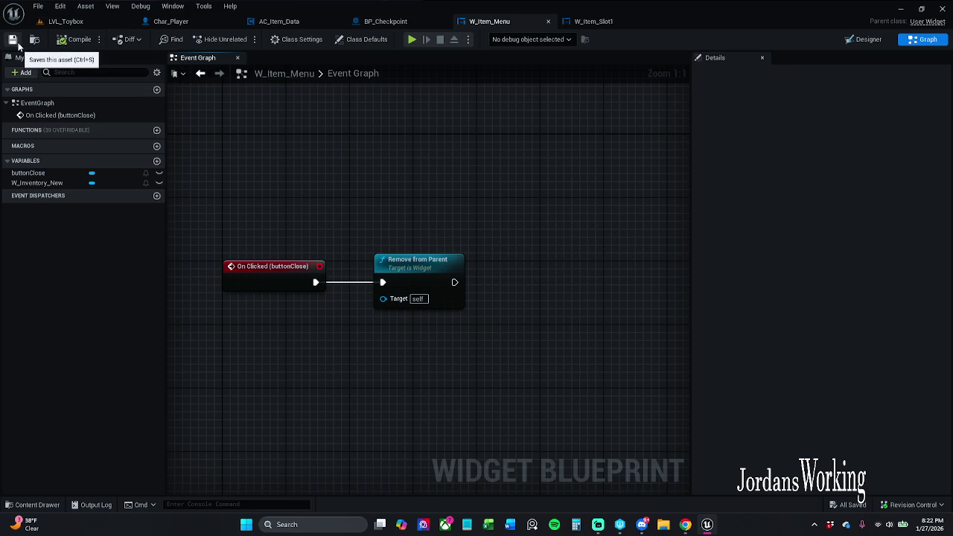